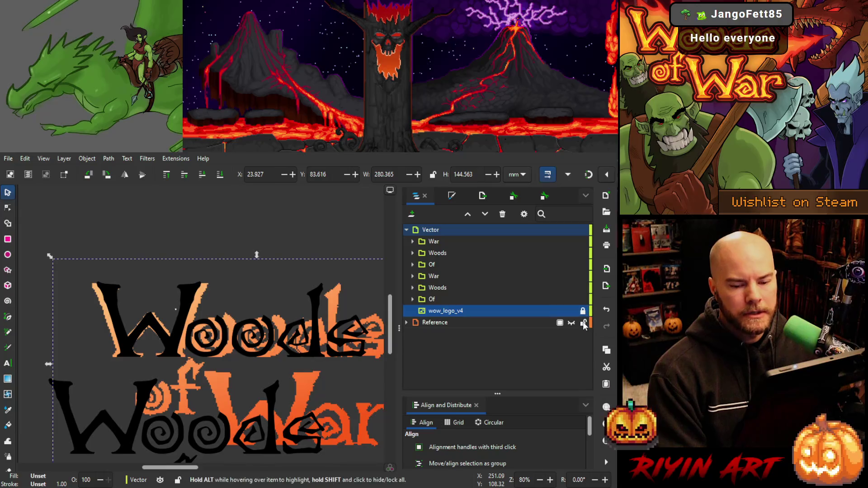
Select the five-object Woods lettering group and settle on the Node tool after trying Selector and Pen.
{"action": "left_click", "coordinate": [450, 296]}
{"action": "left_click", "coordinate": [445, 287]}
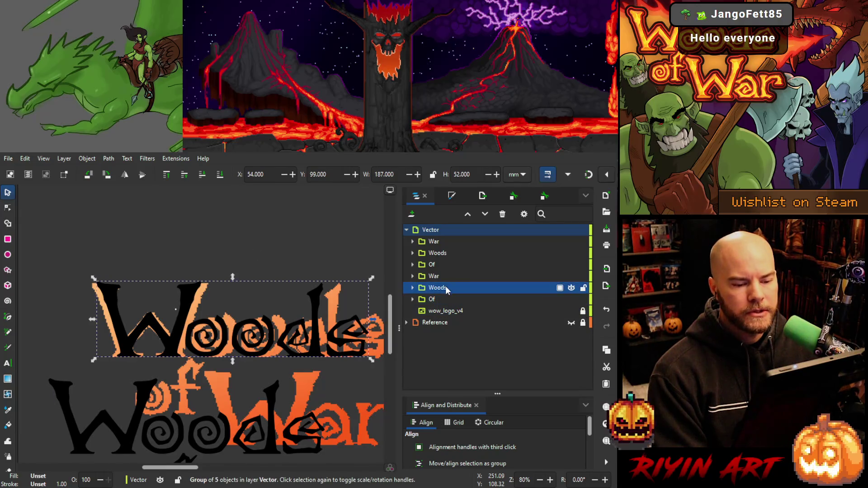
{"action": "left_click", "coordinate": [8, 209]}
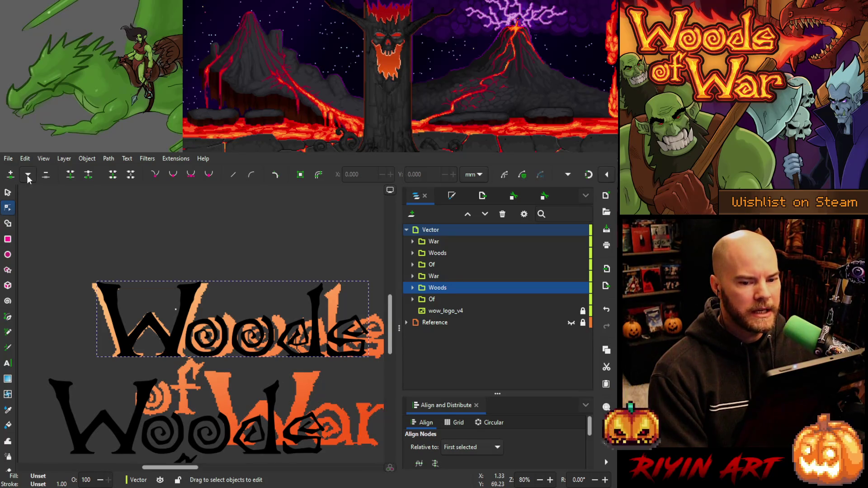
{"action": "left_click", "coordinate": [8, 193]}
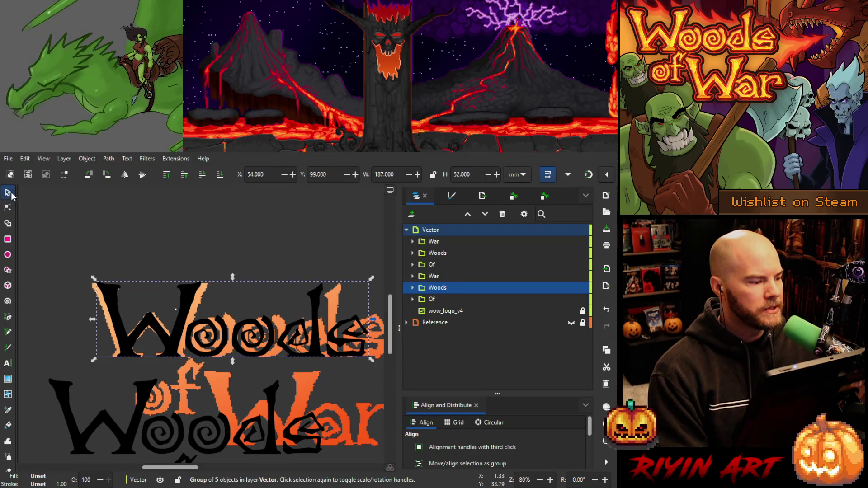
{"action": "left_click", "coordinate": [104, 290]}
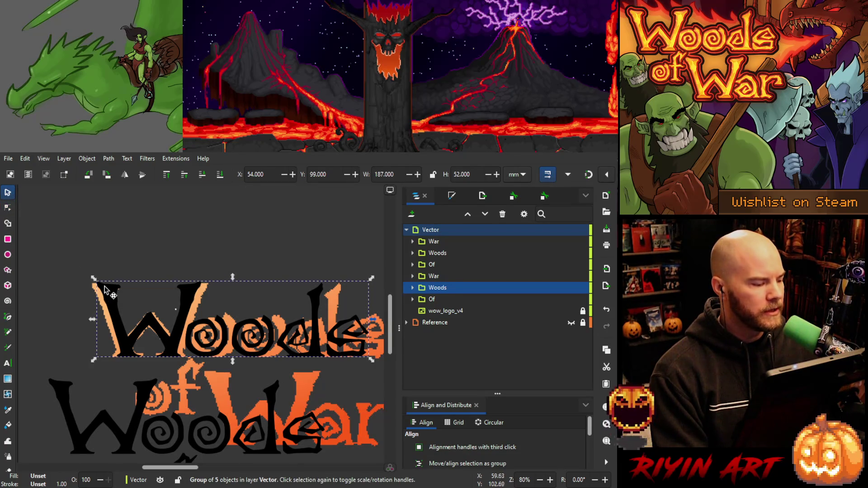
{"action": "left_click", "coordinate": [7, 319]}
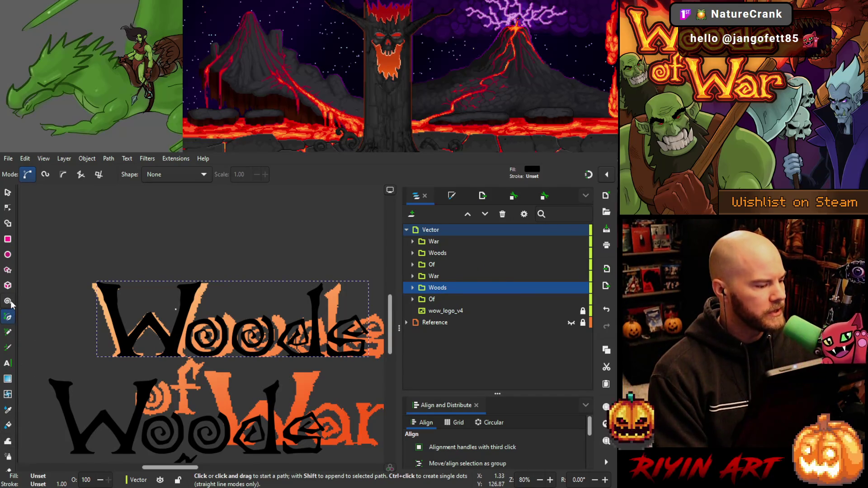
{"action": "left_click", "coordinate": [8, 208]}
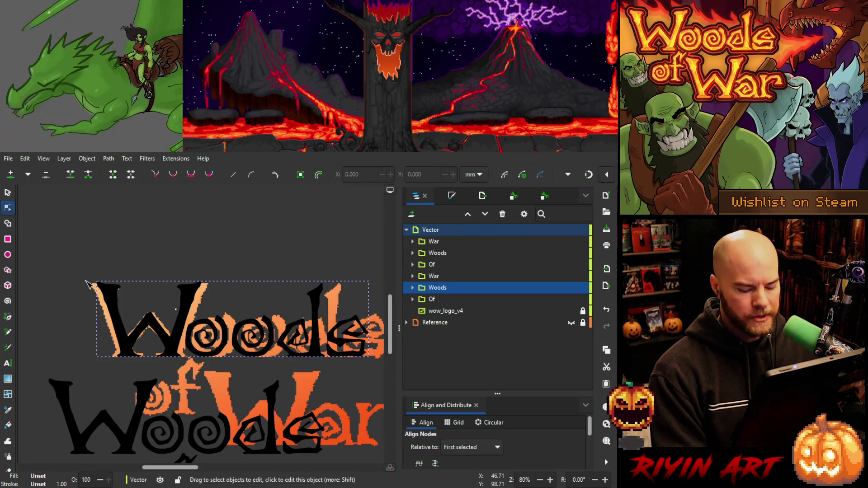
Zoom in on the W, show its path nodes, and rubber-band select those down its left stroke.
{"action": "scroll", "coordinate": [89, 284], "scroll_direction": "up", "scroll_amount": 4}
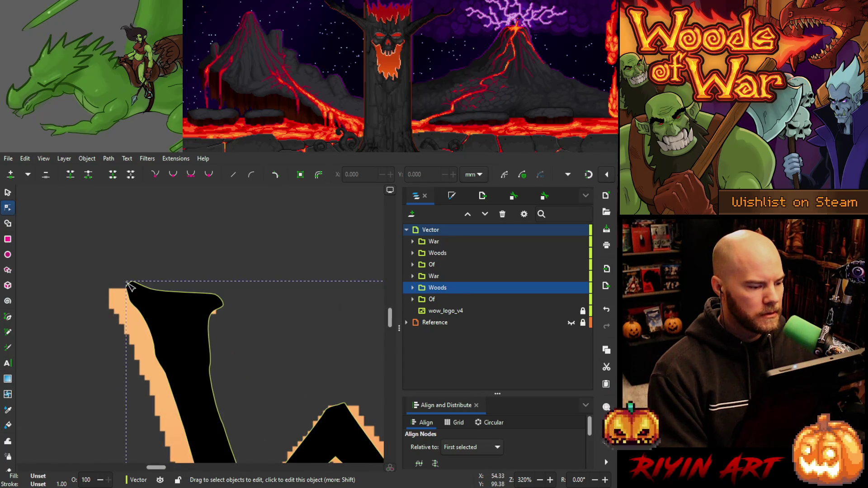
{"action": "scroll", "coordinate": [137, 290], "scroll_direction": "down", "scroll_amount": 1}
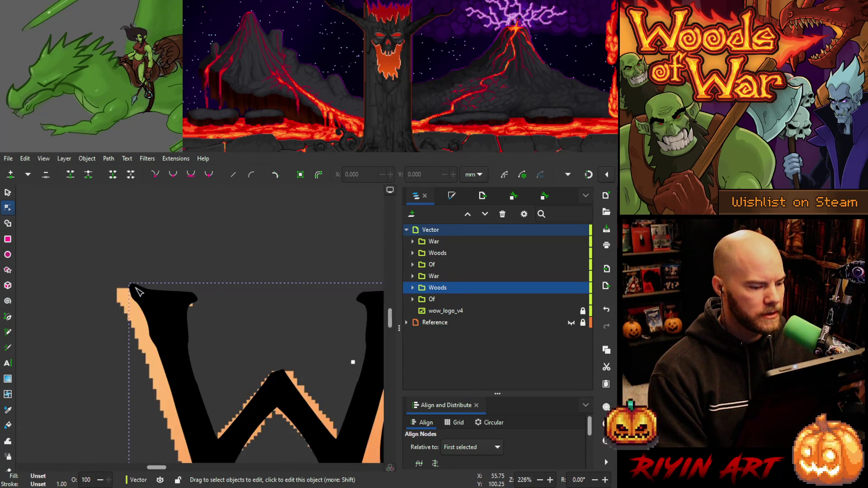
{"action": "scroll", "coordinate": [137, 290], "scroll_direction": "up", "scroll_amount": 2}
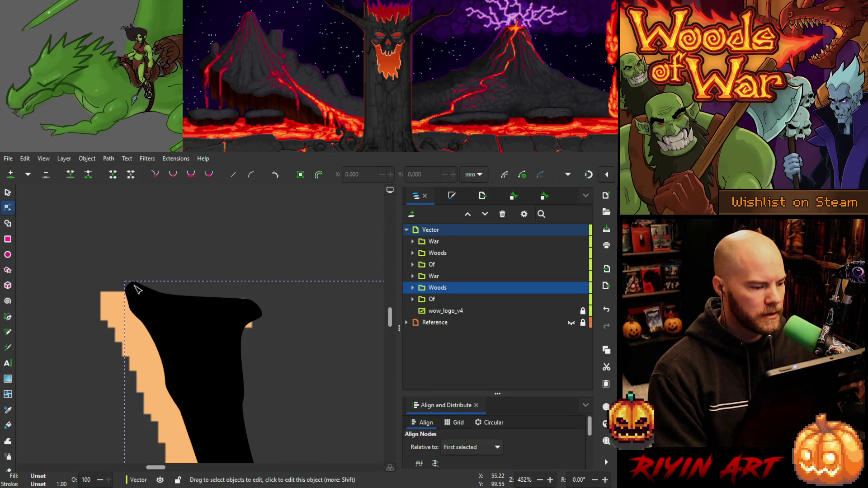
{"action": "left_click", "coordinate": [135, 286]}
{"action": "scroll", "coordinate": [135, 286], "scroll_direction": "down", "scroll_amount": 1}
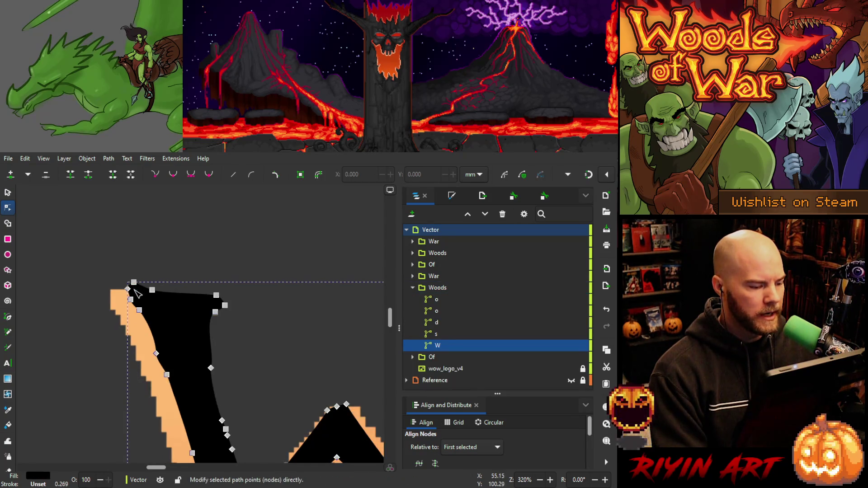
{"action": "mouse_move", "coordinate": [164, 353]}
{"action": "left_mouse_down"}
{"action": "mouse_move", "coordinate": [159, 319]}
{"action": "mouse_move", "coordinate": [125, 299]}
{"action": "left_mouse_up"}
{"action": "scroll", "coordinate": [125, 298], "scroll_direction": "down", "scroll_amount": 2}
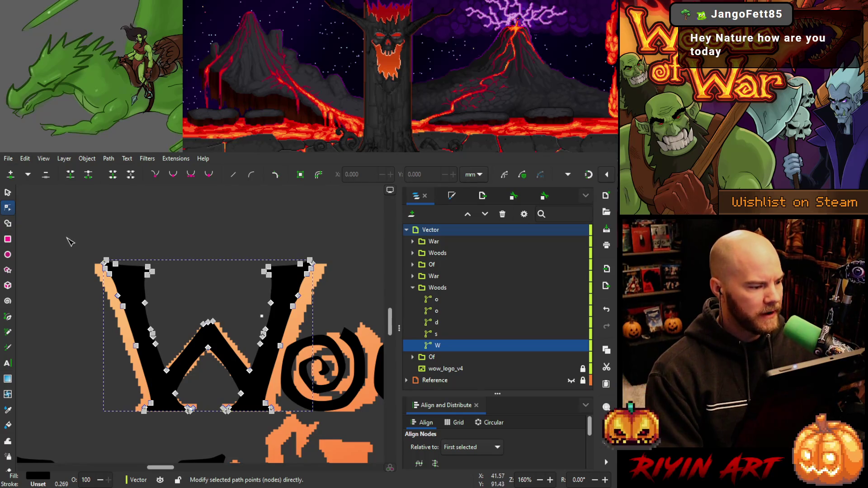
{"action": "mouse_move", "coordinate": [67, 239]}
{"action": "left_mouse_down"}
{"action": "mouse_move", "coordinate": [136, 421]}
{"action": "mouse_move", "coordinate": [148, 429]}
{"action": "mouse_move", "coordinate": [138, 431]}
{"action": "left_mouse_up"}
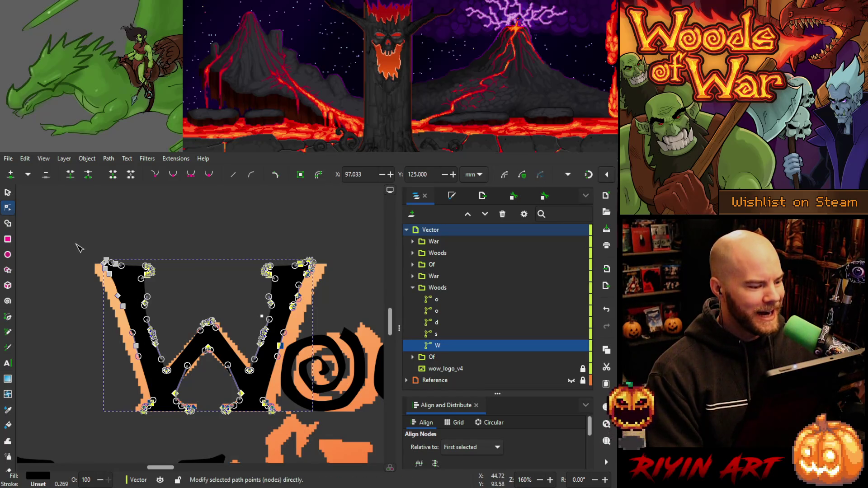
{"action": "mouse_move", "coordinate": [69, 238]}
{"action": "left_mouse_down"}
{"action": "mouse_move", "coordinate": [110, 299]}
{"action": "mouse_move", "coordinate": [146, 384]}
{"action": "mouse_move", "coordinate": [138, 374]}
{"action": "left_mouse_up"}
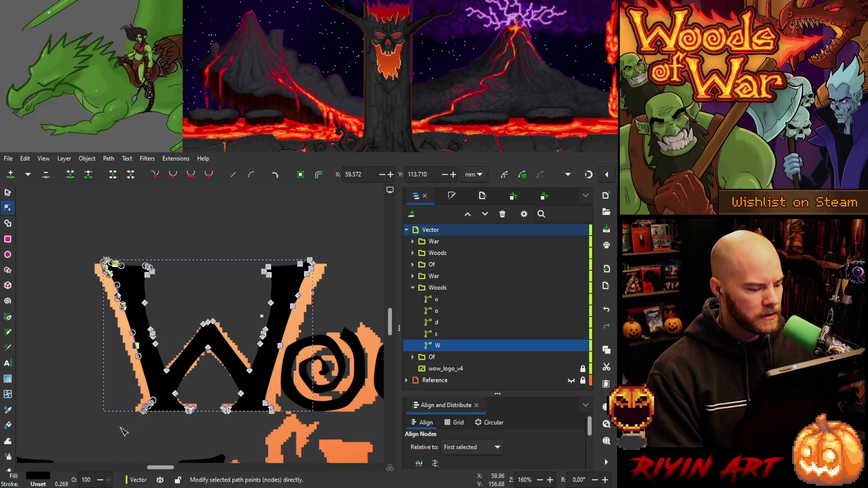
Add the bottom-left nodes and nudge the W's left stroke a few steps left with the arrow keys.
{"action": "mouse_move", "coordinate": [139, 412]}
{"action": "left_mouse_down"}
{"action": "mouse_move", "coordinate": [171, 380]}
{"action": "mouse_move", "coordinate": [163, 384]}
{"action": "left_mouse_up"}
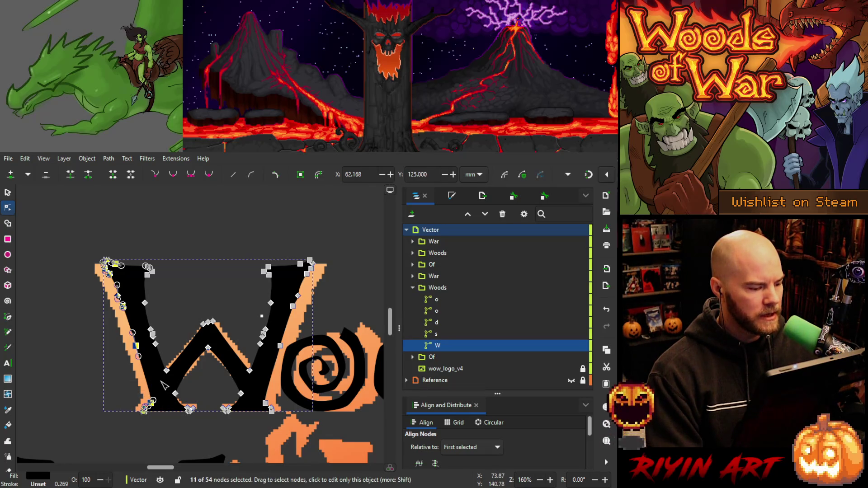
{"action": "key", "text": "Left"}
{"action": "key", "text": "Left"}
{"action": "key", "text": "Left"}
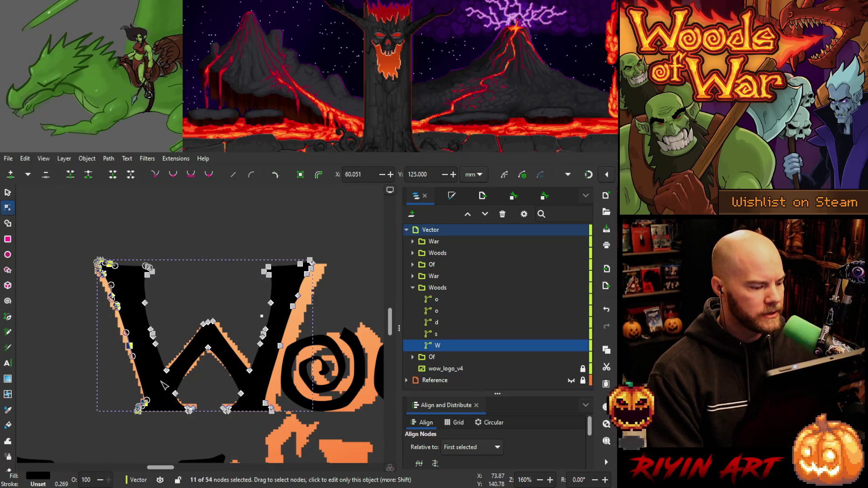
{"action": "key", "text": "Left"}
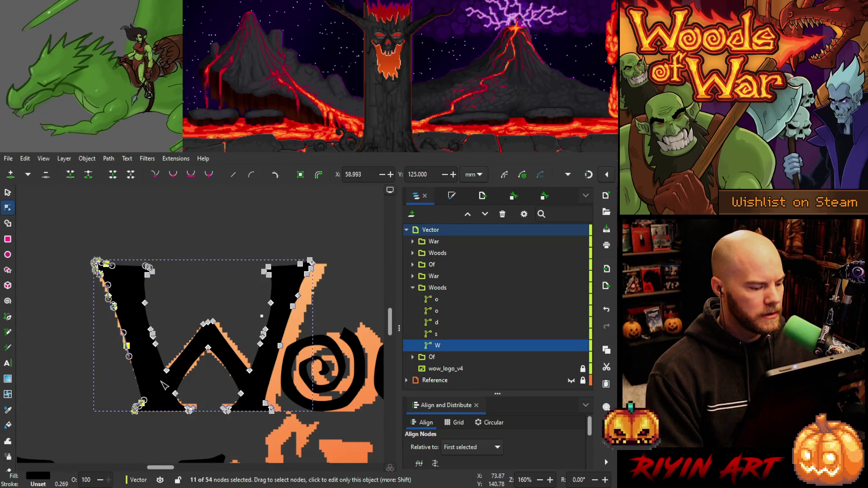
{"action": "key", "text": "Left"}
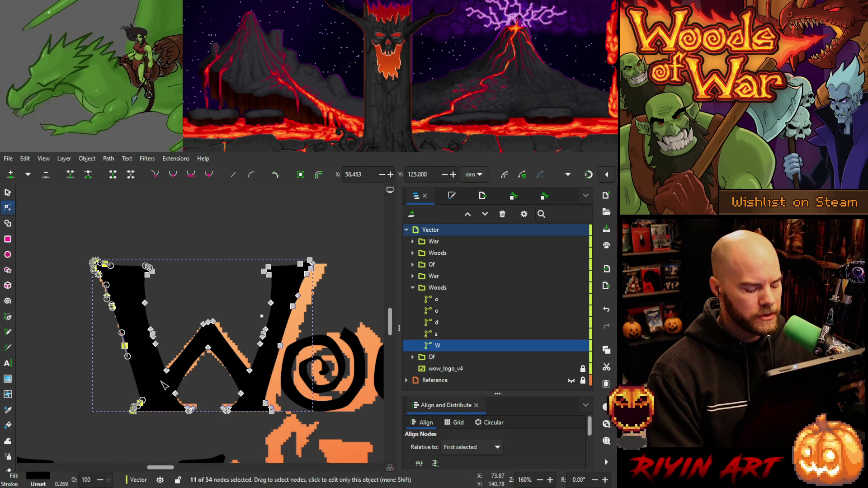
{"action": "key", "text": "ctrl+z"}
{"action": "key", "text": "Left"}
{"action": "key", "text": "Left"}
{"action": "key", "text": "Left"}
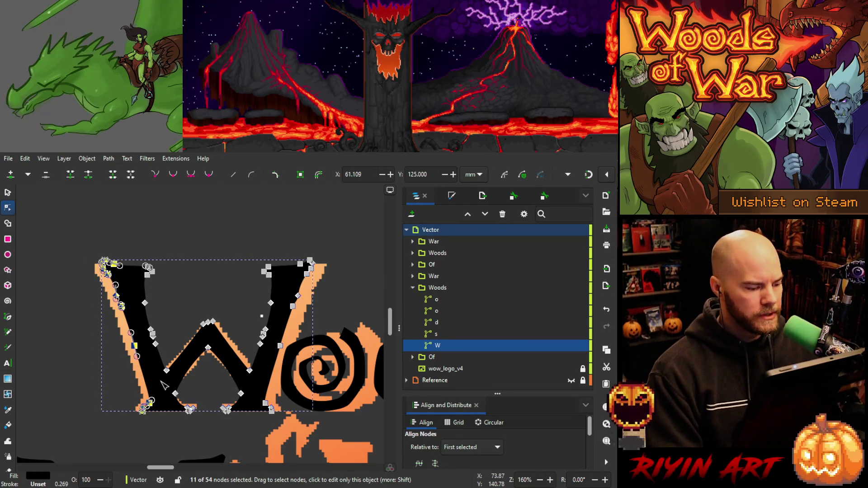
{"action": "key", "text": "Left"}
{"action": "key", "text": "Left"}
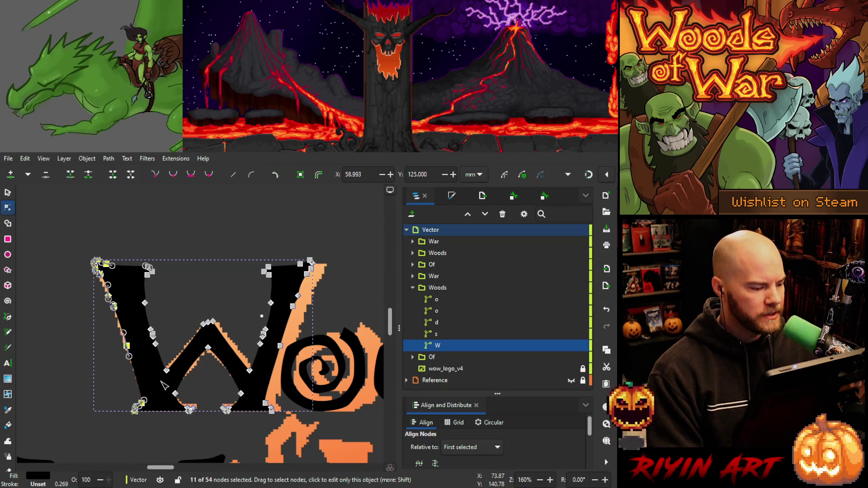
{"action": "key", "text": "Left"}
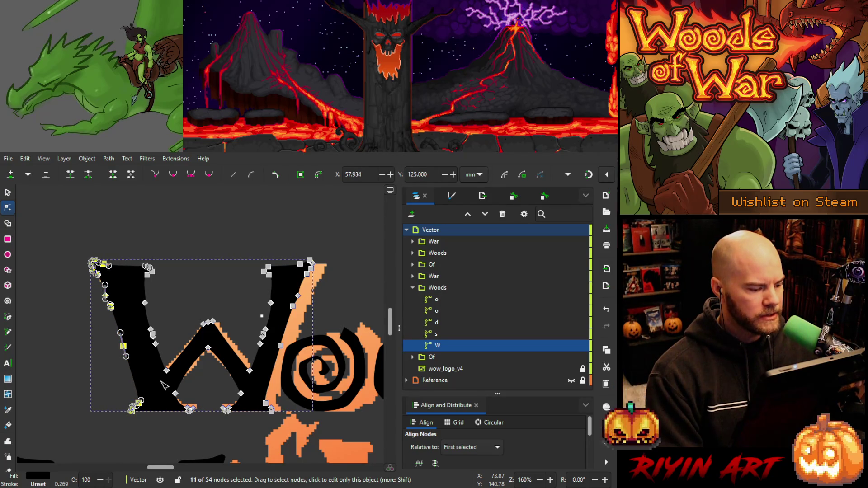
{"action": "key", "text": "Right"}
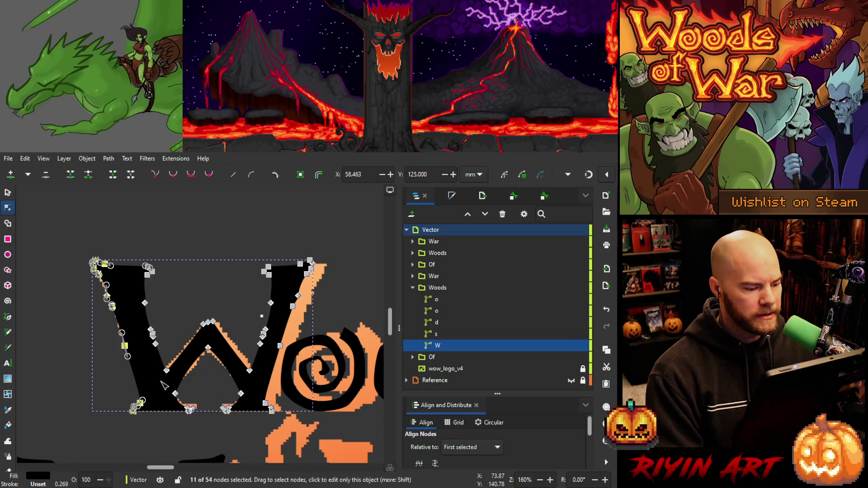
Select most of the W's nodes, including its right stroke, and shift them two steps left.
{"action": "mouse_move", "coordinate": [50, 225]}
{"action": "left_mouse_down"}
{"action": "mouse_move", "coordinate": [221, 419]}
{"action": "mouse_move", "coordinate": [274, 416]}
{"action": "mouse_move", "coordinate": [255, 415]}
{"action": "left_mouse_up"}
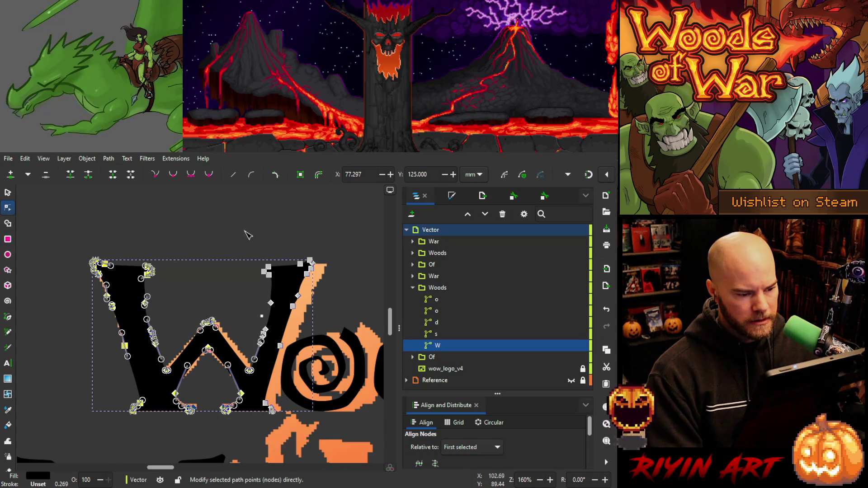
{"action": "left_click_drag", "start_coordinate": [276, 265], "coordinate": [259, 354]}
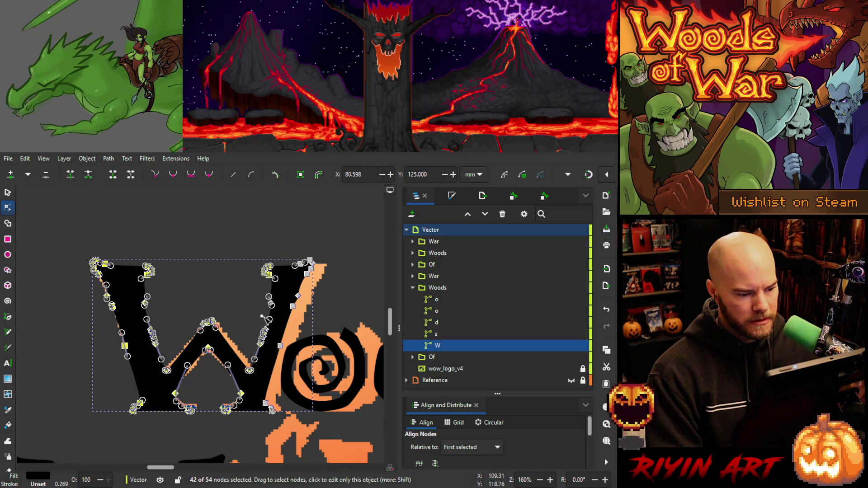
{"action": "left_click", "coordinate": [269, 319], "text": "shift"}
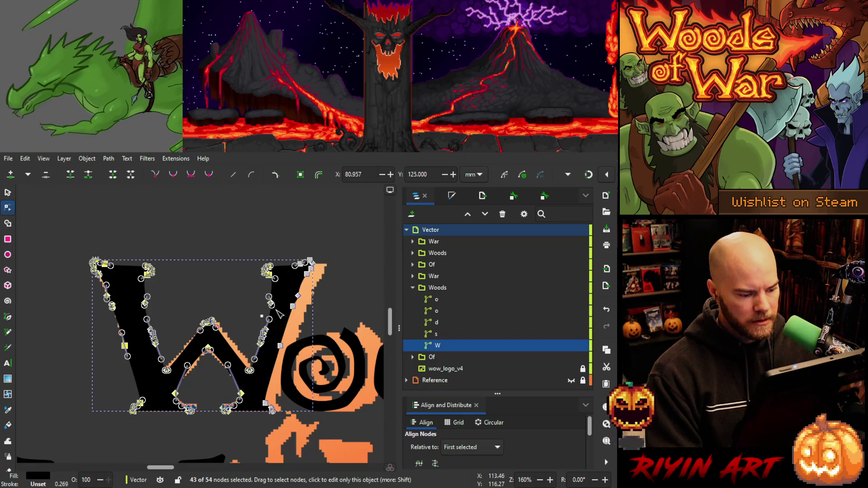
{"action": "key", "text": "Left"}
{"action": "key", "text": "Left"}
{"action": "key", "text": "Left"}
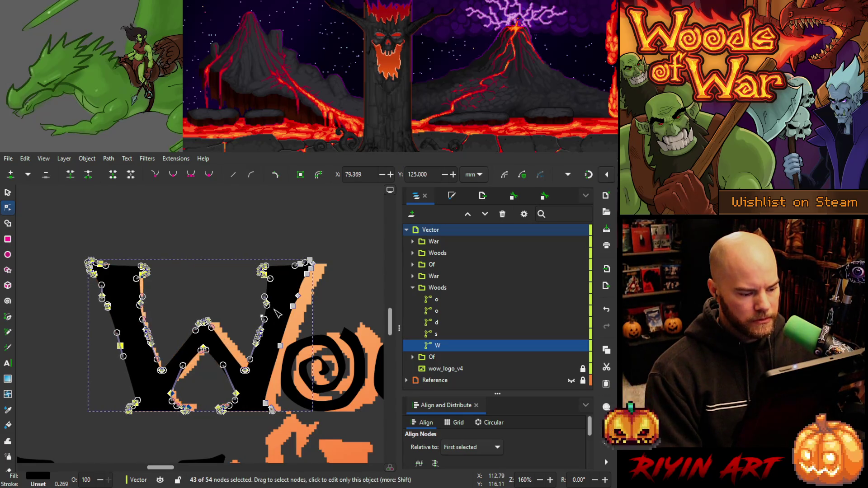
{"action": "key", "text": "Left"}
{"action": "key", "text": "Left"}
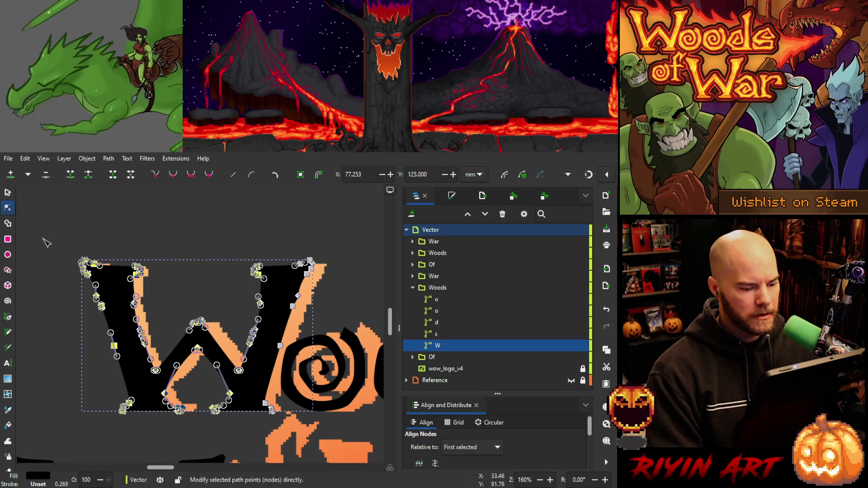
Move the wow_logo_v4 reference image left under the W, then select the W letter path.
{"action": "left_click", "coordinate": [454, 370]}
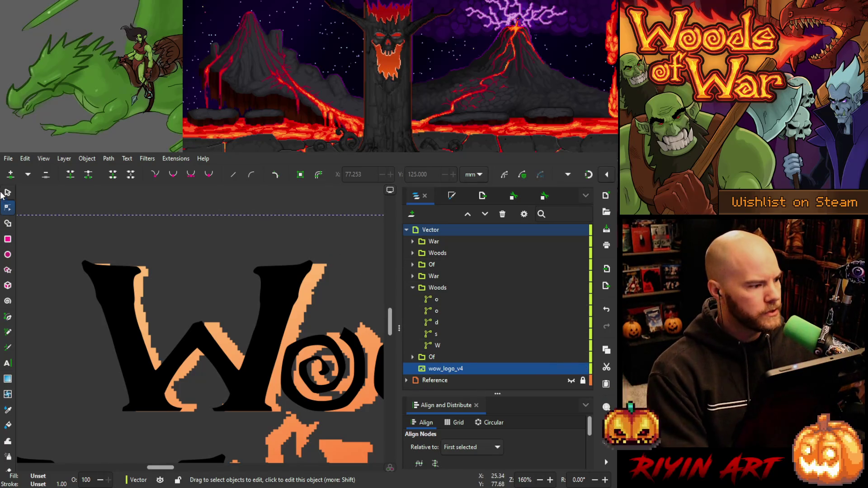
{"action": "key", "text": "s"}
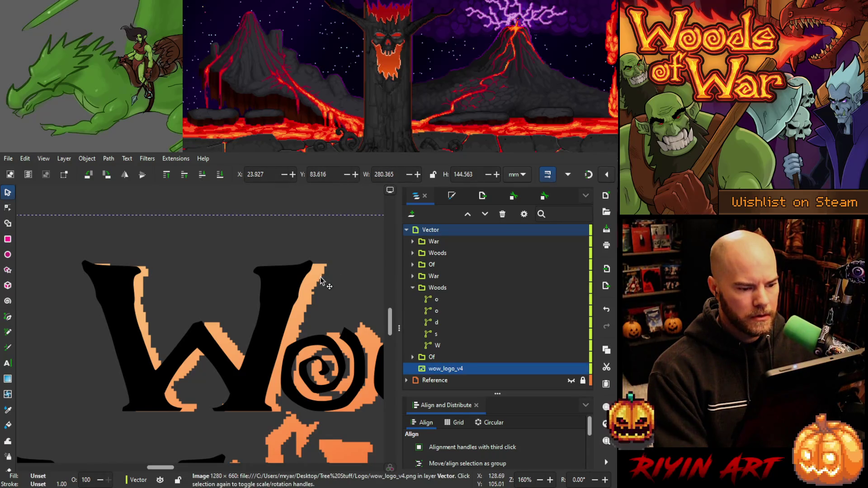
{"action": "left_click_drag", "start_coordinate": [320, 275], "coordinate": [305, 276]}
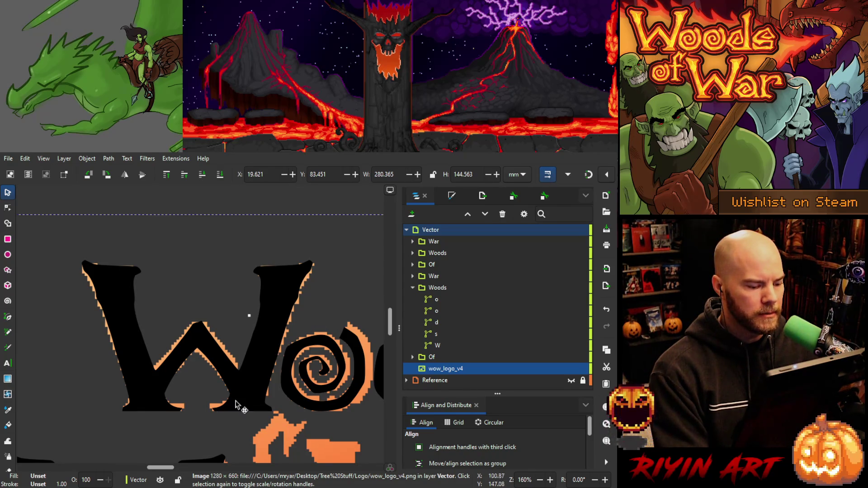
{"action": "mouse_move", "coordinate": [582, 372]}
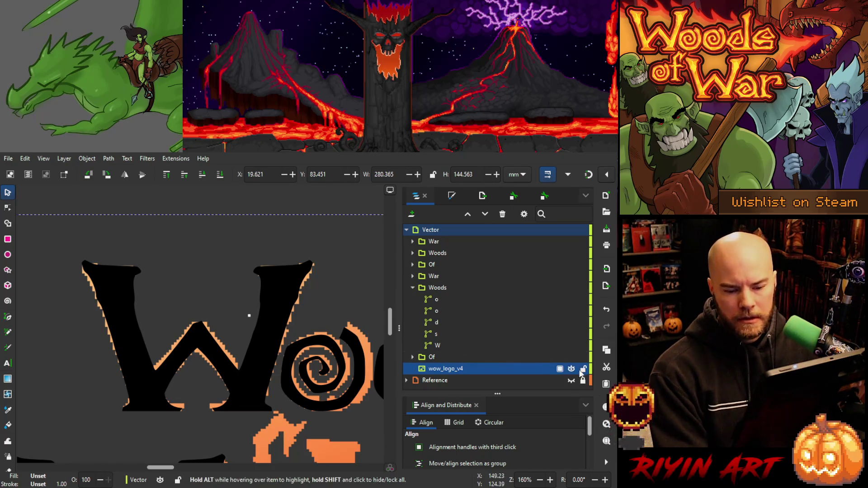
{"action": "left_click", "coordinate": [441, 345]}
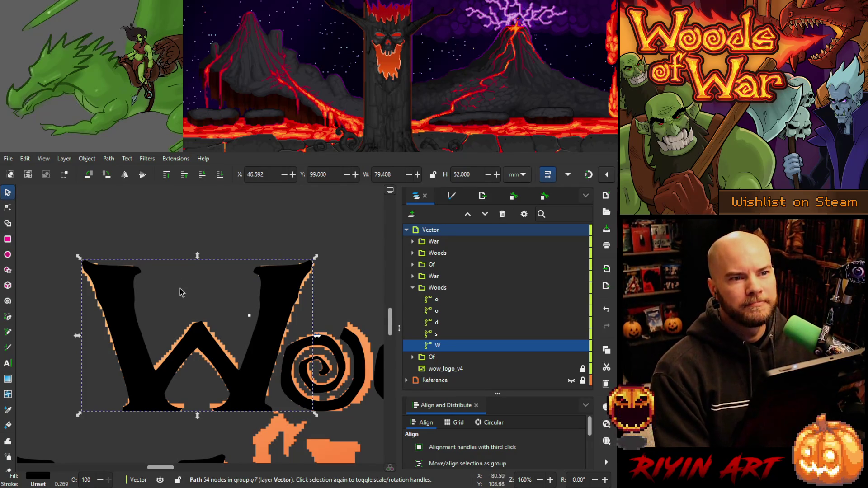
Drag the top-right node of the W's middle peak to widen it, undoing stray node and handle moves.
{"action": "left_click", "coordinate": [10, 210]}
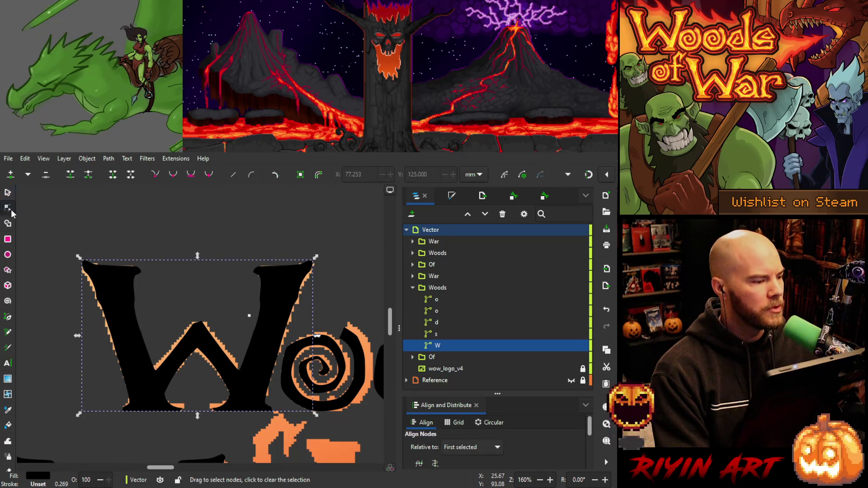
{"action": "left_click_drag", "start_coordinate": [199, 323], "coordinate": [198, 319]}
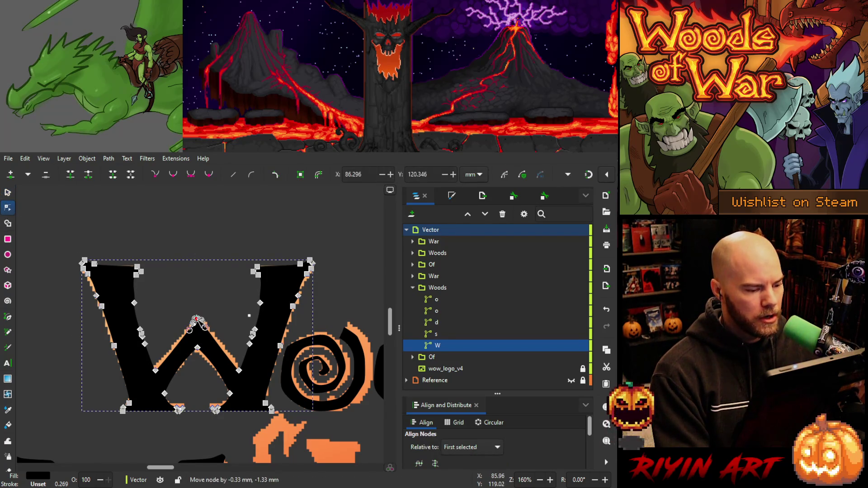
{"action": "key", "text": "ctrl+z"}
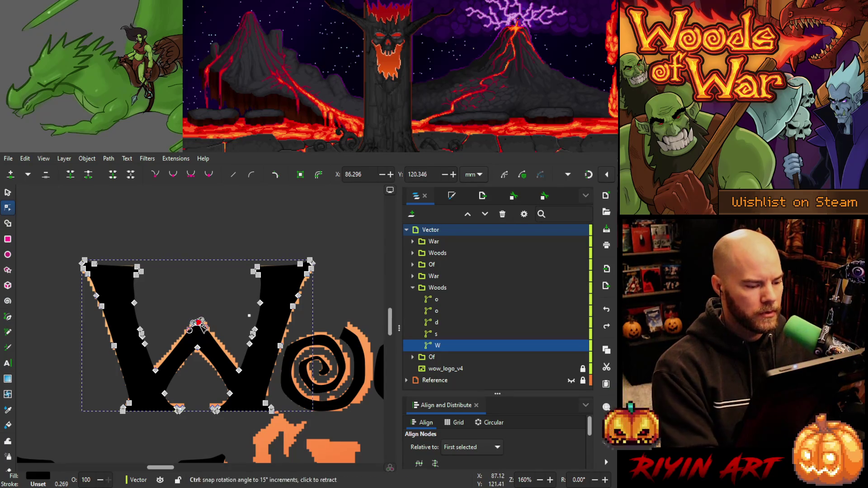
{"action": "scroll", "coordinate": [200, 322], "scroll_direction": "up", "scroll_amount": 5}
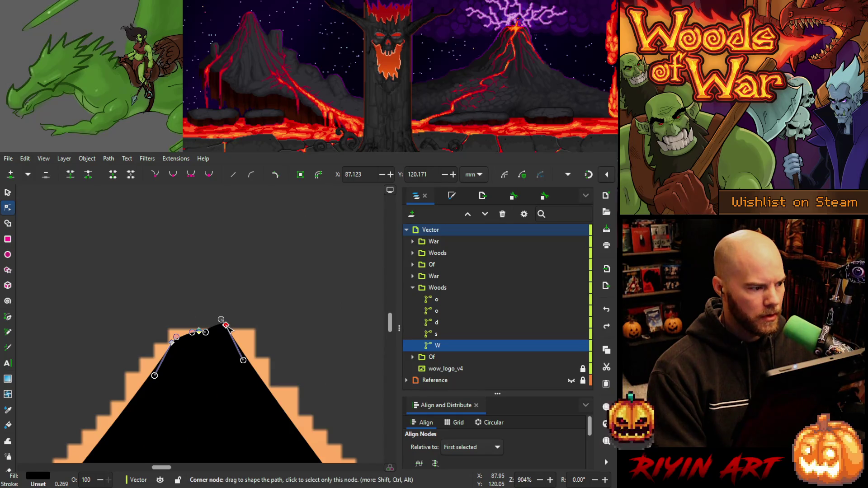
{"action": "mouse_move", "coordinate": [228, 327]}
{"action": "left_mouse_down"}
{"action": "mouse_move", "coordinate": [250, 327]}
{"action": "mouse_move", "coordinate": [223, 329]}
{"action": "left_mouse_up"}
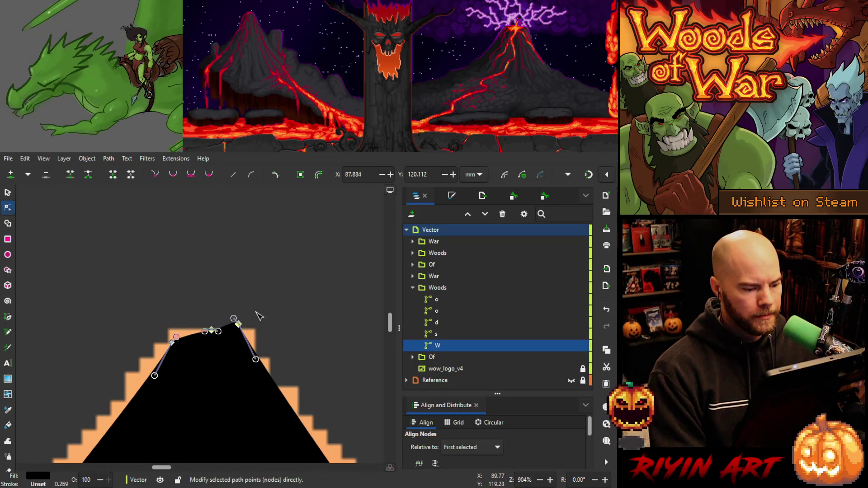
{"action": "mouse_move", "coordinate": [256, 303]}
{"action": "left_mouse_down"}
{"action": "mouse_move", "coordinate": [232, 330]}
{"action": "mouse_move", "coordinate": [251, 329]}
{"action": "mouse_move", "coordinate": [168, 343]}
{"action": "left_mouse_up"}
{"action": "key", "text": "ctrl+z"}
Select both inner lower corners of the W and raise them to match the reference.
{"action": "scroll", "coordinate": [187, 372], "scroll_direction": "down", "scroll_amount": 5}
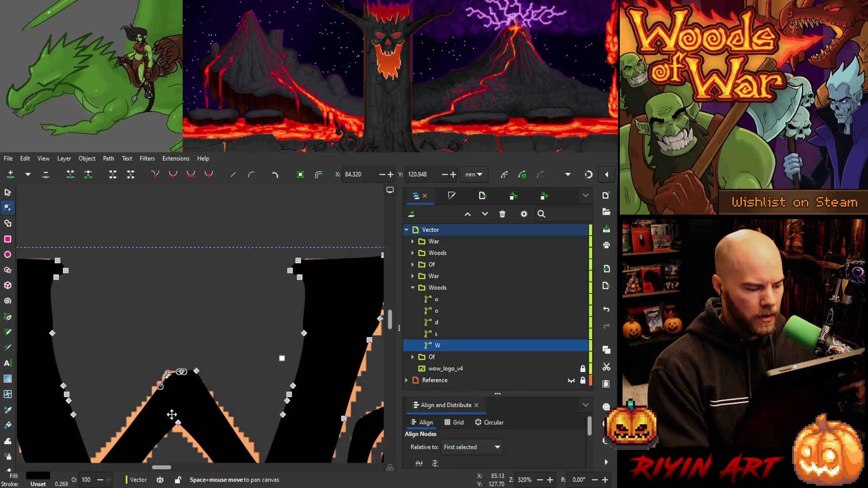
{"action": "mouse_move", "coordinate": [170, 349]}
{"action": "left_mouse_down"}
{"action": "mouse_move", "coordinate": [165, 356]}
{"action": "mouse_move", "coordinate": [232, 291]}
{"action": "mouse_move", "coordinate": [230, 299]}
{"action": "mouse_move", "coordinate": [253, 294]}
{"action": "mouse_move", "coordinate": [219, 351]}
{"action": "mouse_move", "coordinate": [131, 306]}
{"action": "mouse_move", "coordinate": [164, 277]}
{"action": "mouse_move", "coordinate": [213, 297]}
{"action": "left_mouse_up"}
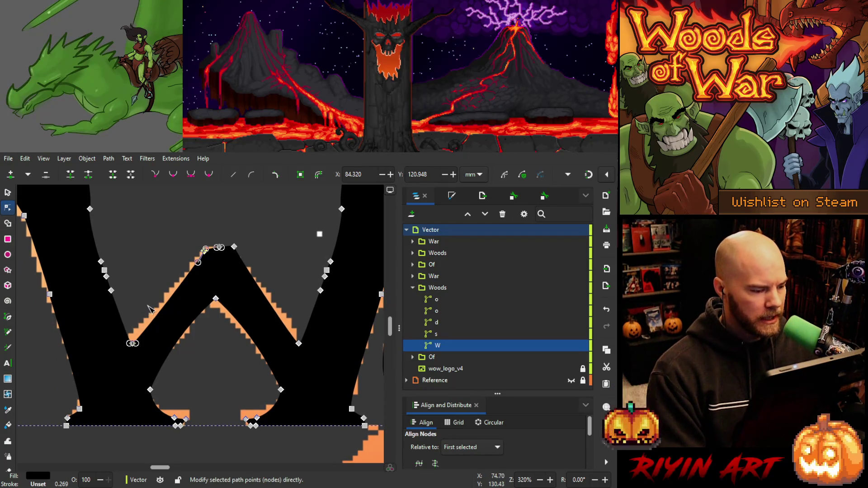
{"action": "left_click", "coordinate": [132, 343]}
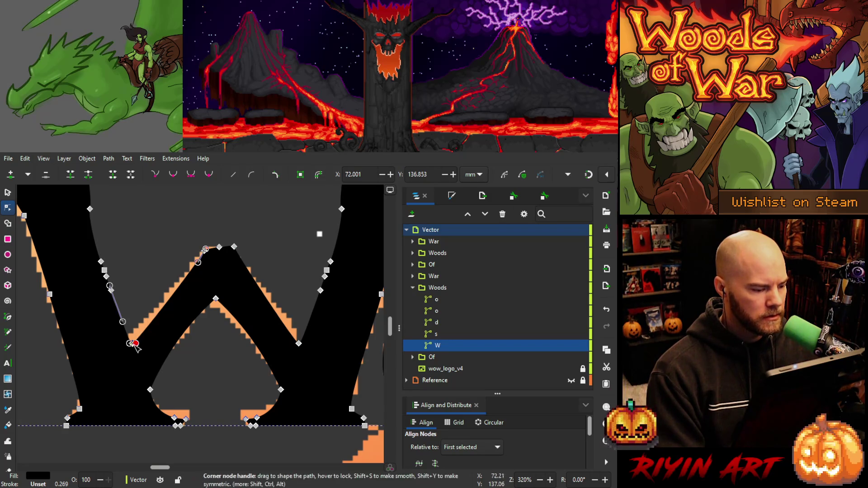
{"action": "left_click_drag", "start_coordinate": [132, 344], "coordinate": [127, 338]}
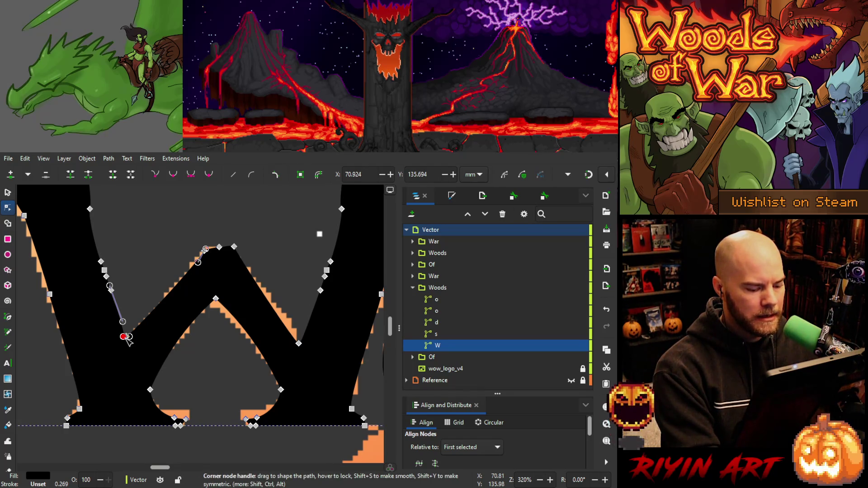
{"action": "key", "text": "ctrl+z"}
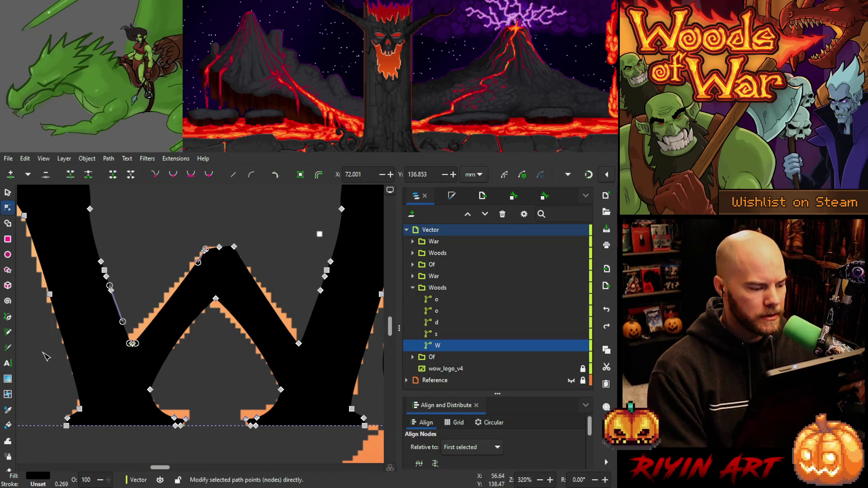
{"action": "mouse_move", "coordinate": [63, 362]}
{"action": "left_mouse_down"}
{"action": "mouse_move", "coordinate": [126, 338]}
{"action": "mouse_move", "coordinate": [328, 338]}
{"action": "left_mouse_up"}
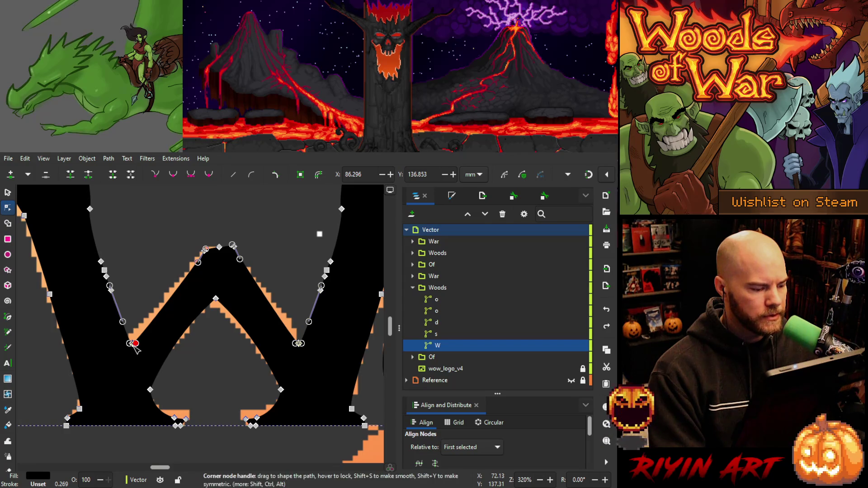
{"action": "left_click_drag", "start_coordinate": [132, 344], "coordinate": [132, 335]}
{"action": "left_click_drag", "start_coordinate": [131, 335], "coordinate": [133, 335]}
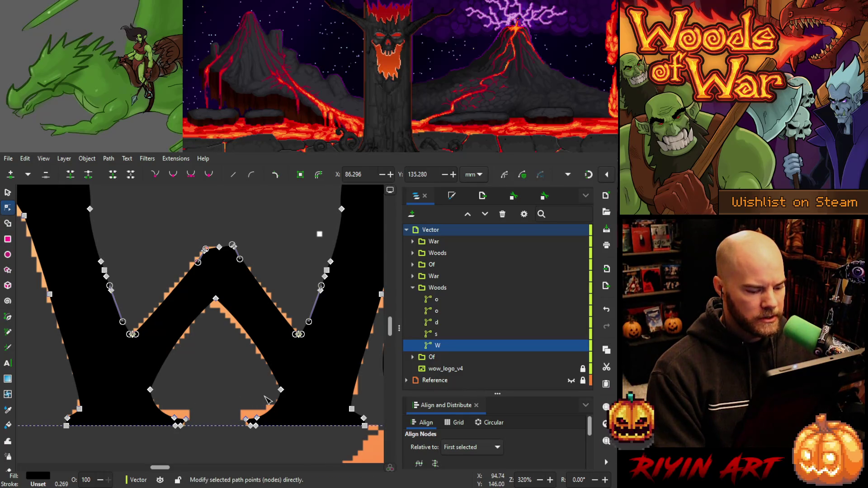
Move the W's bottom inner nodes right to the inner notch, then check the middle-peak nodes.
{"action": "mouse_move", "coordinate": [266, 410]}
{"action": "left_mouse_down"}
{"action": "mouse_move", "coordinate": [165, 430]}
{"action": "mouse_move", "coordinate": [188, 413]}
{"action": "mouse_move", "coordinate": [168, 420]}
{"action": "mouse_move", "coordinate": [160, 451]}
{"action": "left_mouse_up"}
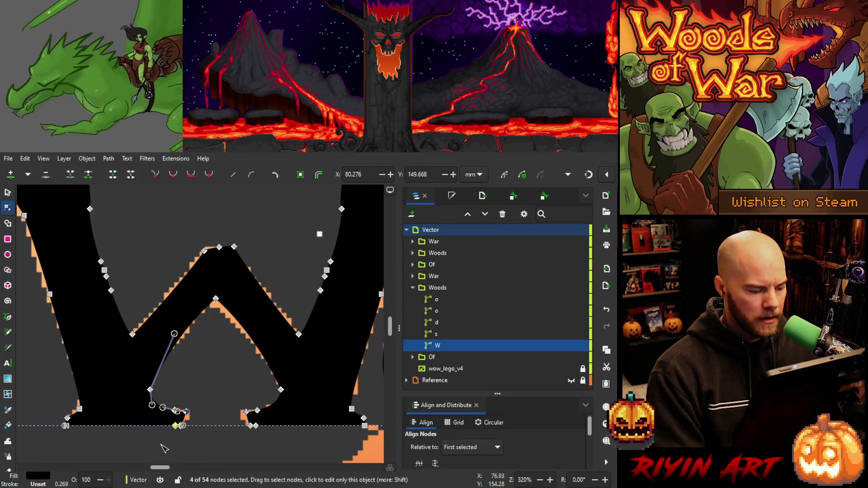
{"action": "key", "text": "Right"}
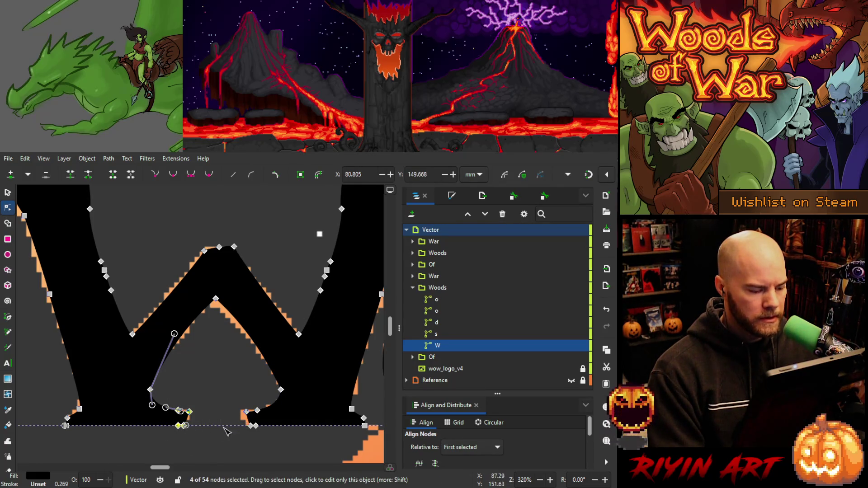
{"action": "left_click_drag", "start_coordinate": [180, 425], "coordinate": [246, 425]}
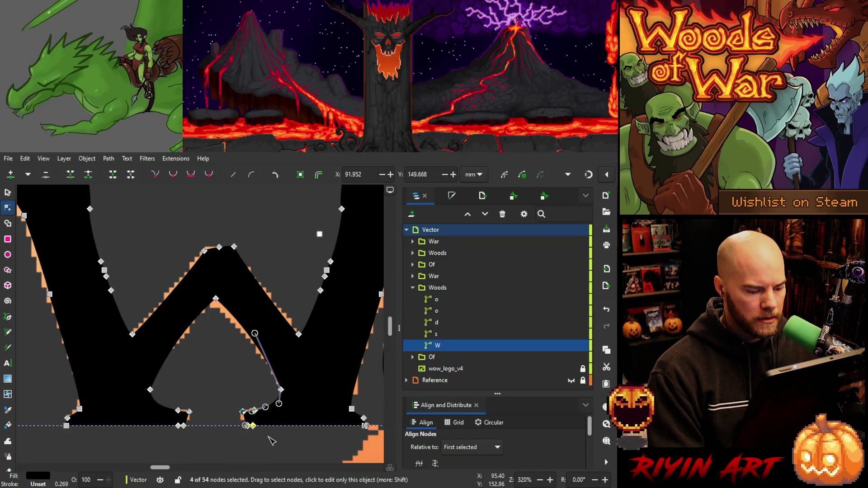
{"action": "left_click", "coordinate": [196, 365]}
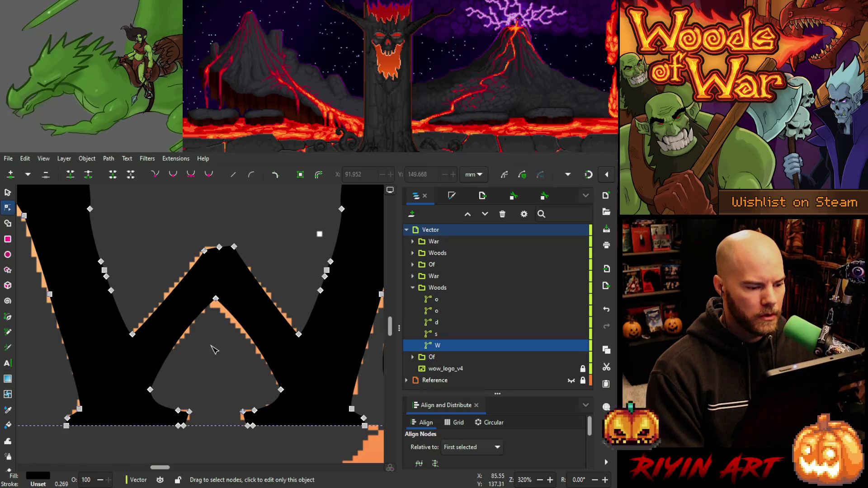
{"action": "left_click_drag", "start_coordinate": [172, 223], "coordinate": [264, 267]}
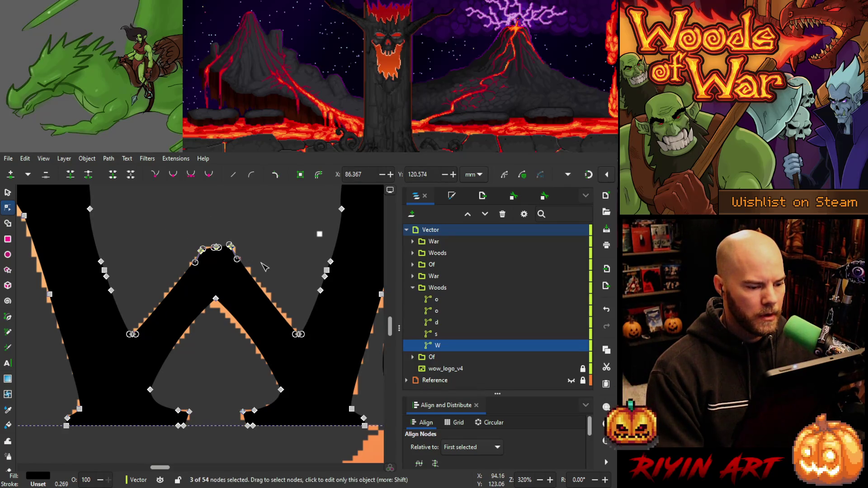
{"action": "left_click", "coordinate": [230, 246]}
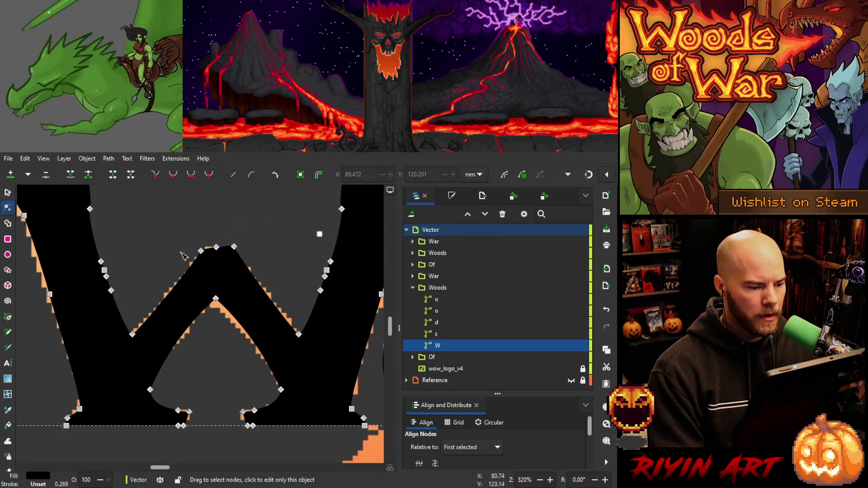
{"action": "left_click", "coordinate": [199, 249]}
{"action": "left_click", "coordinate": [235, 338]}
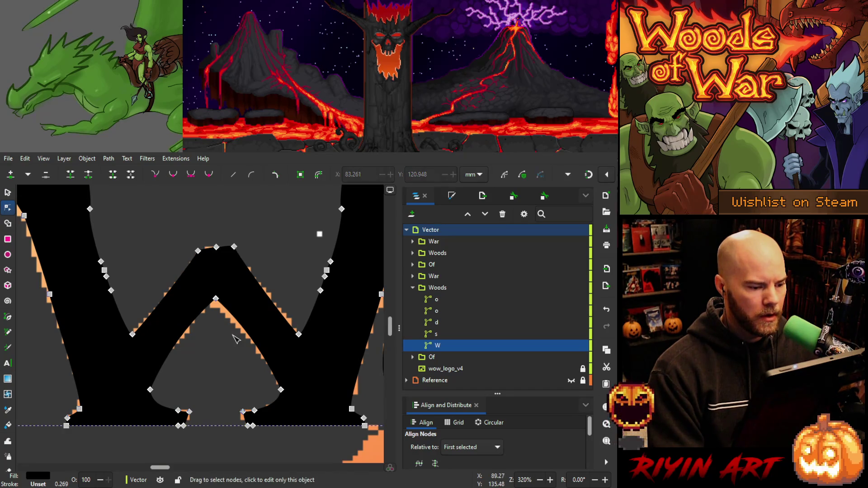
{"action": "scroll", "coordinate": [207, 346], "scroll_direction": "down", "scroll_amount": 2}
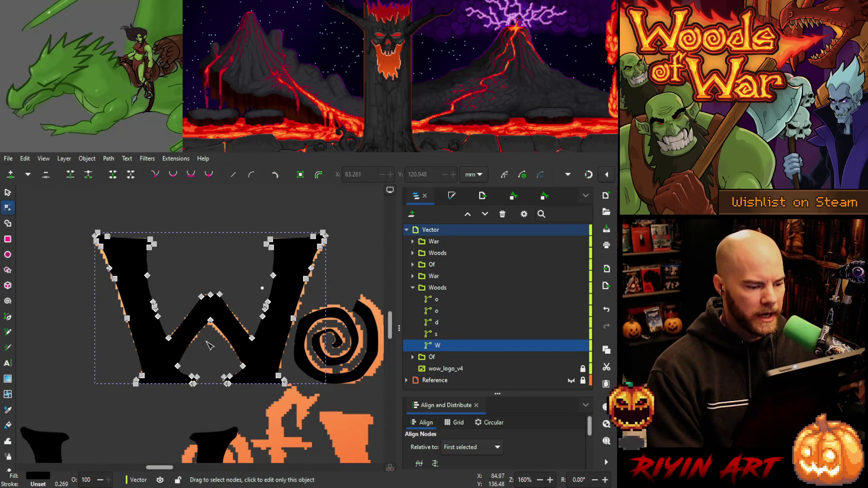
Undo the W's last inner-node shift and save the file as WoodsOfWar_v5.svg.
{"action": "scroll", "coordinate": [285, 387], "scroll_direction": "up", "scroll_amount": 4}
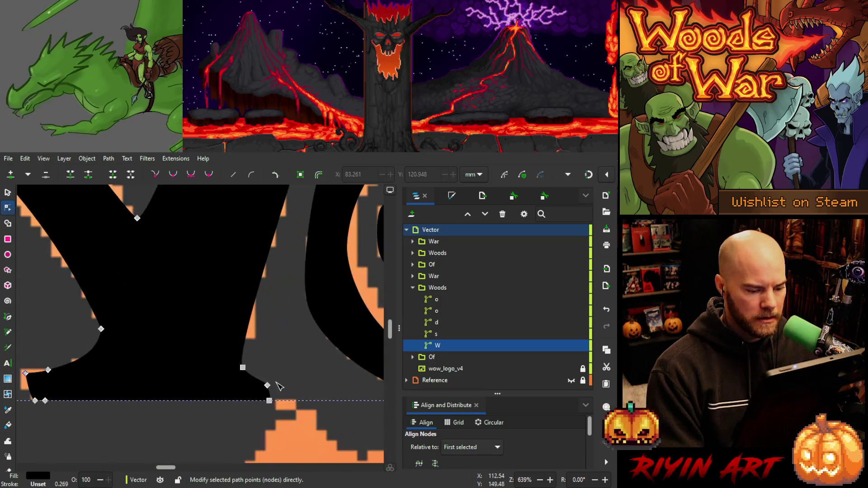
{"action": "scroll", "coordinate": [280, 378], "scroll_direction": "down", "scroll_amount": 4}
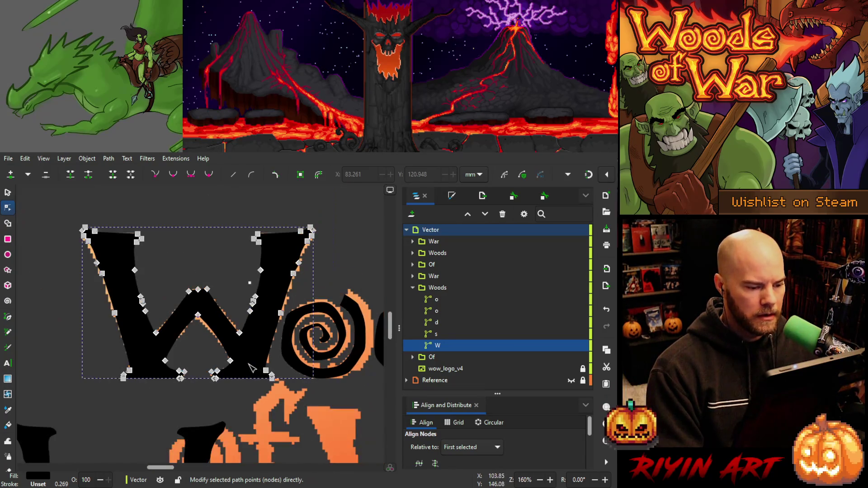
{"action": "left_click", "coordinate": [198, 315]}
{"action": "scroll", "coordinate": [189, 331], "scroll_direction": "down", "scroll_amount": 2}
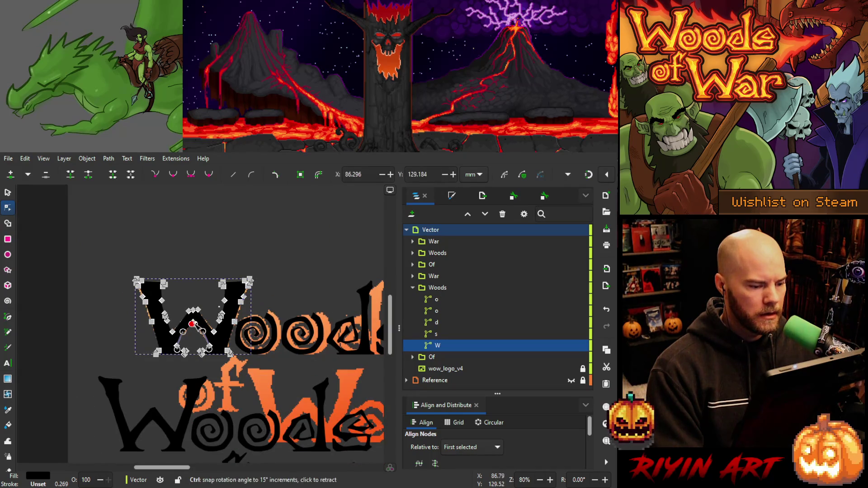
{"action": "key", "text": "ctrl+z"}
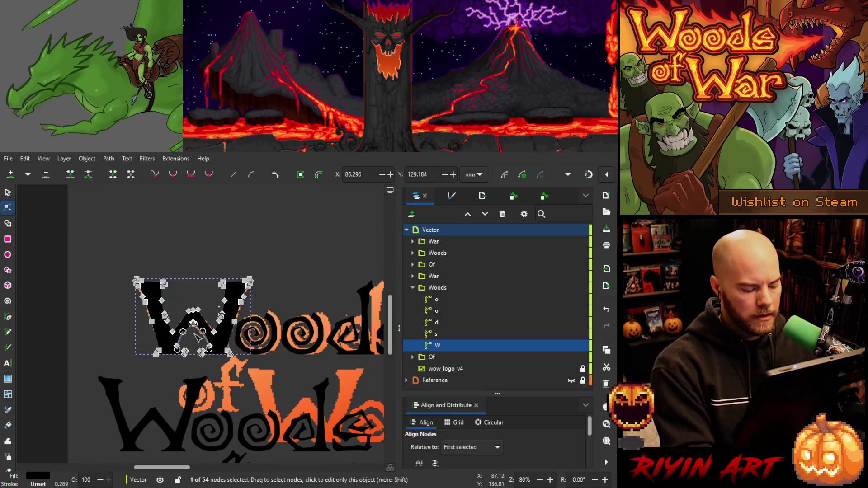
{"action": "key", "text": "ctrl+s"}
{"action": "mouse_move", "coordinate": [196, 334]}
{"action": "left_mouse_down"}
{"action": "mouse_move", "coordinate": [226, 347]}
{"action": "mouse_move", "coordinate": [148, 286]}
{"action": "mouse_move", "coordinate": [82, 302]}
{"action": "left_mouse_up"}
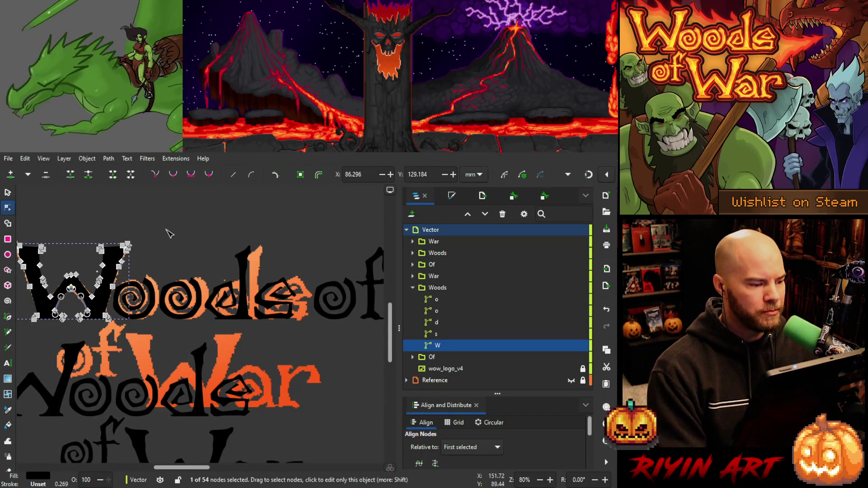
Switch to the Selector, recentre on the W, and toggle the wow_logo_v4 reference off and on.
{"action": "left_click", "coordinate": [8, 194]}
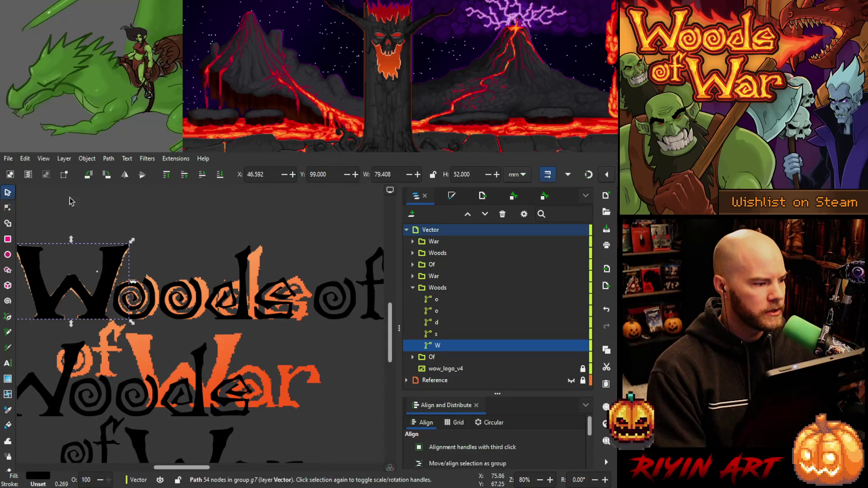
{"action": "left_click_drag", "start_coordinate": [151, 233], "coordinate": [246, 248]}
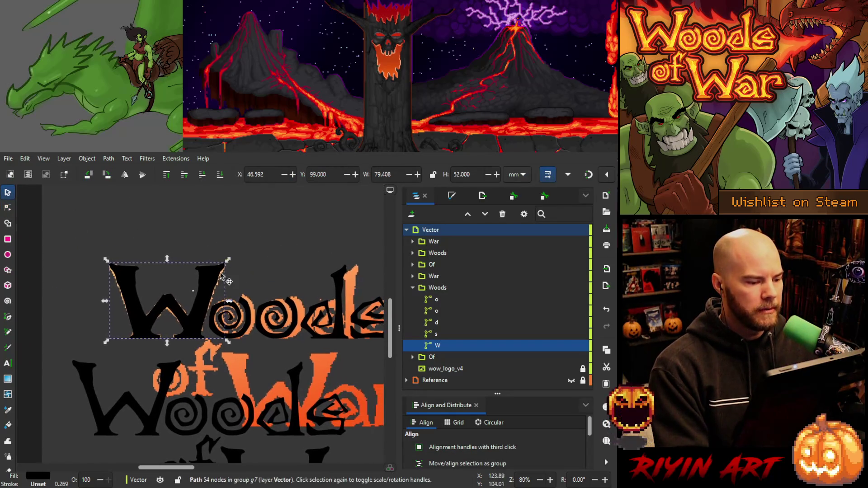
{"action": "scroll", "coordinate": [192, 291], "scroll_direction": "up", "scroll_amount": 4, "text": "ctrl"}
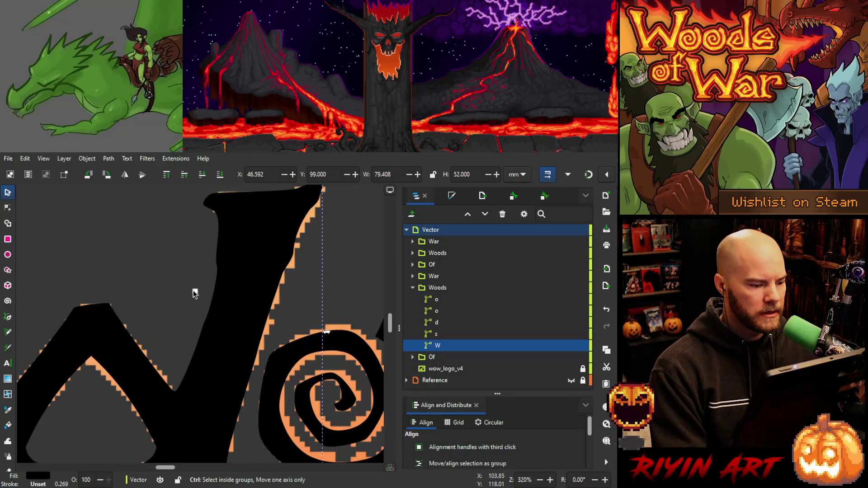
{"action": "scroll", "coordinate": [194, 294], "scroll_direction": "down", "scroll_amount": 2, "text": "ctrl"}
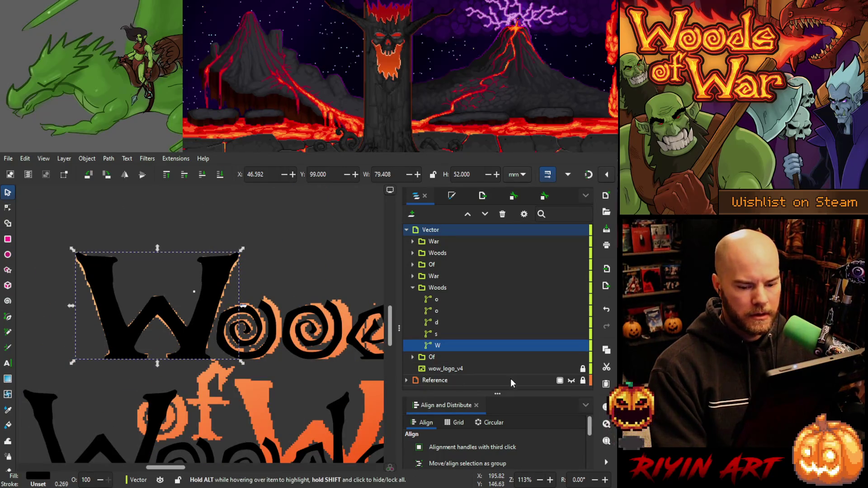
{"action": "left_click", "coordinate": [571, 369]}
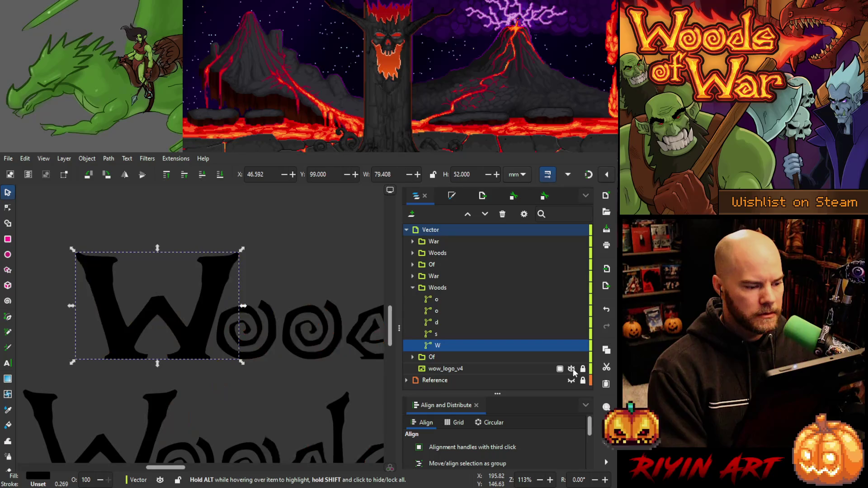
{"action": "left_click", "coordinate": [571, 369]}
{"action": "scroll", "coordinate": [257, 310], "scroll_direction": "down", "scroll_amount": 2, "text": "ctrl"}
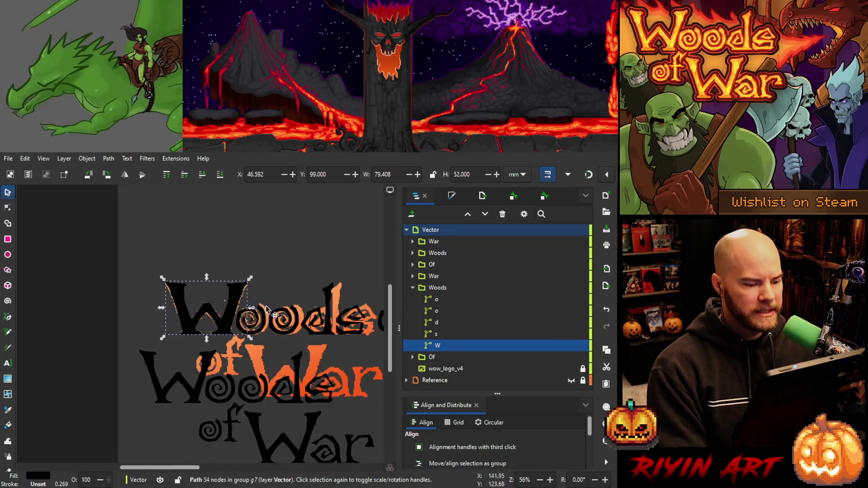
Undo the duplicated Woods copies until a single black W is back in the Woods group.
{"action": "key", "text": "h"}
{"action": "left_click", "coordinate": [284, 322]}
{"action": "key", "text": "ctrl+z"}
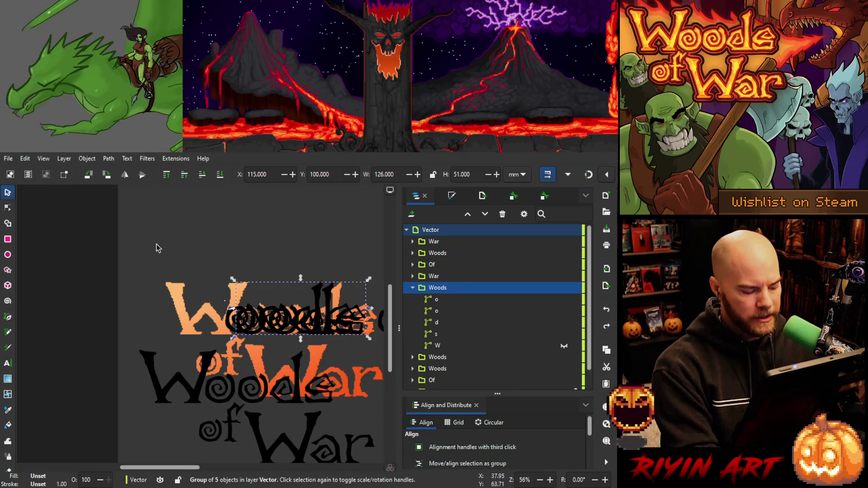
{"action": "key", "text": "ctrl+z"}
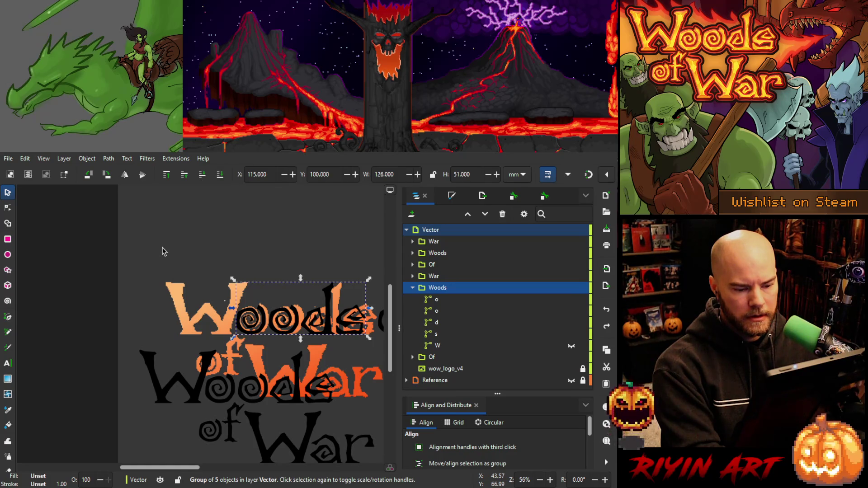
{"action": "key", "text": "ctrl+z"}
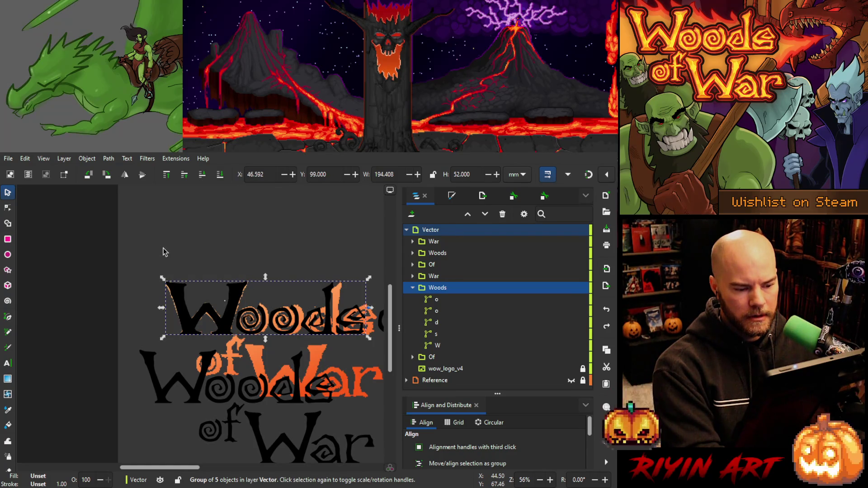
{"action": "mouse_move", "coordinate": [177, 251]}
{"action": "left_mouse_down"}
{"action": "mouse_move", "coordinate": [81, 233]}
{"action": "mouse_move", "coordinate": [102, 235]}
{"action": "left_mouse_up"}
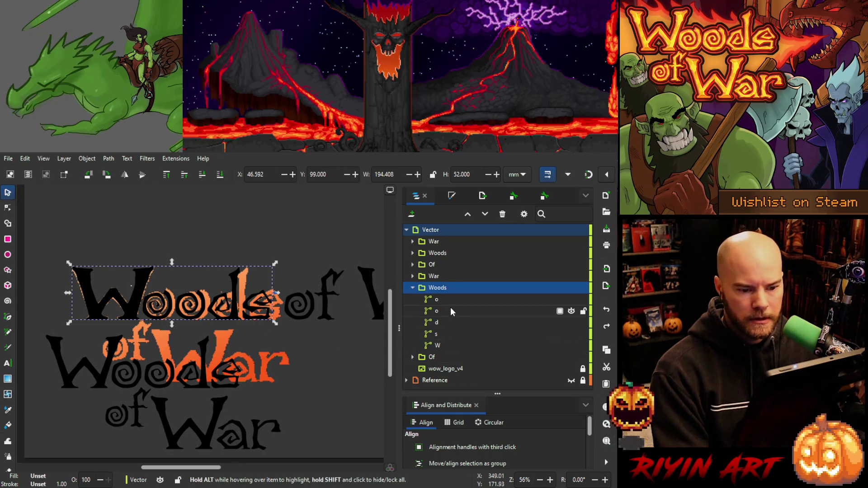
Hide the spare War, Woods and Of layer copies, leaving one black 'Woods of War'.
{"action": "left_click", "coordinate": [437, 299]}
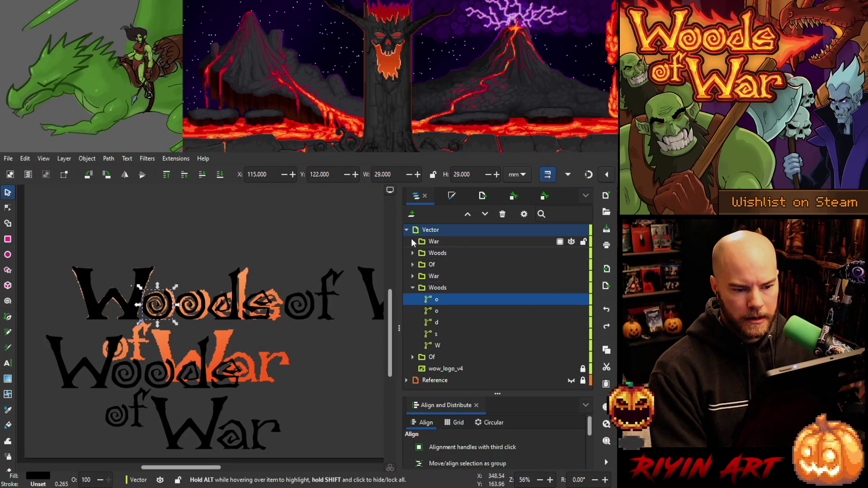
{"action": "left_click", "coordinate": [572, 243]}
{"action": "left_click", "coordinate": [572, 254]}
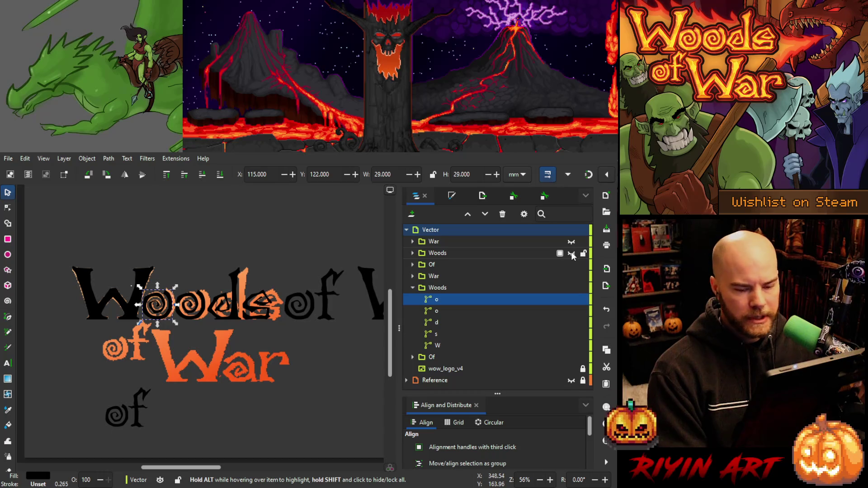
{"action": "left_click", "coordinate": [572, 266]}
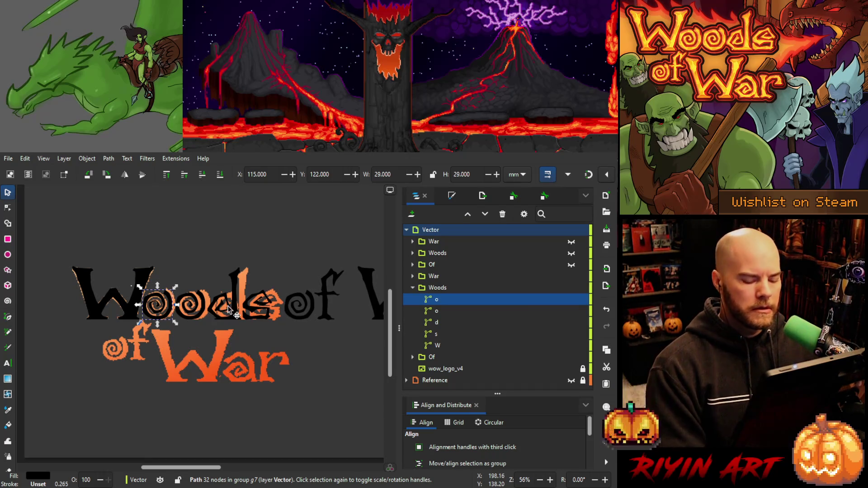
{"action": "scroll", "coordinate": [229, 306], "scroll_direction": "down", "scroll_amount": 3}
{"action": "scroll", "coordinate": [335, 302], "scroll_direction": "up", "scroll_amount": 1}
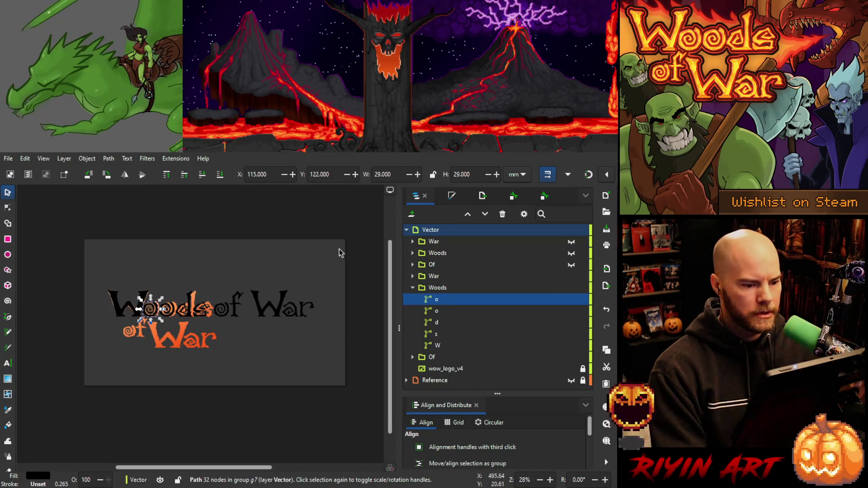
Nudge all black letter groups left, then shift the wow_logo_v4 image left to X -6.837.
{"action": "mouse_move", "coordinate": [341, 250]}
{"action": "left_mouse_down"}
{"action": "mouse_move", "coordinate": [320, 273]}
{"action": "mouse_move", "coordinate": [99, 348]}
{"action": "left_mouse_up"}
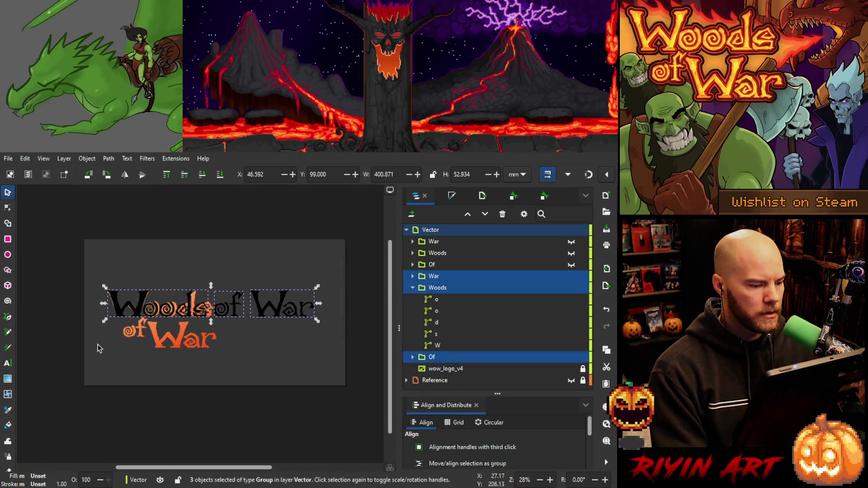
{"action": "key", "text": "Left"}
{"action": "key", "text": "Left"}
{"action": "key", "text": "Left"}
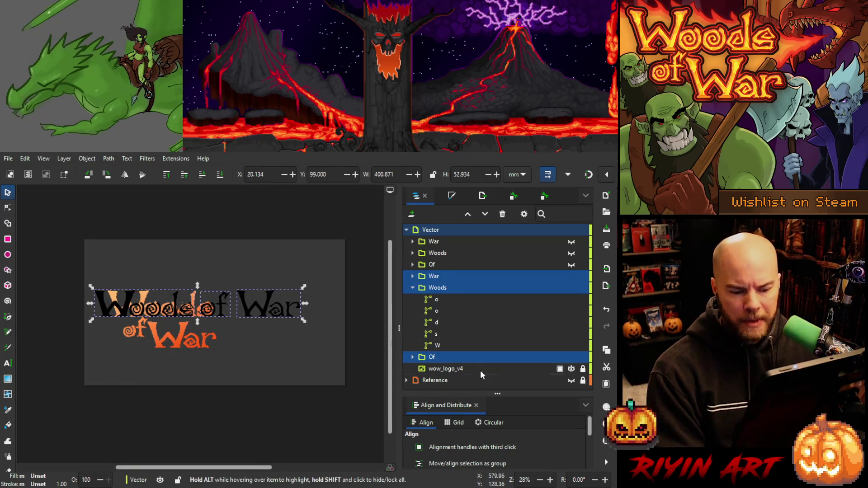
{"action": "left_click", "coordinate": [465, 369]}
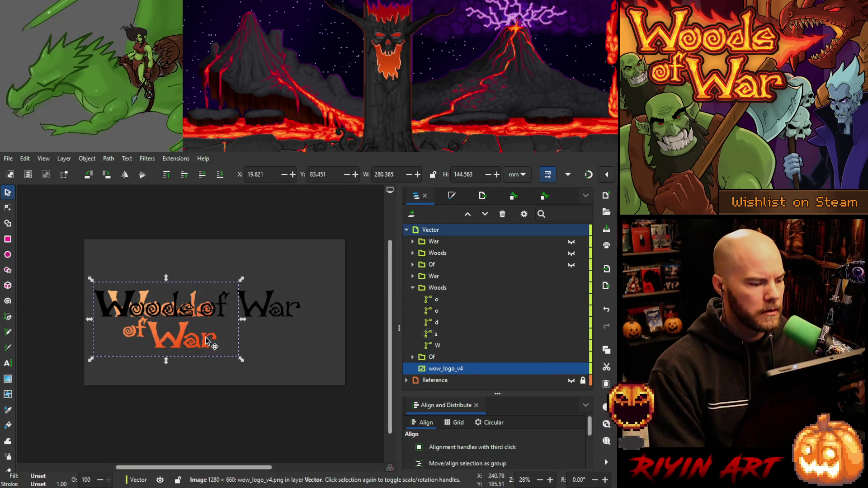
{"action": "left_click", "coordinate": [180, 342]}
{"action": "key", "text": "shift+Left"}
{"action": "key", "text": "shift+Left"}
{"action": "key", "text": "shift+Left"}
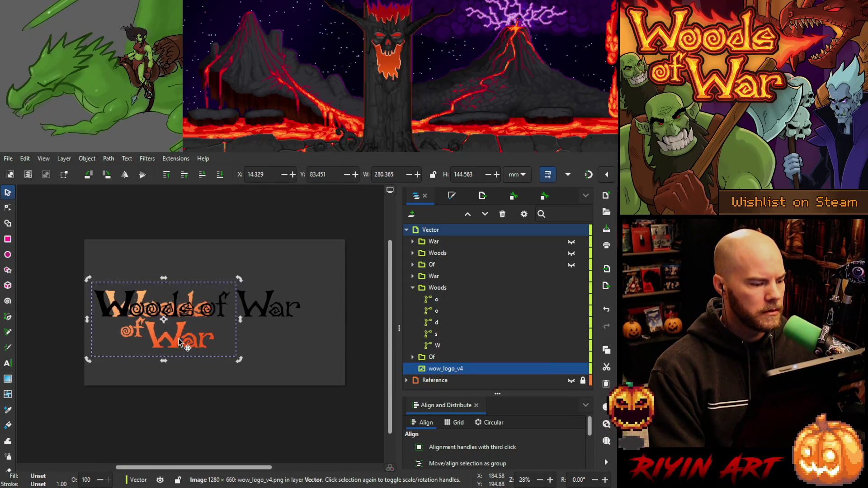
{"action": "key", "text": "shift+Left"}
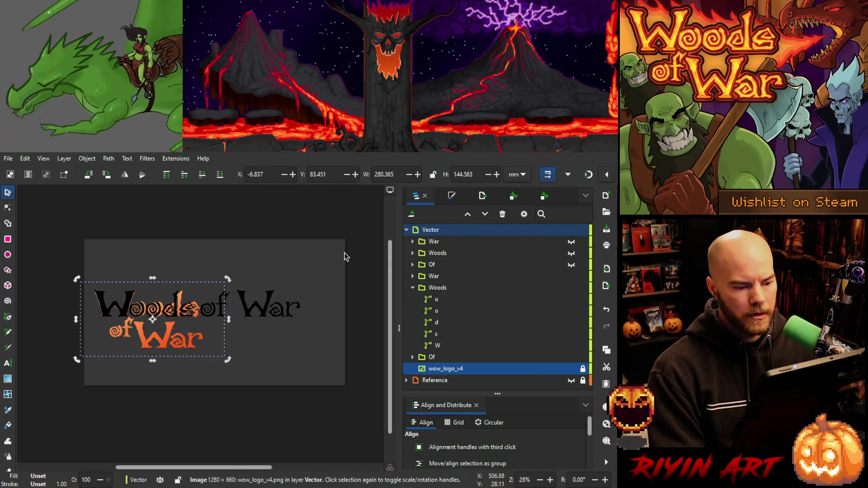
{"action": "left_click", "coordinate": [438, 300]}
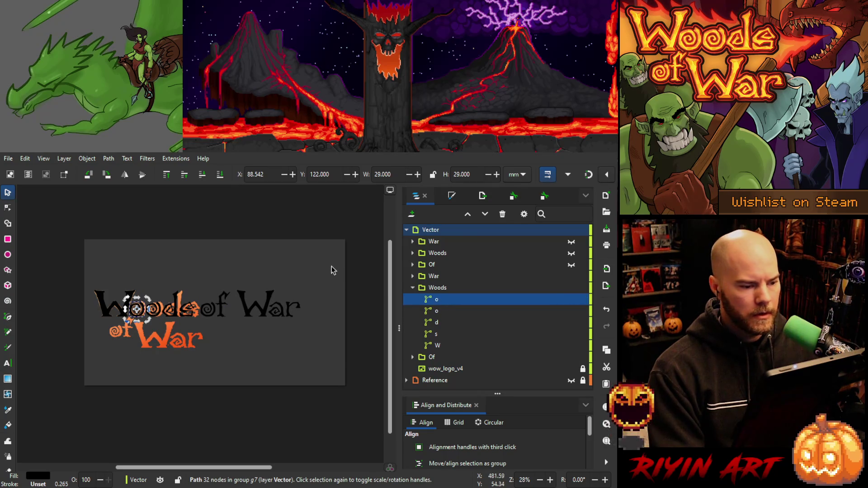
Move the black 'of War' lettering right to X 275.225, then select the o, d and s of Woods.
{"action": "mouse_move", "coordinate": [332, 267]}
{"action": "left_mouse_down"}
{"action": "mouse_move", "coordinate": [267, 329]}
{"action": "mouse_move", "coordinate": [146, 345]}
{"action": "left_mouse_up"}
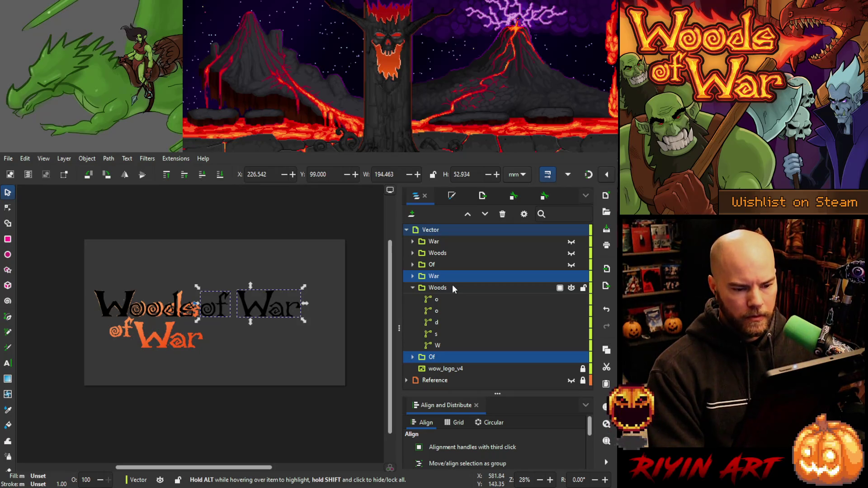
{"action": "left_click_drag", "start_coordinate": [215, 322], "coordinate": [222, 318]}
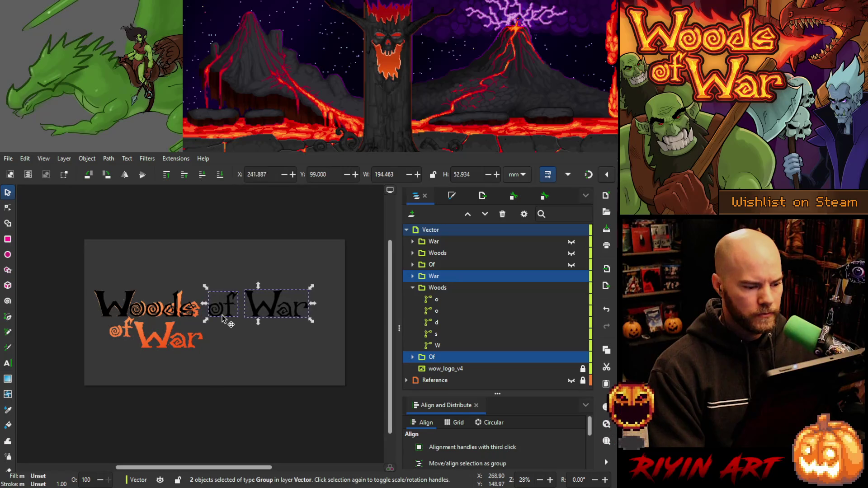
{"action": "key", "text": "Right"}
{"action": "key", "text": "Right"}
{"action": "key", "text": "Right"}
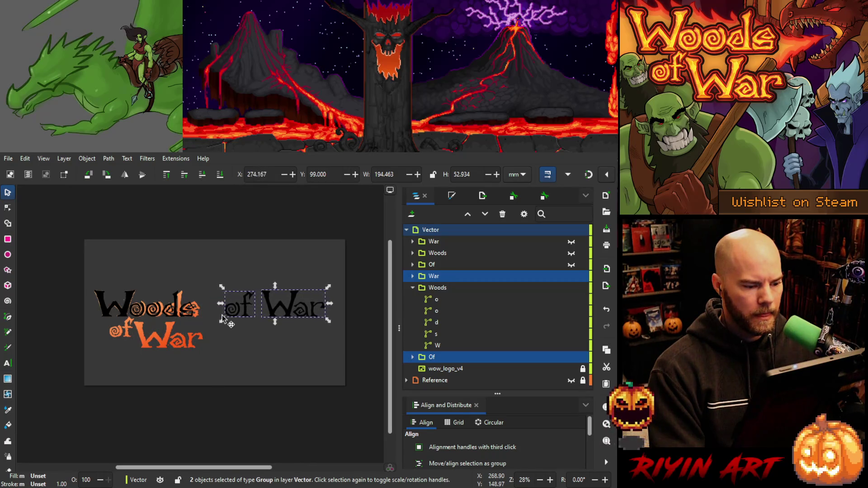
{"action": "key", "text": "Right"}
{"action": "key", "text": "Right"}
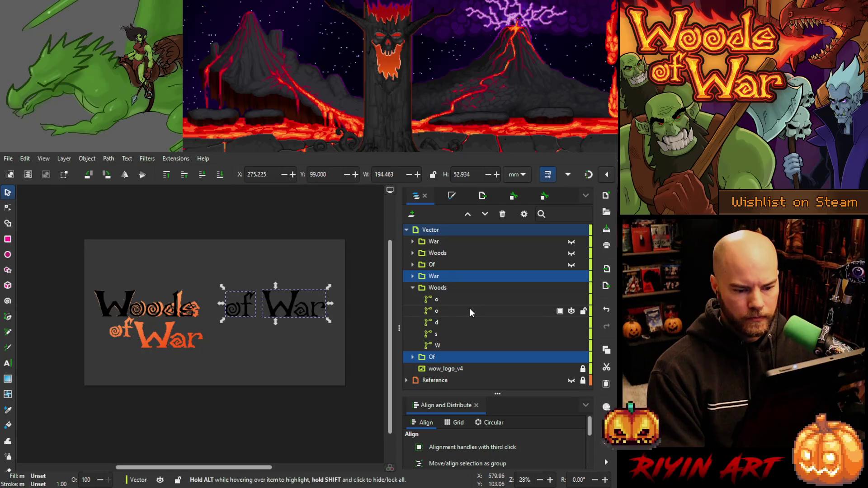
{"action": "left_click", "coordinate": [447, 300]}
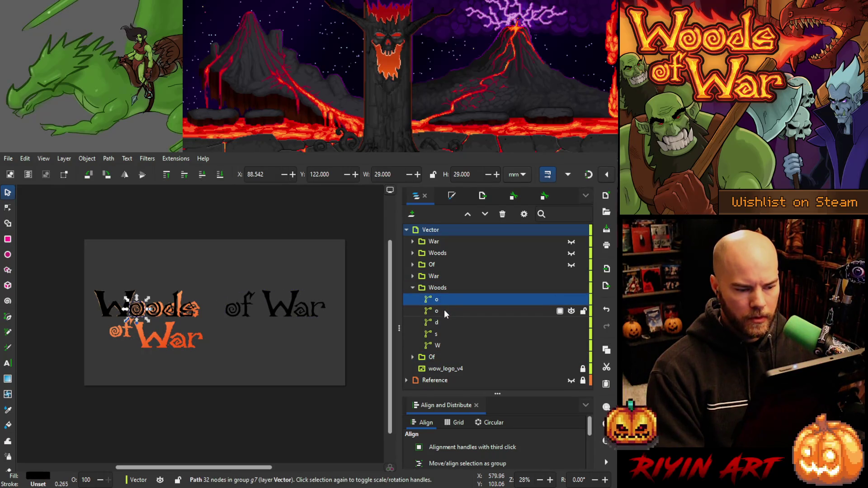
{"action": "left_click_drag", "start_coordinate": [444, 310], "coordinate": [441, 334]}
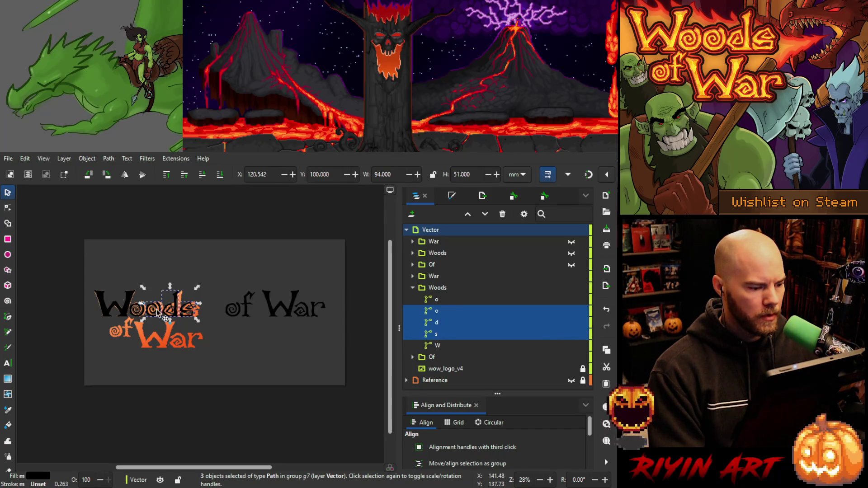
Select the o, d and s of Woods together and drag them slightly right into position.
{"action": "scroll", "coordinate": [159, 309], "scroll_direction": "up", "scroll_amount": 2, "text": "ctrl"}
{"action": "scroll", "coordinate": [159, 309], "scroll_direction": "up", "scroll_amount": 1, "text": "ctrl"}
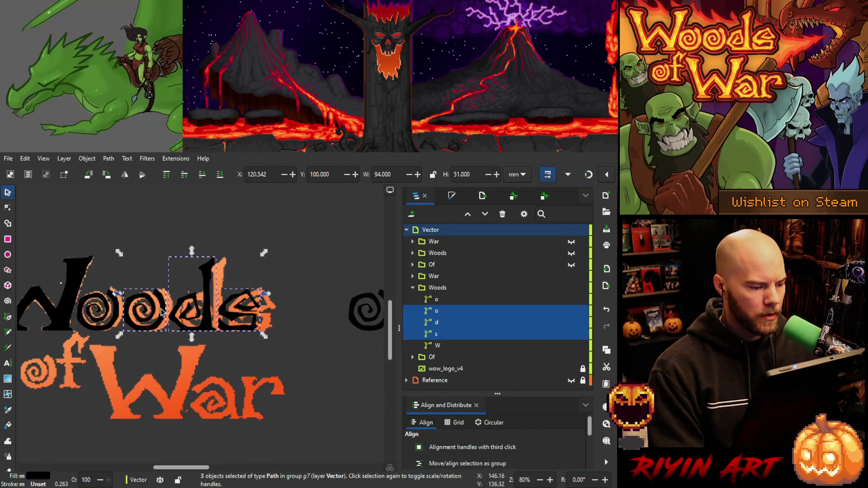
{"action": "left_click", "coordinate": [97, 312]}
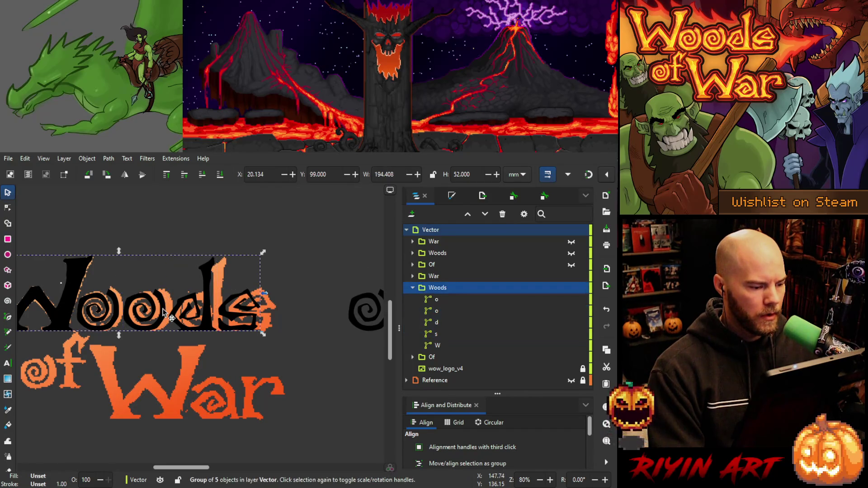
{"action": "left_click", "coordinate": [454, 314]}
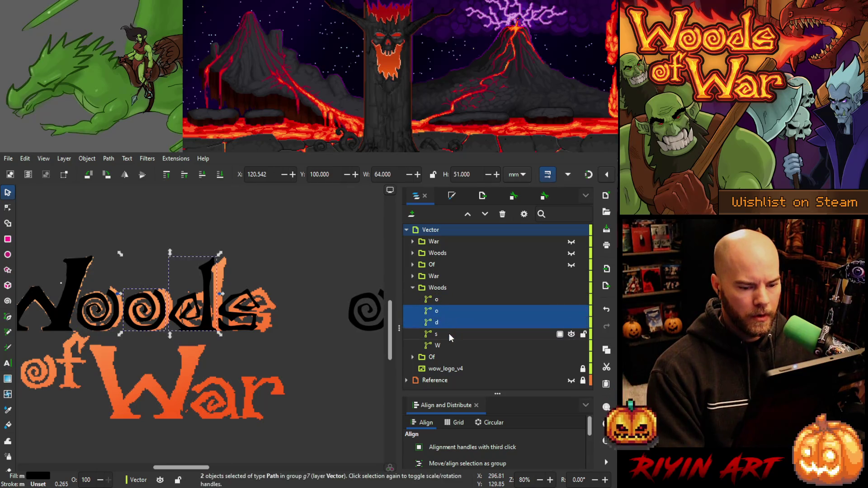
{"action": "left_click_drag", "start_coordinate": [448, 344], "coordinate": [442, 296]}
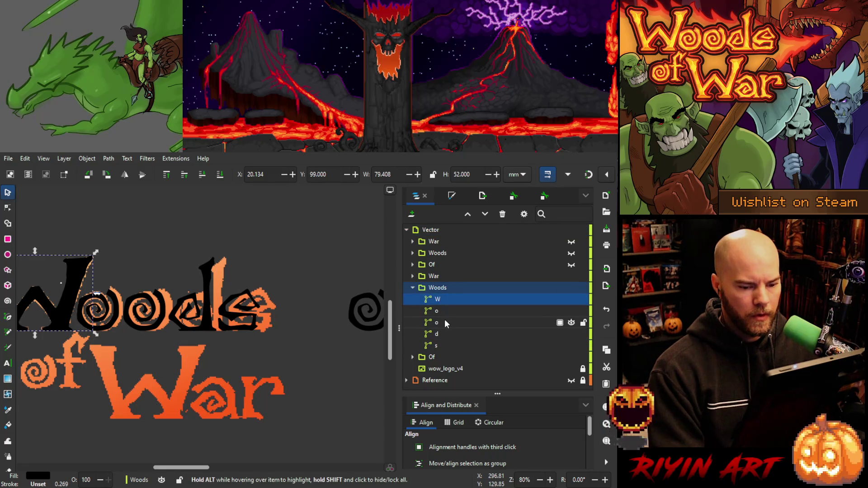
{"action": "left_click", "coordinate": [444, 321]}
{"action": "key", "text": "shift+Up"}
{"action": "left_click", "coordinate": [439, 336]}
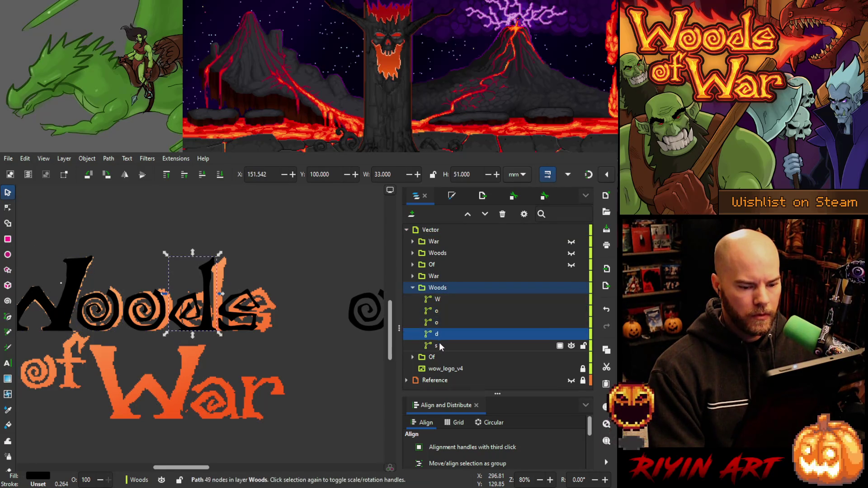
{"action": "key", "text": "shift+Up"}
{"action": "left_click", "coordinate": [436, 323]}
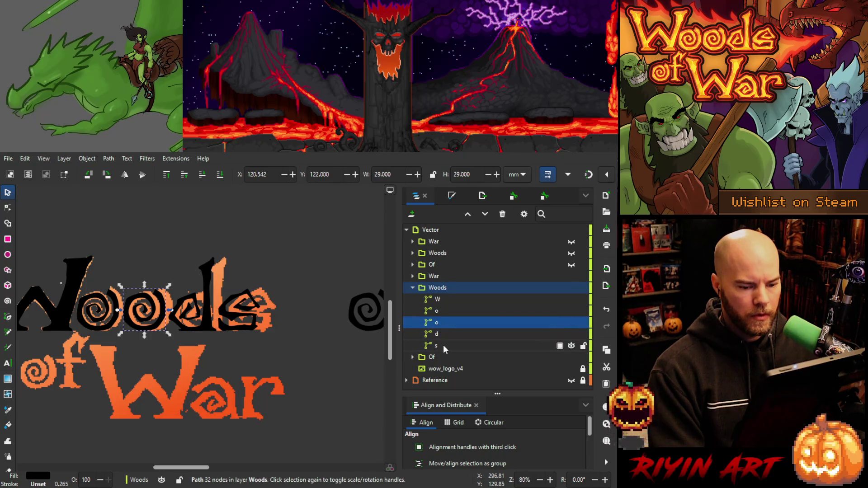
{"action": "left_click", "coordinate": [443, 346]}
{"action": "left_click", "coordinate": [438, 321], "text": "shift"}
{"action": "left_click_drag", "start_coordinate": [438, 322], "coordinate": [440, 343]}
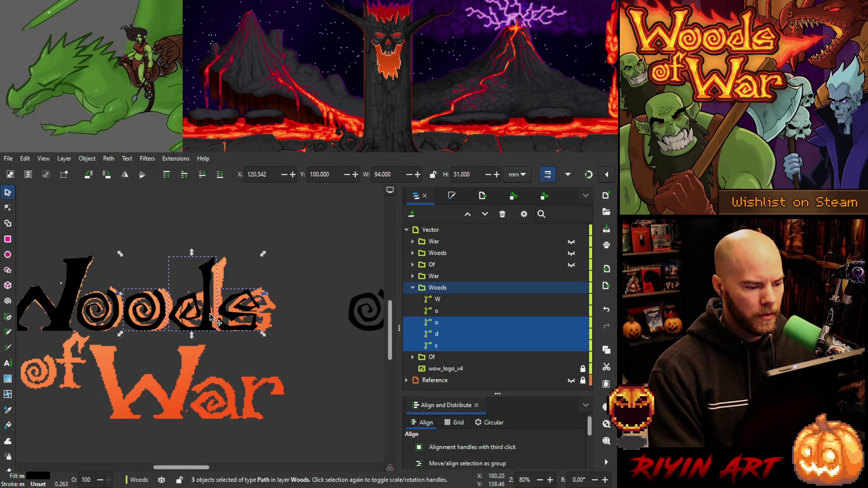
{"action": "left_click_drag", "start_coordinate": [210, 316], "coordinate": [217, 315]}
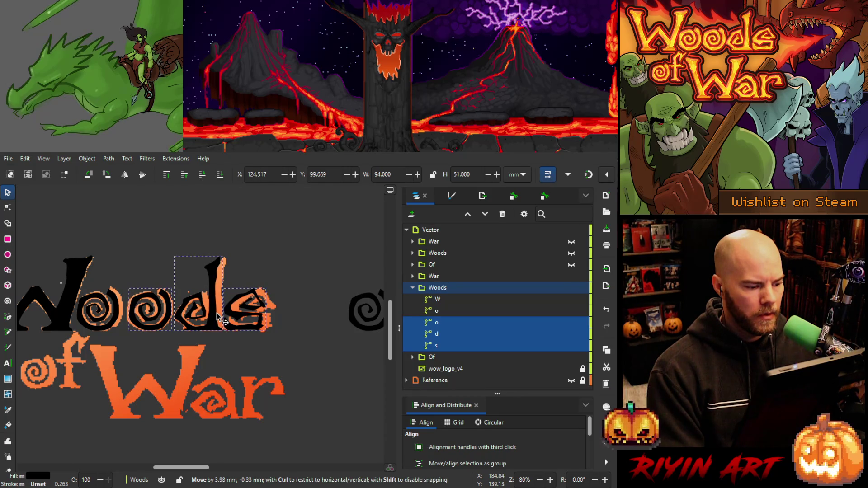
{"action": "left_click_drag", "start_coordinate": [217, 315], "coordinate": [217, 316]}
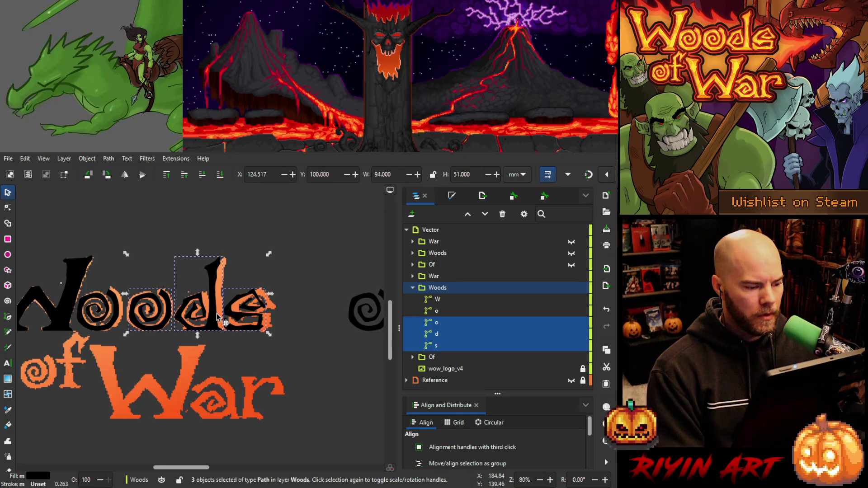
Nudge just the s of Woods two steps right to X 194.808.
{"action": "left_click", "coordinate": [149, 317], "text": "shift"}
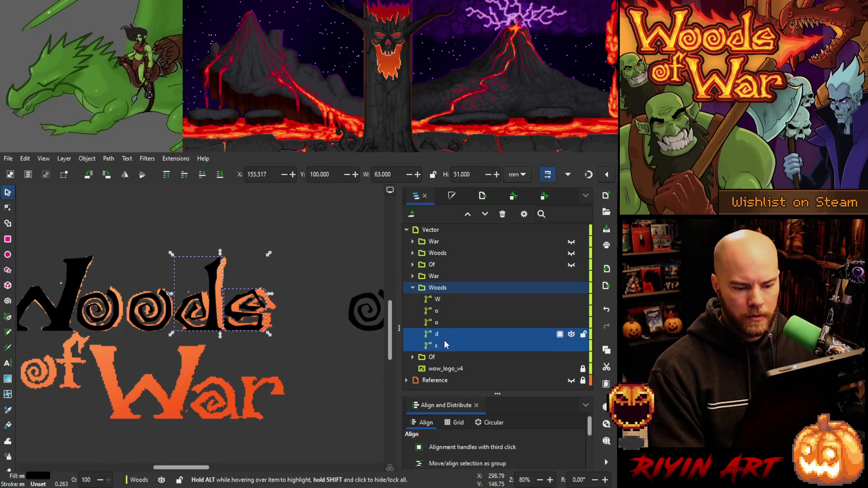
{"action": "left_click", "coordinate": [581, 346]}
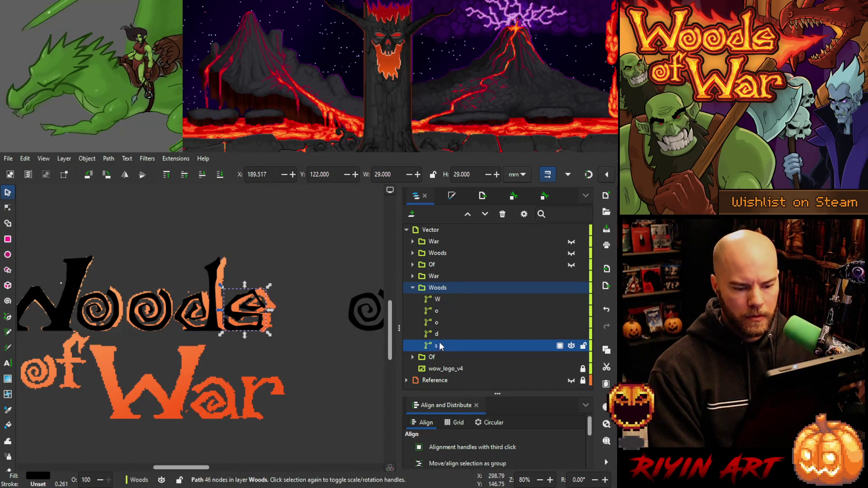
{"action": "left_click", "coordinate": [229, 314]}
{"action": "key", "text": "Right"}
{"action": "key", "text": "Right"}
{"action": "key", "text": "Right"}
{"action": "key", "text": "Right"}
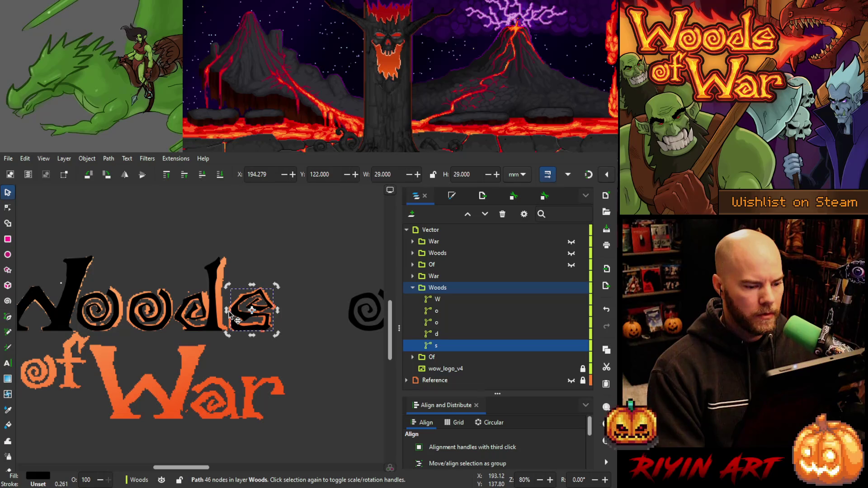
{"action": "key", "text": "Right"}
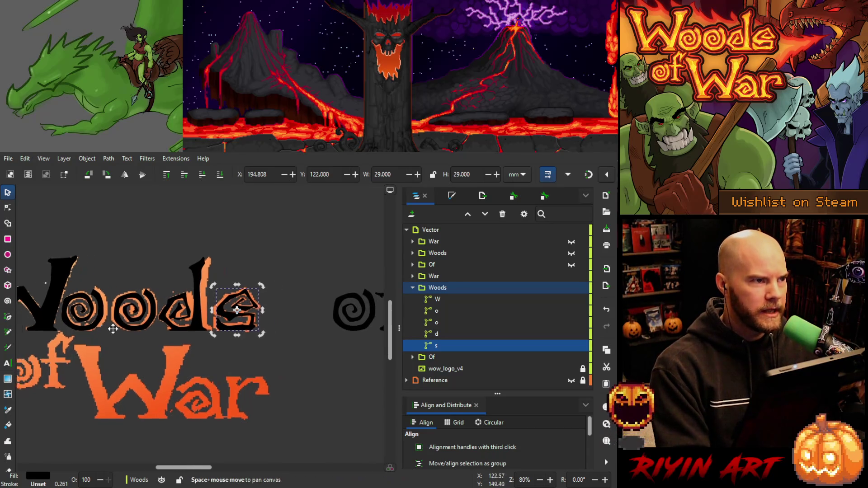
{"action": "scroll", "coordinate": [139, 339], "scroll_direction": "left", "scroll_amount": 5}
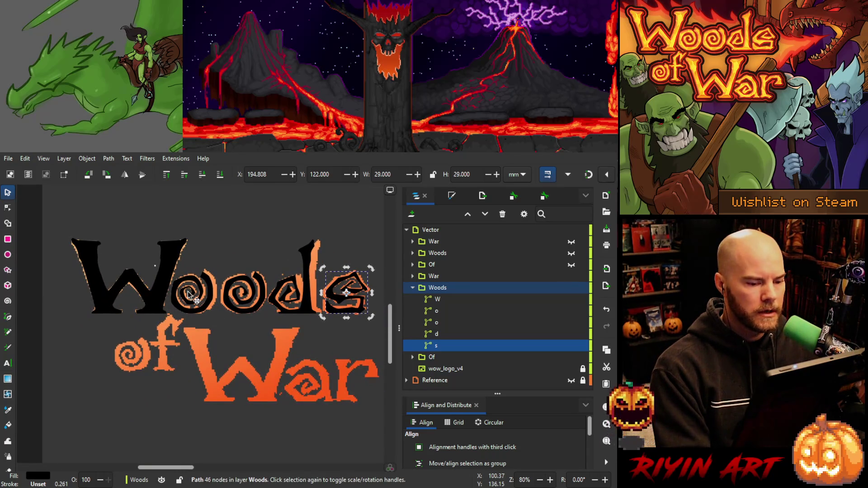
Open the first o's spiral in the Node tool and push its right-edge nodes right.
{"action": "left_click", "coordinate": [189, 293]}
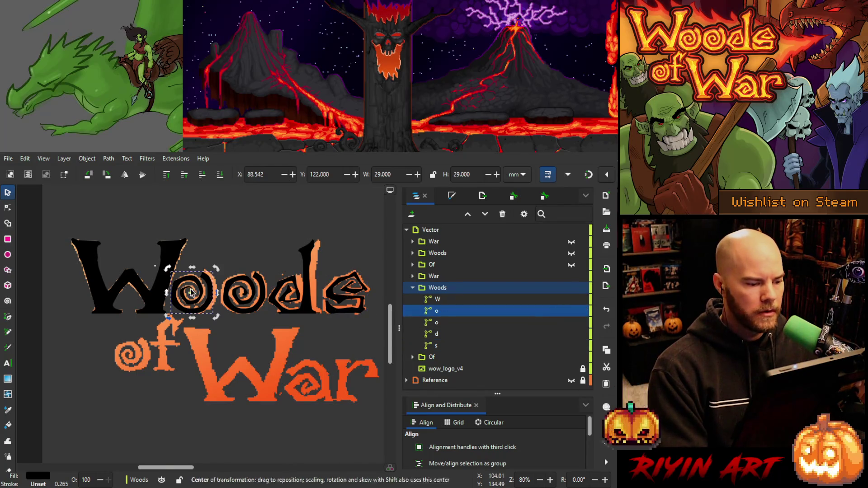
{"action": "scroll", "coordinate": [190, 292], "scroll_direction": "up", "scroll_amount": 2}
{"action": "scroll", "coordinate": [182, 284], "scroll_direction": "up", "scroll_amount": 2, "text": "ctrl"}
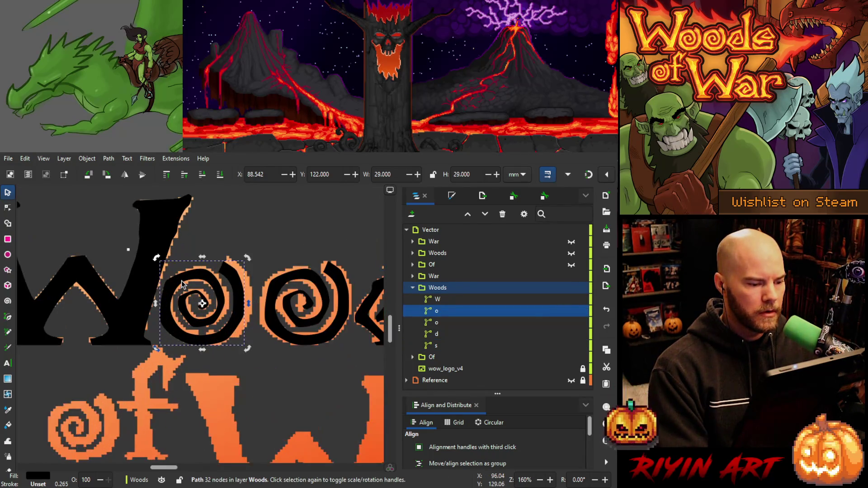
{"action": "key", "text": "n"}
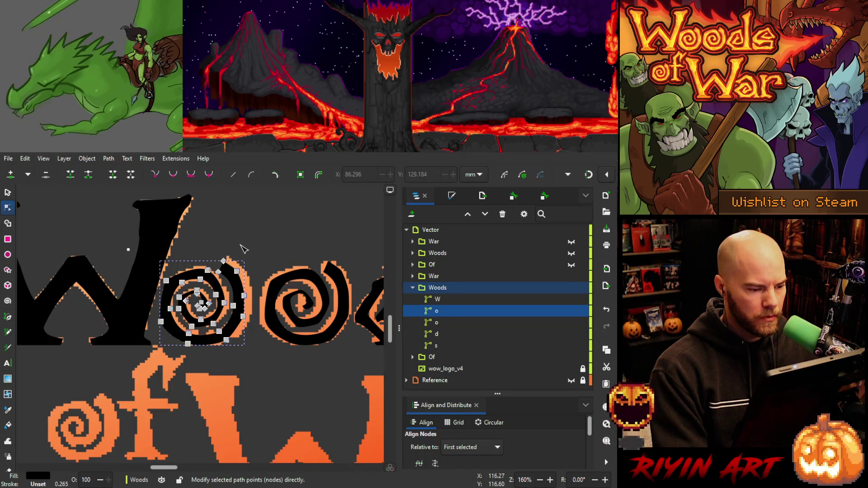
{"action": "left_click_drag", "start_coordinate": [219, 251], "coordinate": [238, 265]}
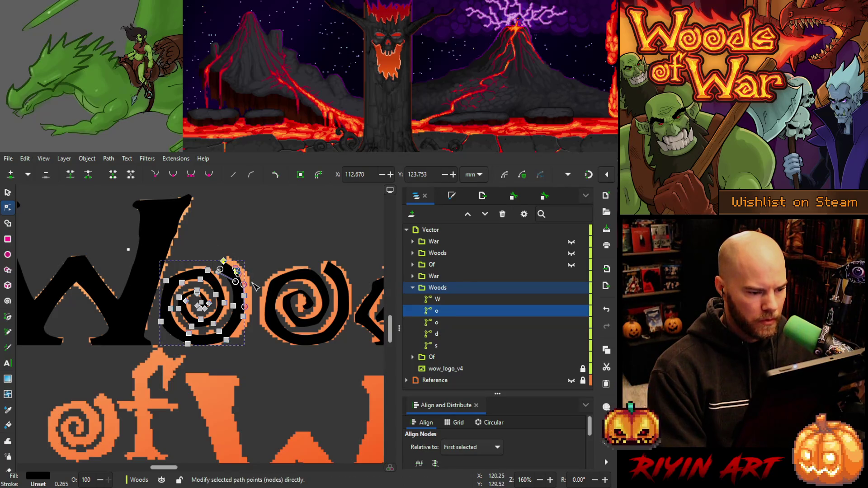
{"action": "left_click_drag", "start_coordinate": [252, 282], "coordinate": [242, 331]}
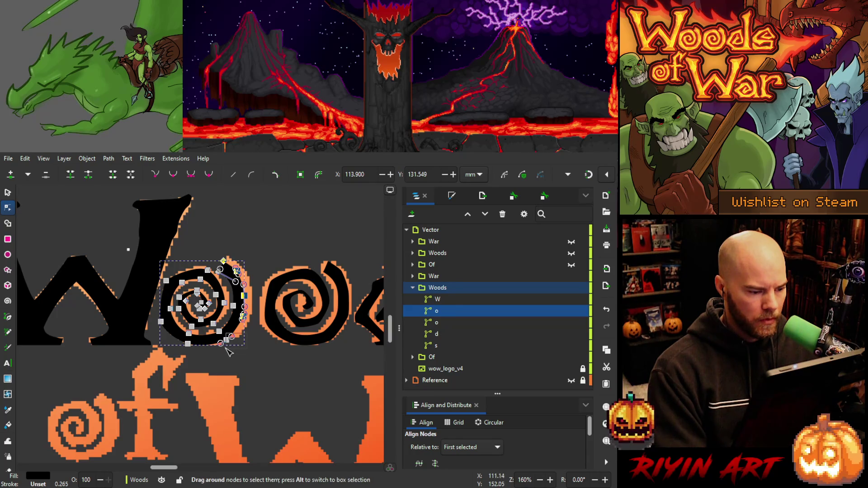
{"action": "left_click", "coordinate": [227, 340], "text": "shift"}
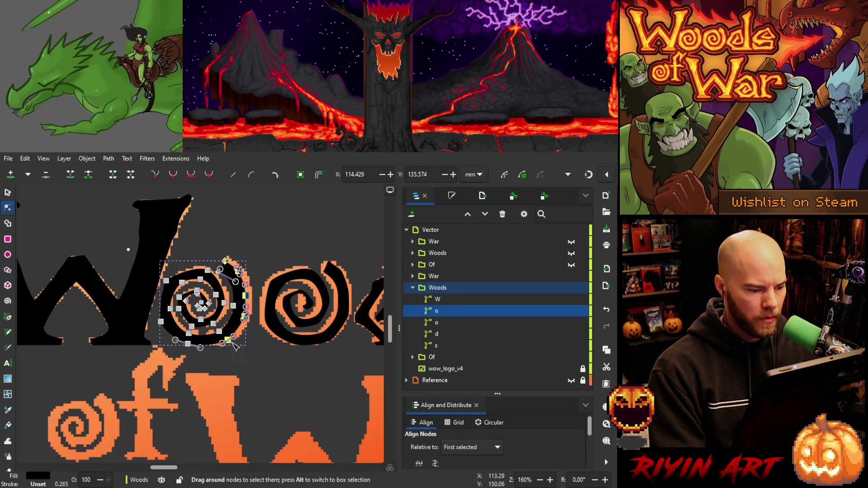
{"action": "left_click", "coordinate": [228, 343], "text": "shift"}
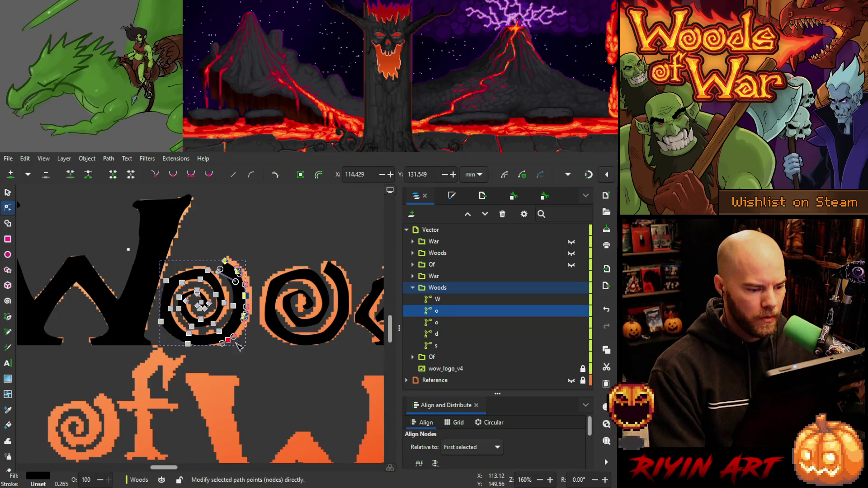
{"action": "key", "text": "Right"}
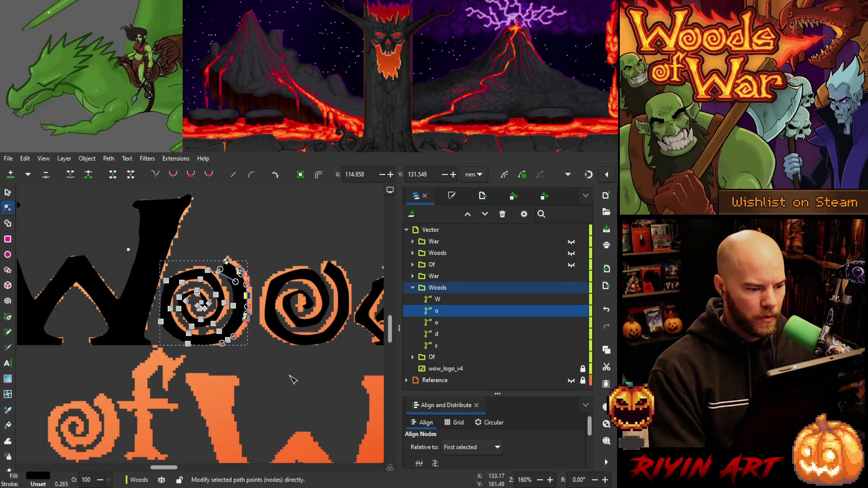
{"action": "key", "text": "Right"}
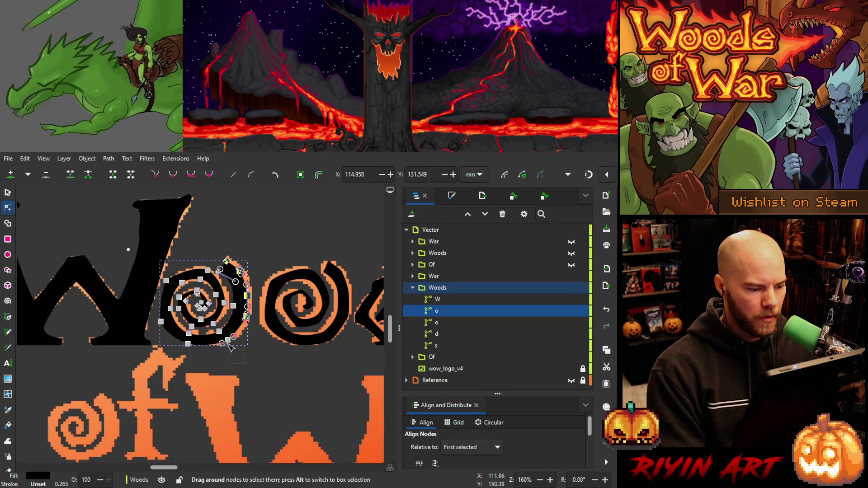
{"action": "left_click", "coordinate": [228, 340], "text": "shift"}
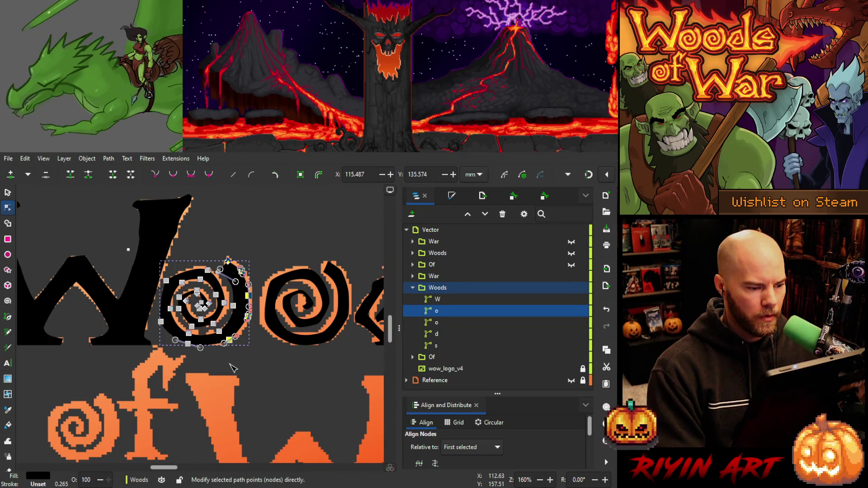
{"action": "key", "text": "Right"}
{"action": "key", "text": "Right"}
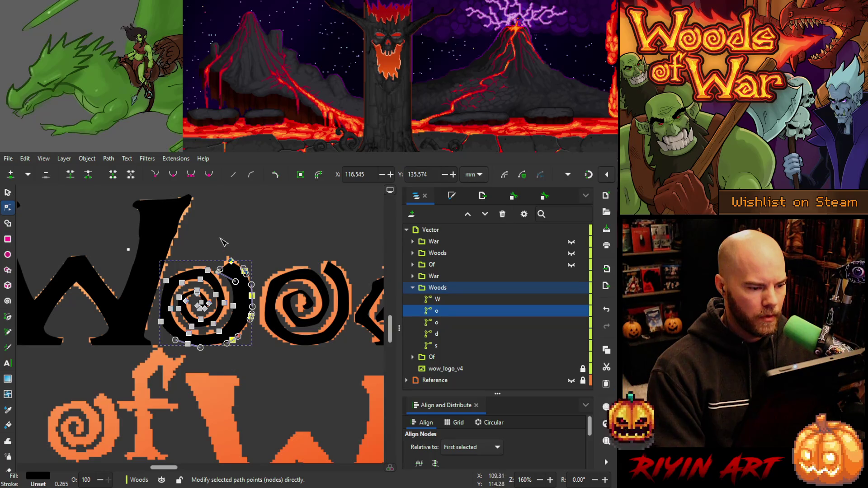
Nudge the o's top and bottom spiral nodes up, bringing inner points to Y 145.460.
{"action": "left_click", "coordinate": [244, 271]}
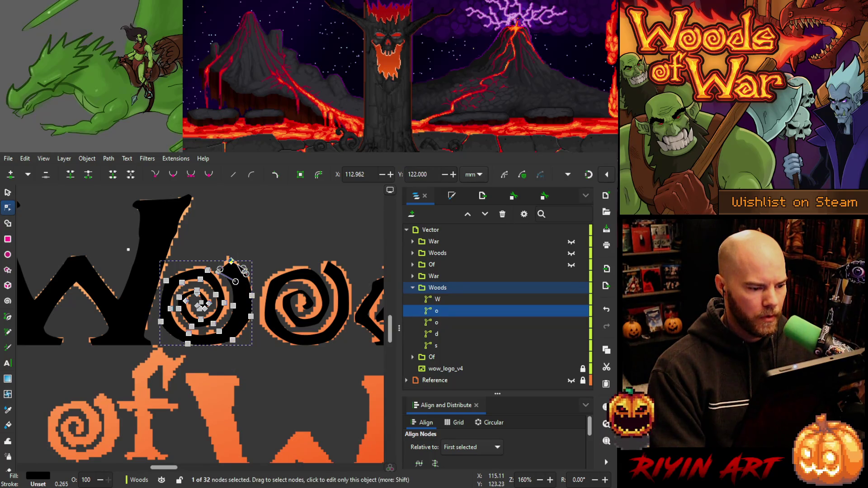
{"action": "left_click", "coordinate": [244, 271]}
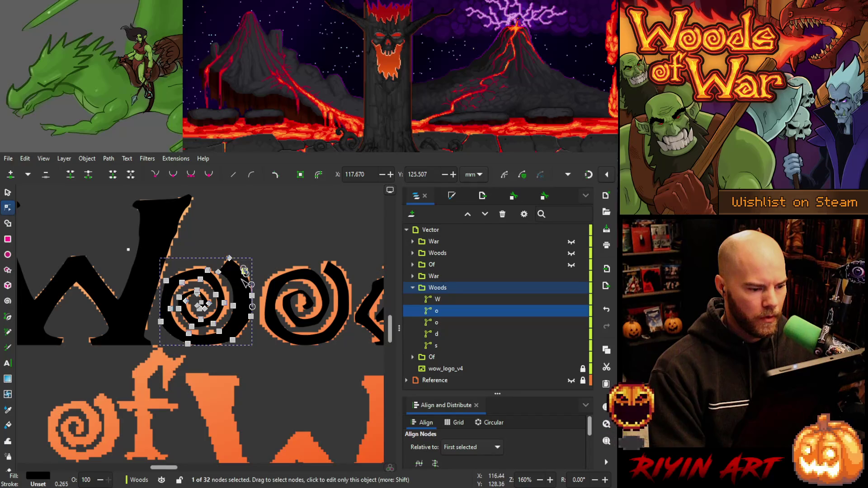
{"action": "left_click", "coordinate": [219, 270]}
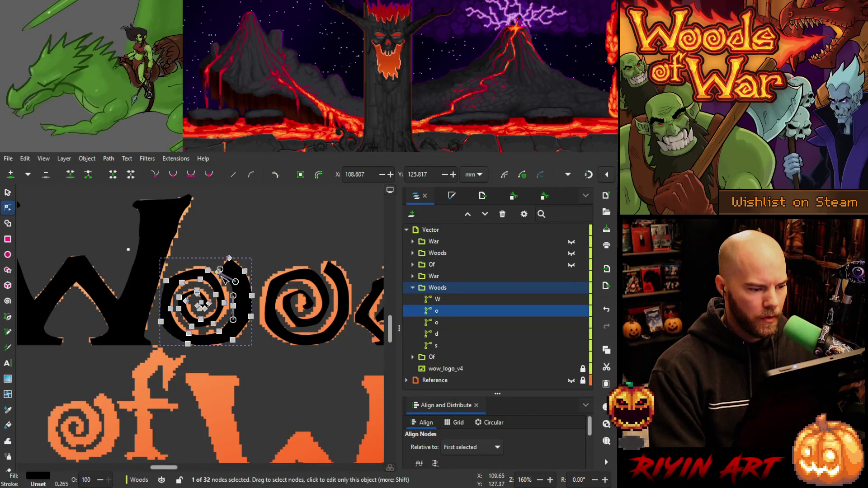
{"action": "left_click", "coordinate": [233, 306], "text": "shift"}
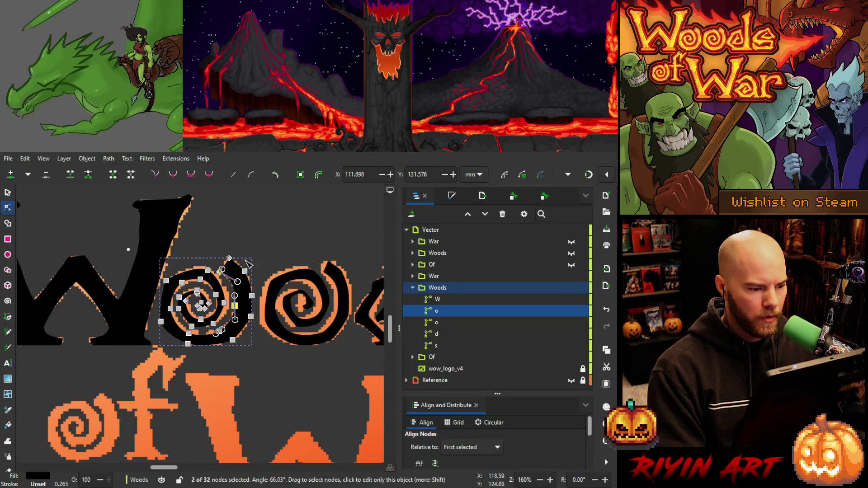
{"action": "left_click", "coordinate": [229, 260]}
{"action": "key", "text": "Up"}
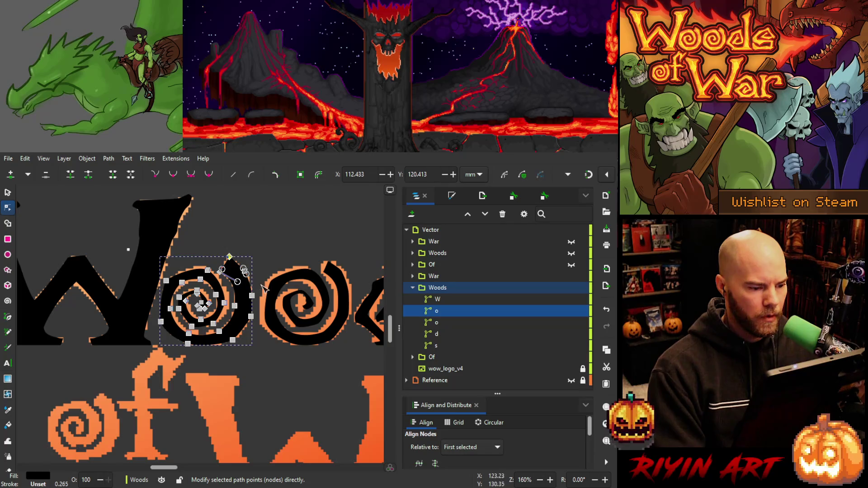
{"action": "left_click", "coordinate": [230, 339]}
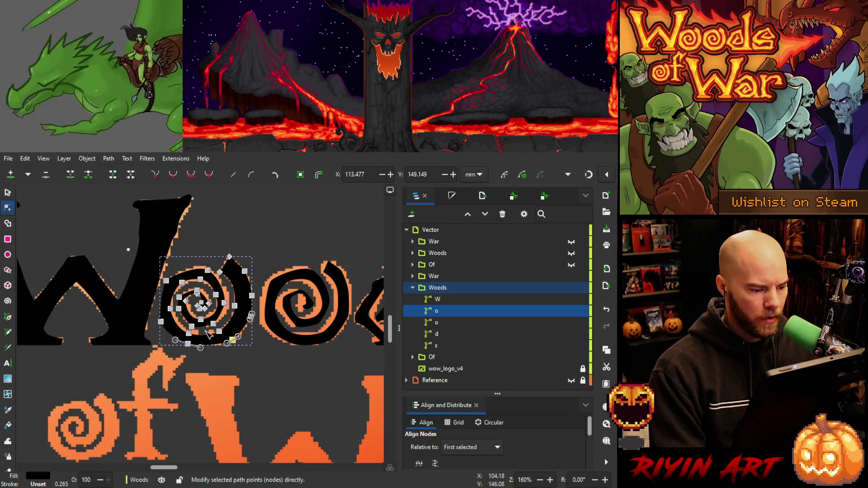
{"action": "key", "text": "Escape"}
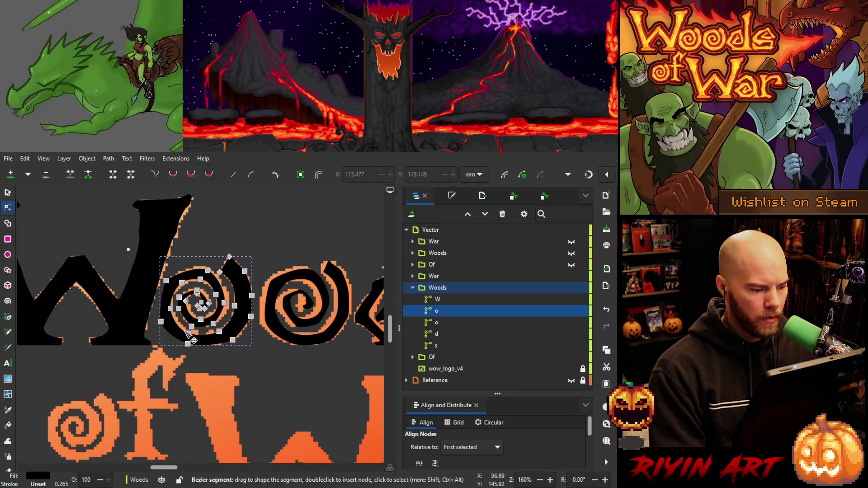
{"action": "left_click", "coordinate": [189, 333]}
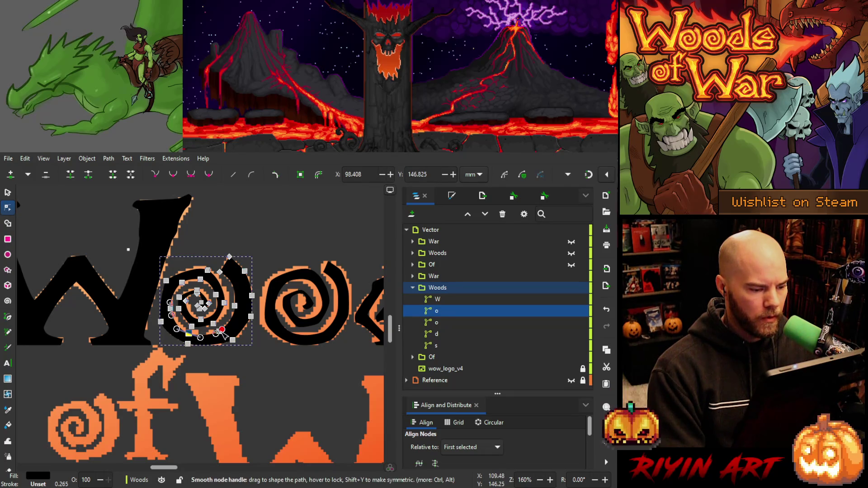
{"action": "left_click", "coordinate": [220, 333], "text": "shift"}
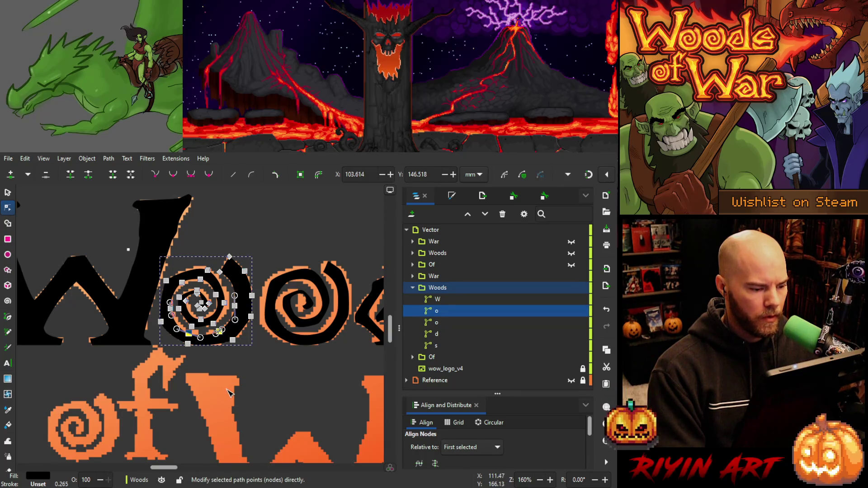
{"action": "key", "text": "Up"}
{"action": "key", "text": "Up"}
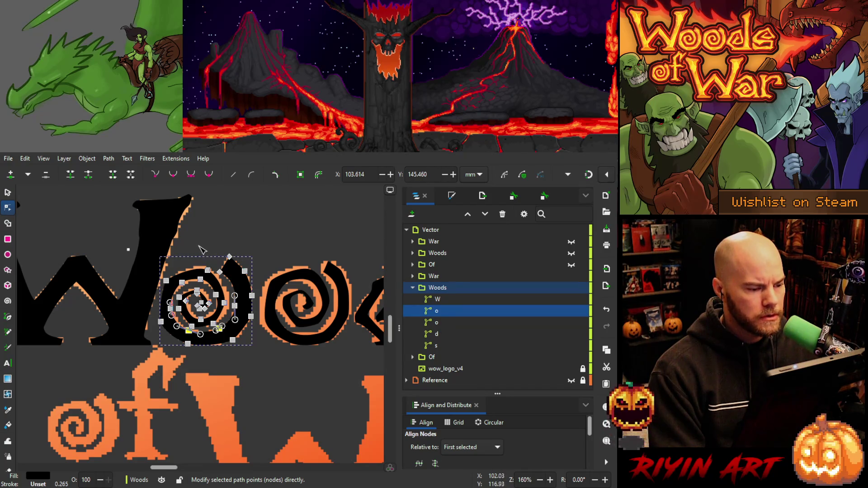
Nudge the spiral o's top node up and two nodes down, undoing a mistaken right shift.
{"action": "left_click", "coordinate": [207, 269]}
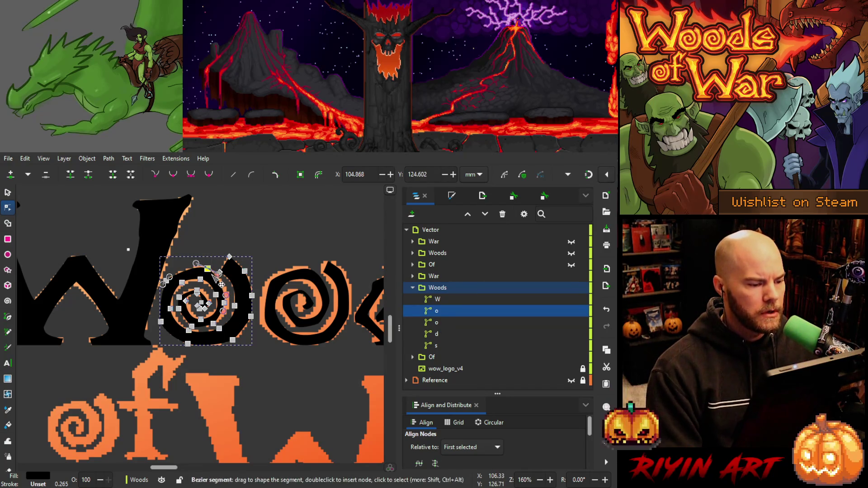
{"action": "key", "text": "Up"}
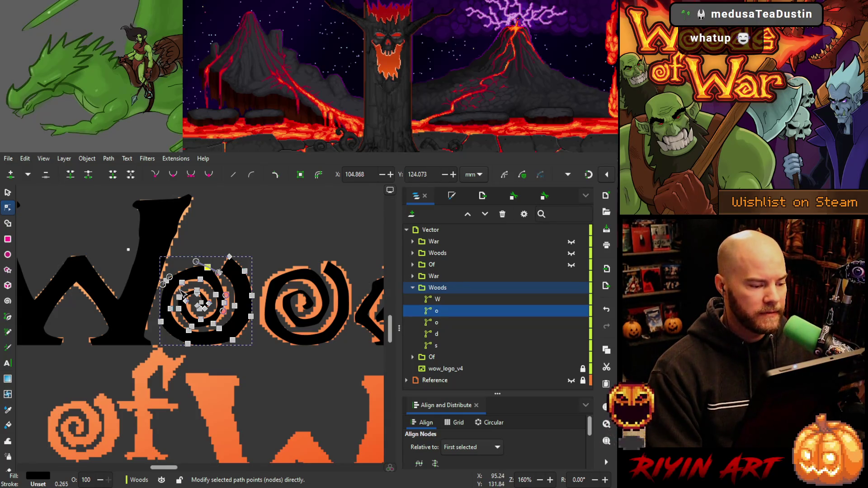
{"action": "left_click", "coordinate": [182, 282]}
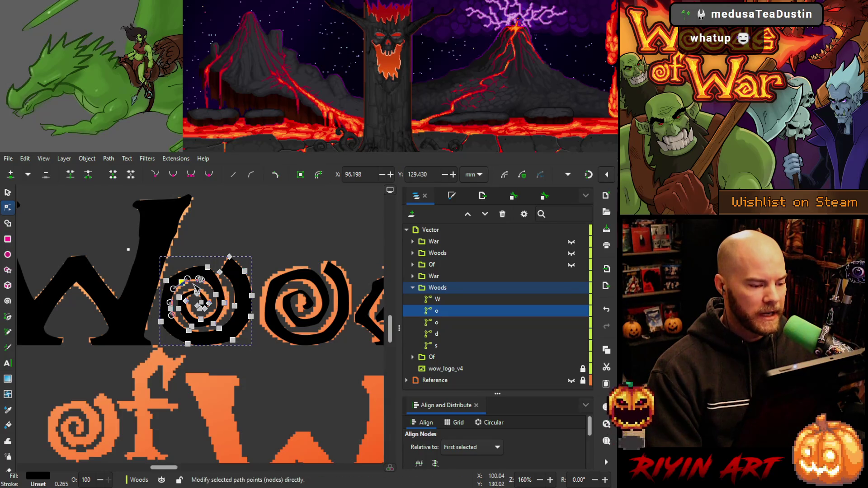
{"action": "left_click", "coordinate": [199, 279], "text": "shift"}
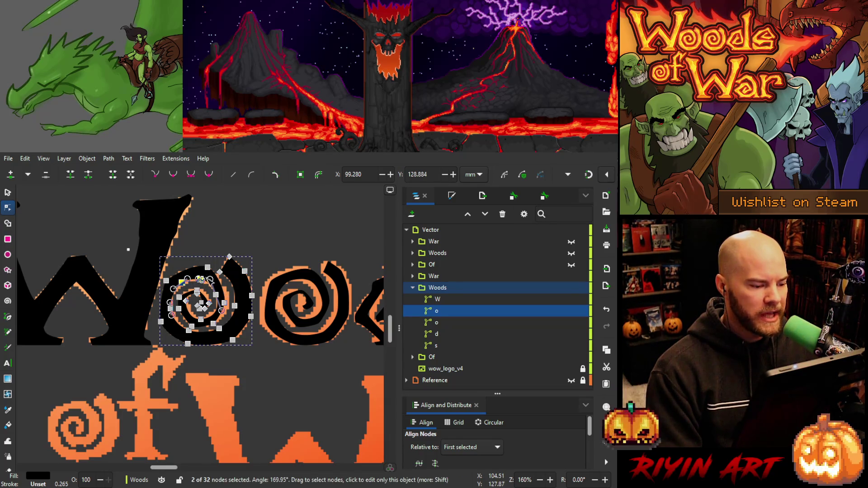
{"action": "key", "text": "Down"}
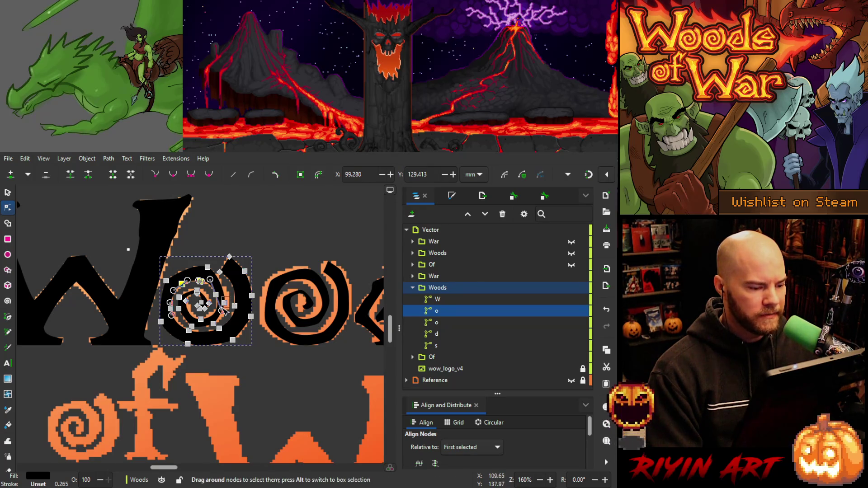
{"action": "left_click", "coordinate": [225, 306]}
{"action": "key", "text": "Right"}
{"action": "key", "text": "Right"}
{"action": "key", "text": "Right"}
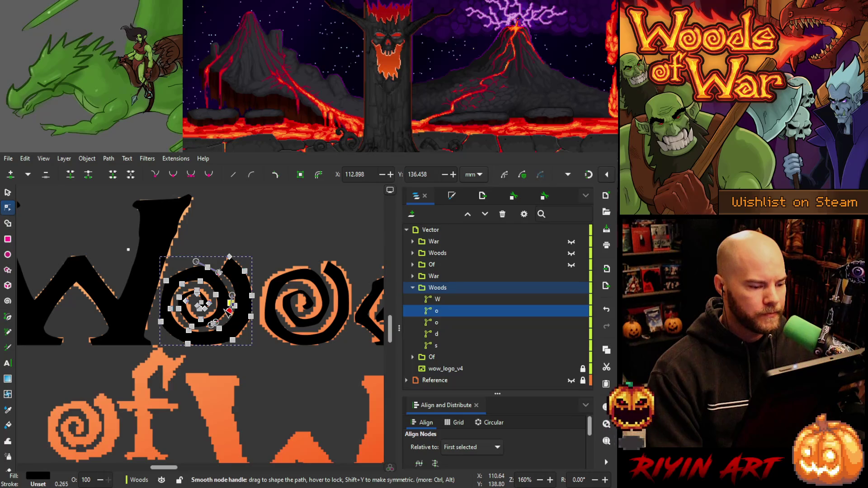
{"action": "key", "text": "ctrl+z"}
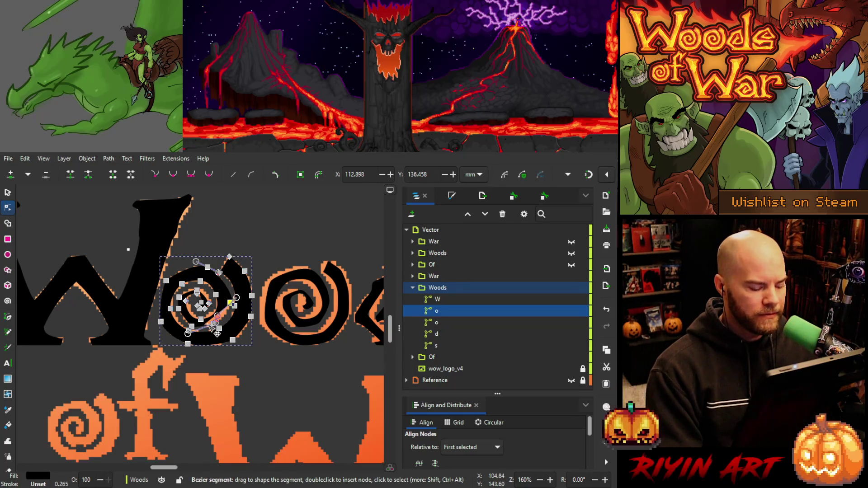
{"action": "key", "text": "ctrl+z"}
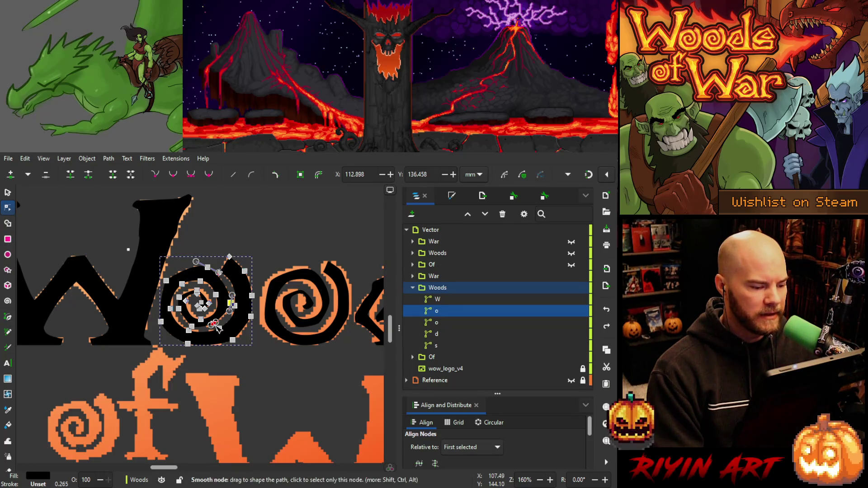
Adjust the inner spiral turn's nodes up and right so they sit on the orange reference.
{"action": "left_click", "coordinate": [216, 324]}
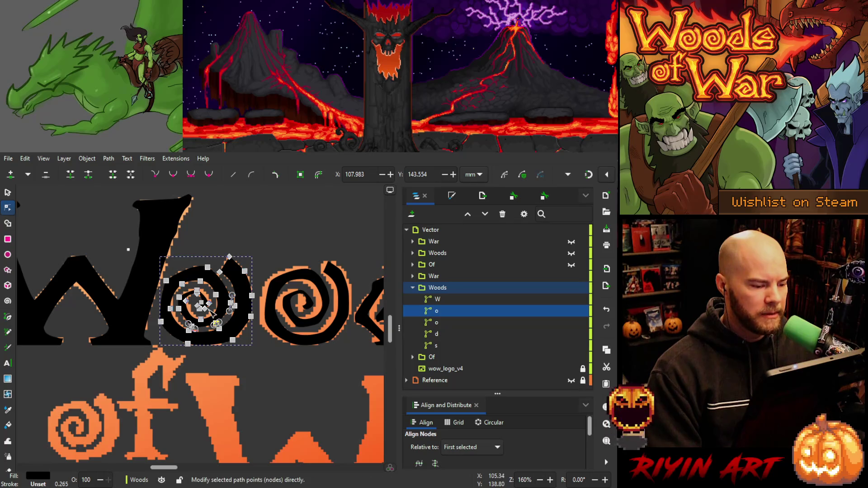
{"action": "left_click", "coordinate": [200, 319]}
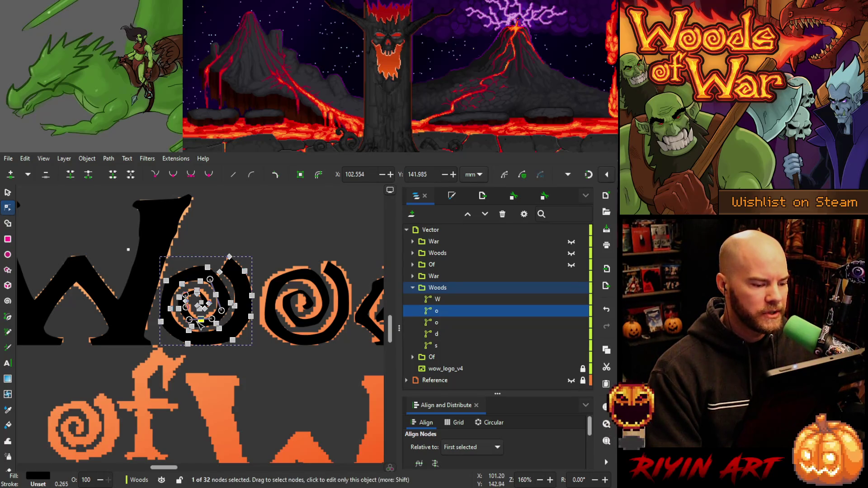
{"action": "key", "text": "Up"}
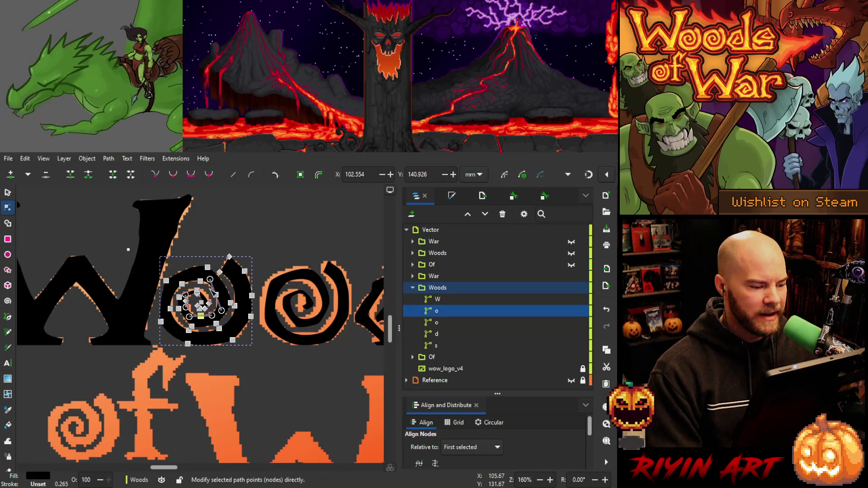
{"action": "left_click", "coordinate": [170, 308]}
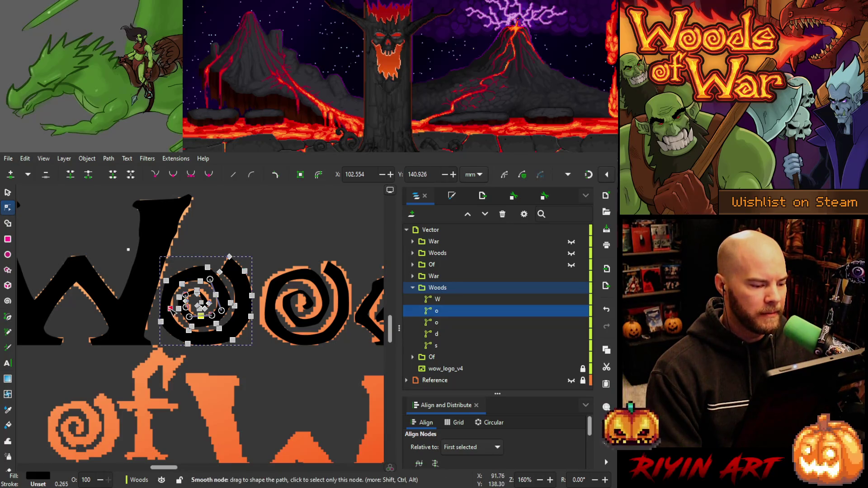
{"action": "left_click", "coordinate": [188, 331]}
{"action": "key", "text": "Right"}
{"action": "key", "text": "Right"}
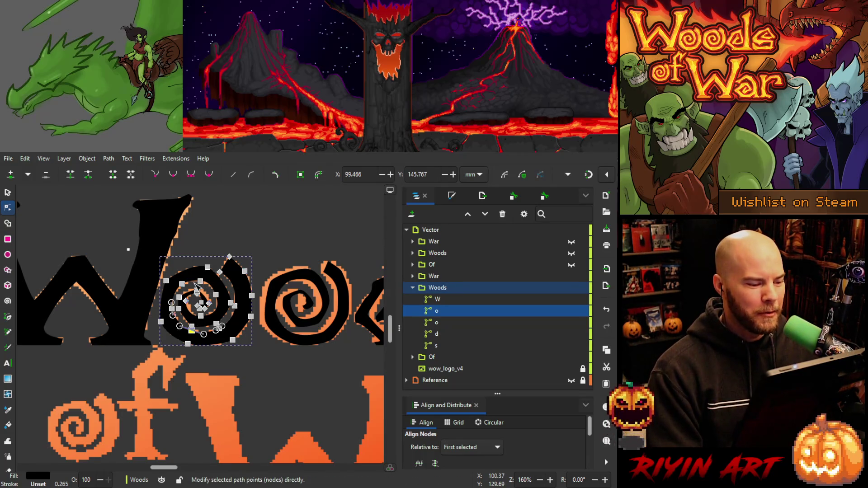
{"action": "left_click_drag", "start_coordinate": [198, 290], "coordinate": [199, 283]}
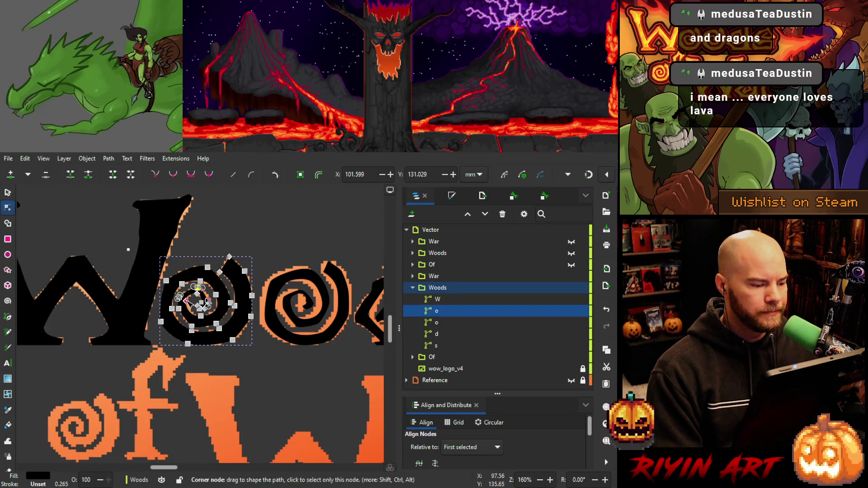
{"action": "left_click", "coordinate": [182, 284]}
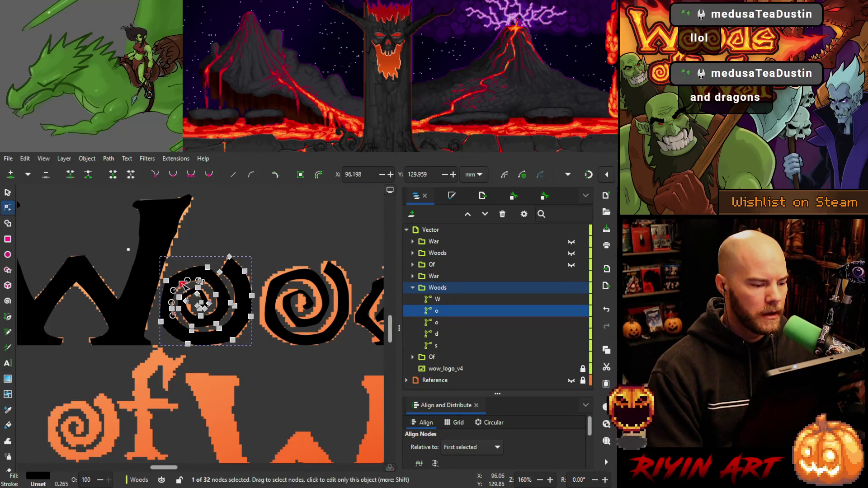
{"action": "left_click", "coordinate": [173, 309]}
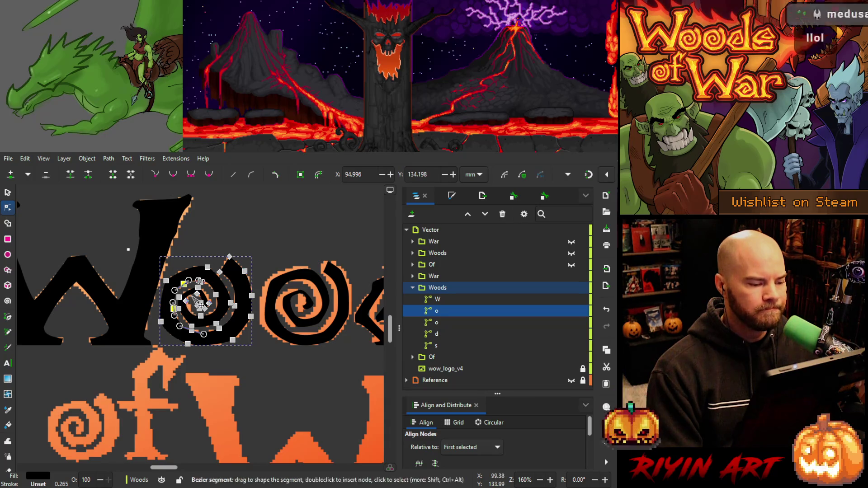
{"action": "left_click_drag", "start_coordinate": [192, 317], "coordinate": [201, 302]}
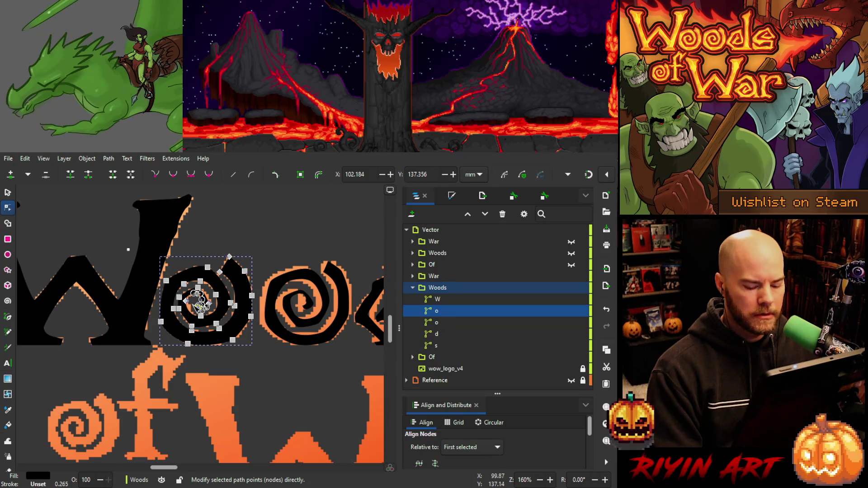
{"action": "left_click", "coordinate": [200, 316], "text": "shift"}
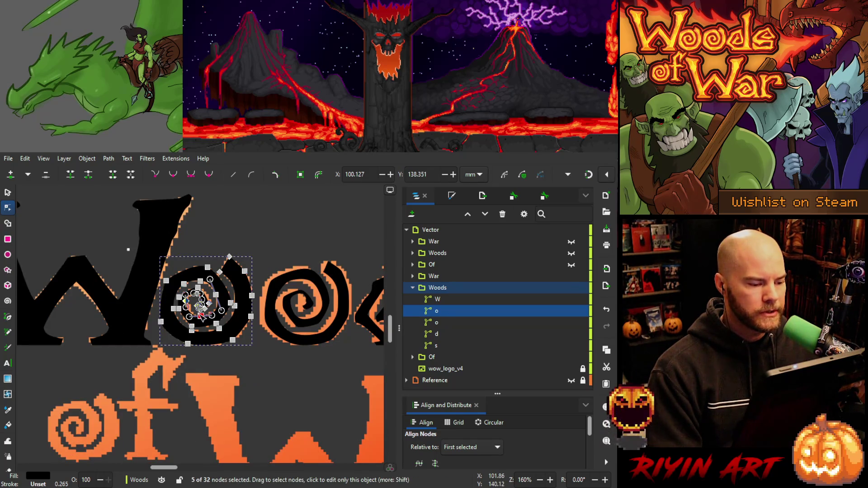
{"action": "left_click", "coordinate": [203, 353]}
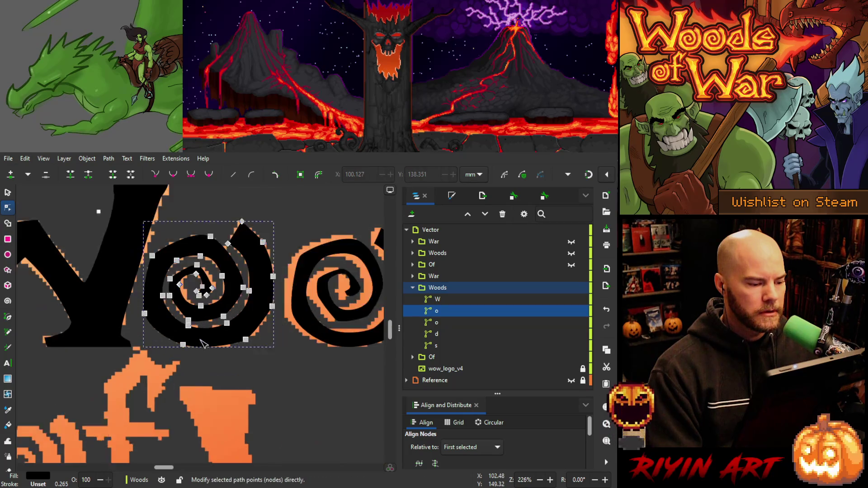
Drag the spiral's inner tip and outer nodes into place, setting the notch at X 109.253, Y 125.700.
{"action": "scroll", "coordinate": [204, 348], "scroll_direction": "up", "scroll_amount": 2}
{"action": "scroll", "coordinate": [207, 333], "scroll_direction": "up", "scroll_amount": 1}
{"action": "scroll", "coordinate": [205, 339], "scroll_direction": "up", "scroll_amount": 1}
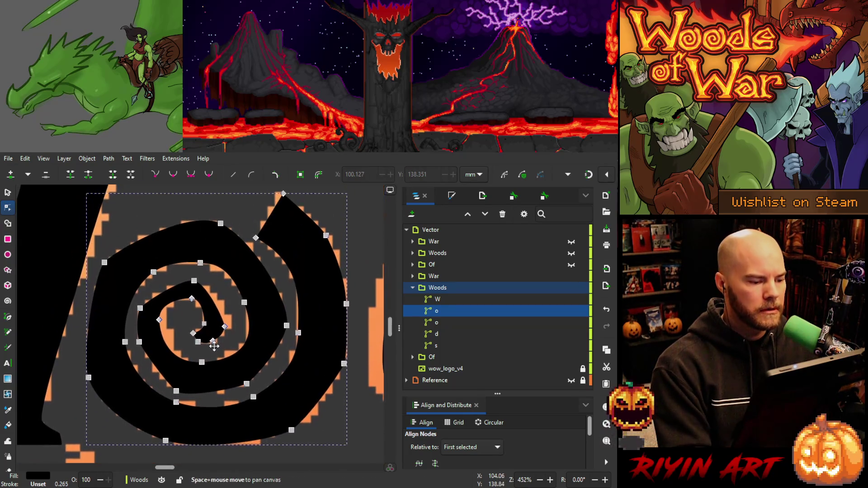
{"action": "left_click", "coordinate": [184, 277]}
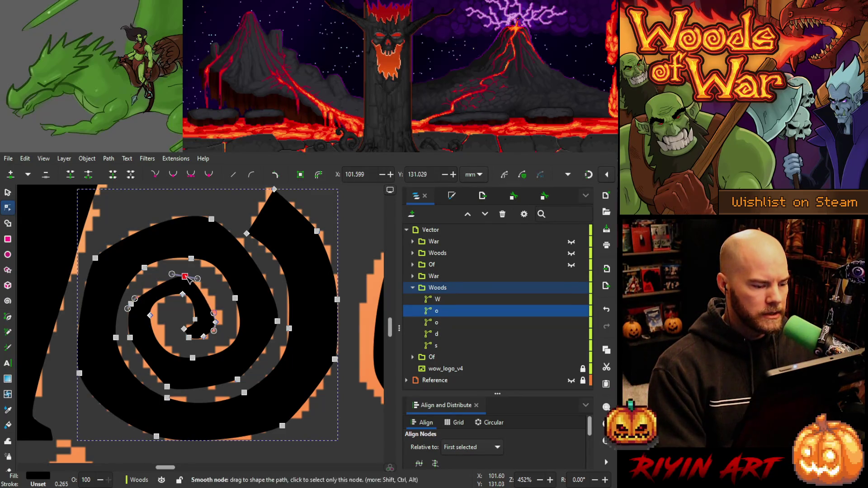
{"action": "left_click_drag", "start_coordinate": [219, 322], "coordinate": [222, 320]}
{"action": "left_click_drag", "start_coordinate": [198, 279], "coordinate": [207, 281]}
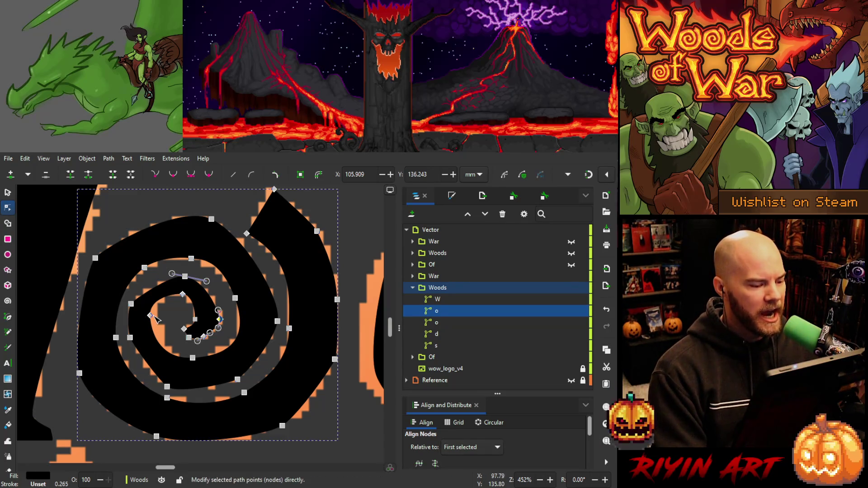
{"action": "left_click_drag", "start_coordinate": [151, 315], "coordinate": [159, 317]}
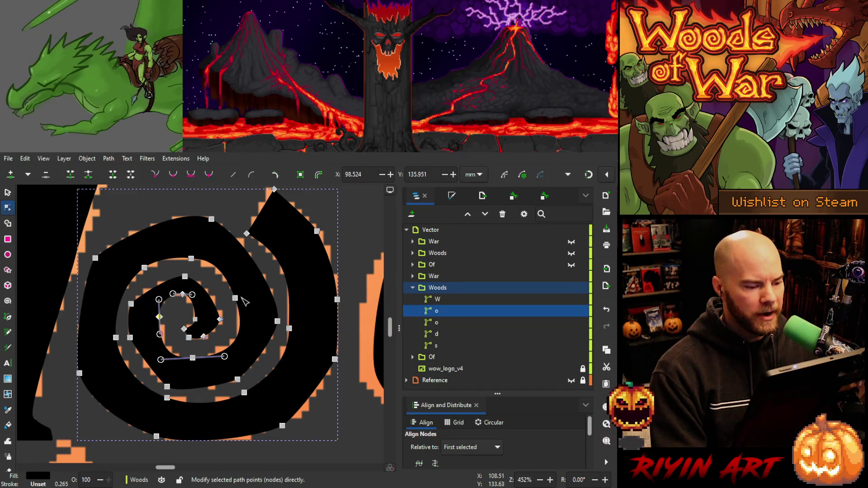
{"action": "left_click_drag", "start_coordinate": [238, 299], "coordinate": [239, 301]}
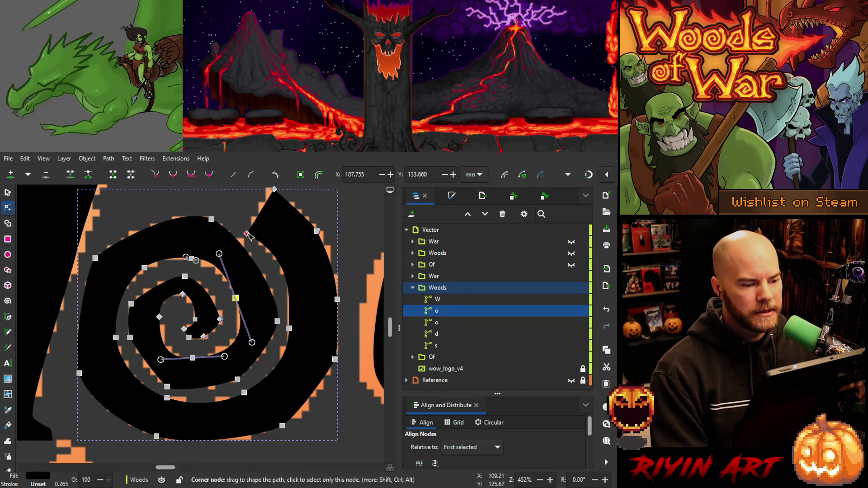
{"action": "left_click_drag", "start_coordinate": [247, 233], "coordinate": [248, 232]}
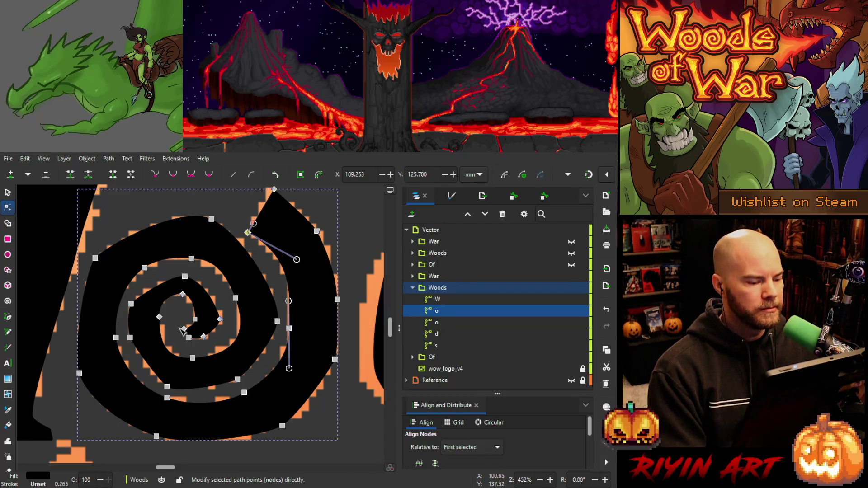
{"action": "scroll", "coordinate": [198, 327], "scroll_direction": "down", "scroll_amount": 4, "text": "ctrl"}
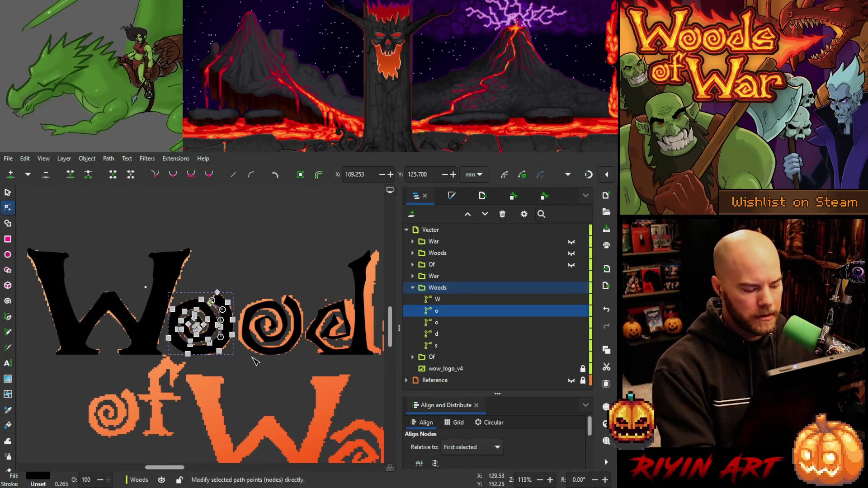
Return to whole-object selection and zoom around the lettering to review the reshaped o.
{"action": "left_click", "coordinate": [7, 194]}
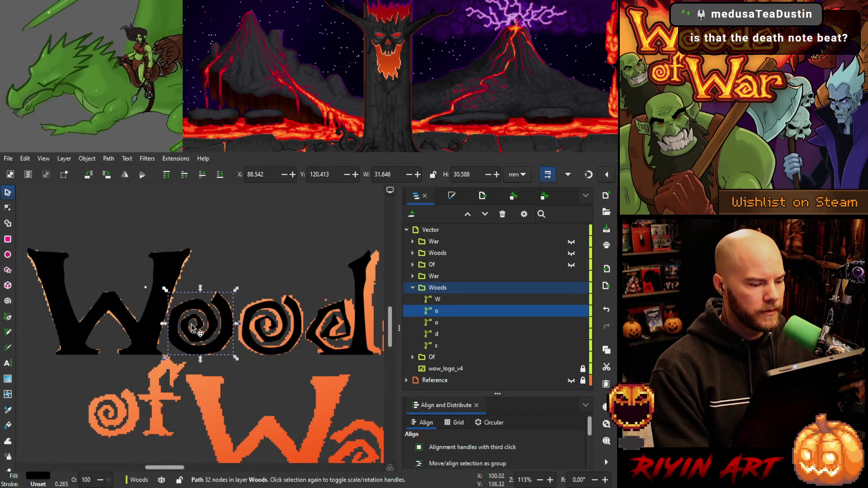
{"action": "scroll", "coordinate": [191, 326], "scroll_direction": "up", "scroll_amount": 3, "text": "ctrl"}
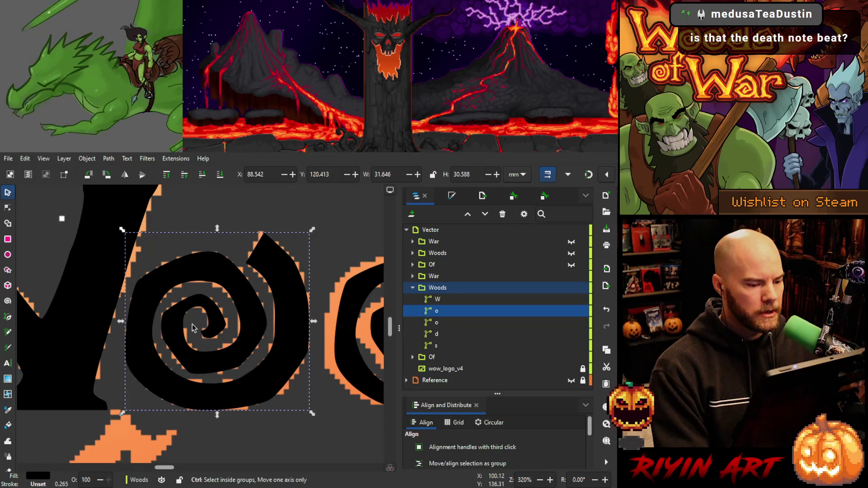
{"action": "scroll", "coordinate": [192, 326], "scroll_direction": "down", "scroll_amount": 3, "text": "ctrl"}
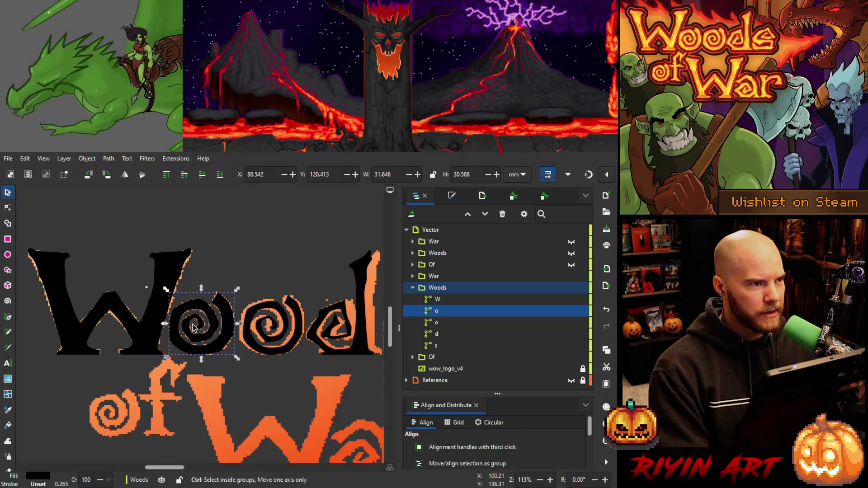
{"action": "scroll", "coordinate": [199, 326], "scroll_direction": "up", "scroll_amount": 2, "text": "ctrl"}
{"action": "scroll", "coordinate": [200, 325], "scroll_direction": "down", "scroll_amount": 1, "text": "ctrl"}
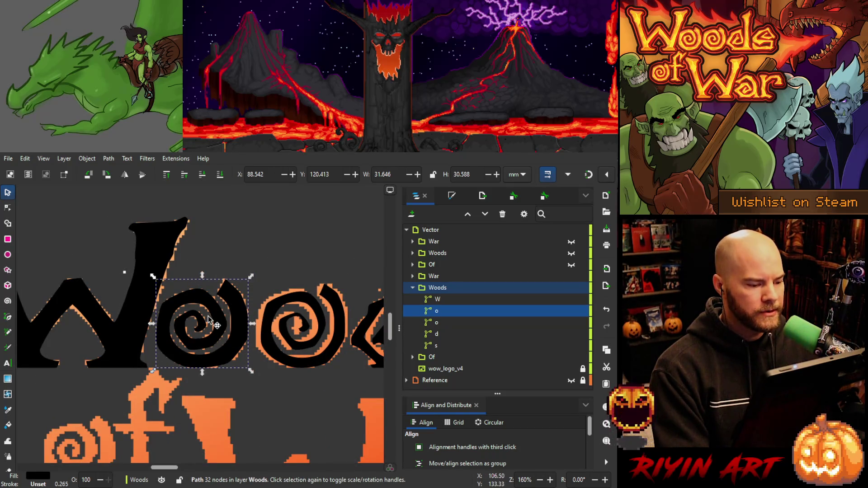
{"action": "scroll", "coordinate": [206, 335], "scroll_direction": "down", "scroll_amount": 2, "text": "ctrl"}
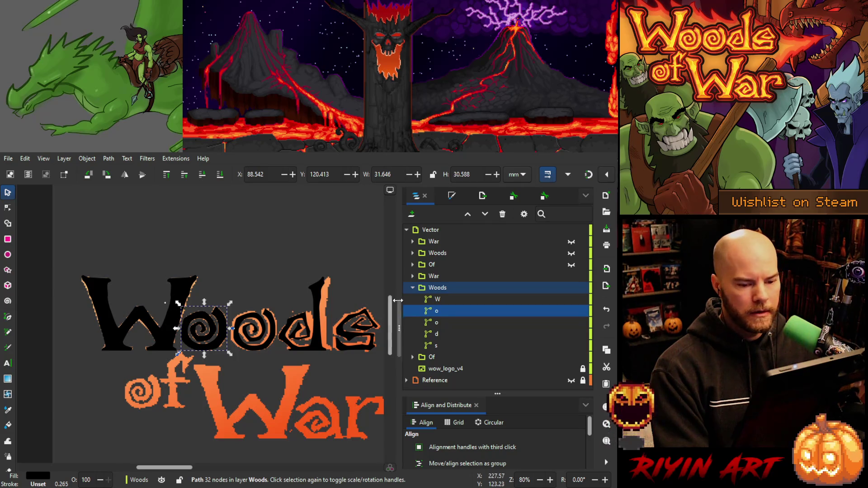
Toggle the Woods layer's visibility repeatedly to compare against the orange reference, then select the W.
{"action": "left_click", "coordinate": [571, 288]}
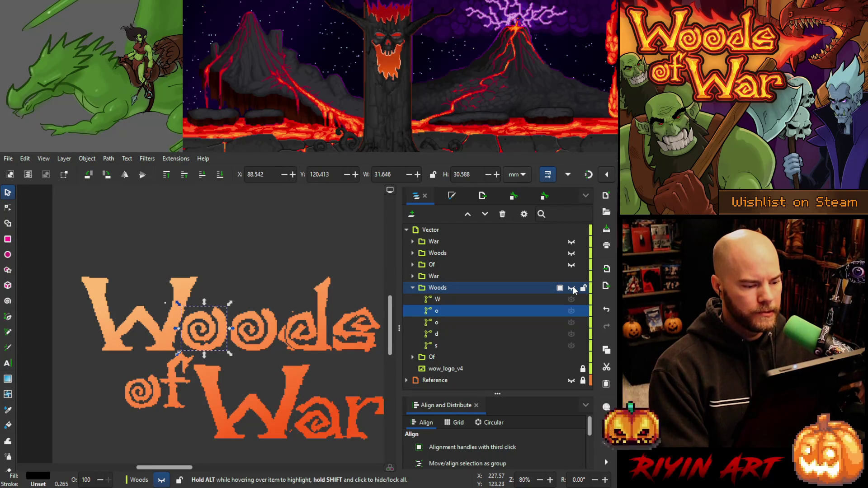
{"action": "left_click", "coordinate": [570, 289]}
{"action": "left_click", "coordinate": [572, 288]}
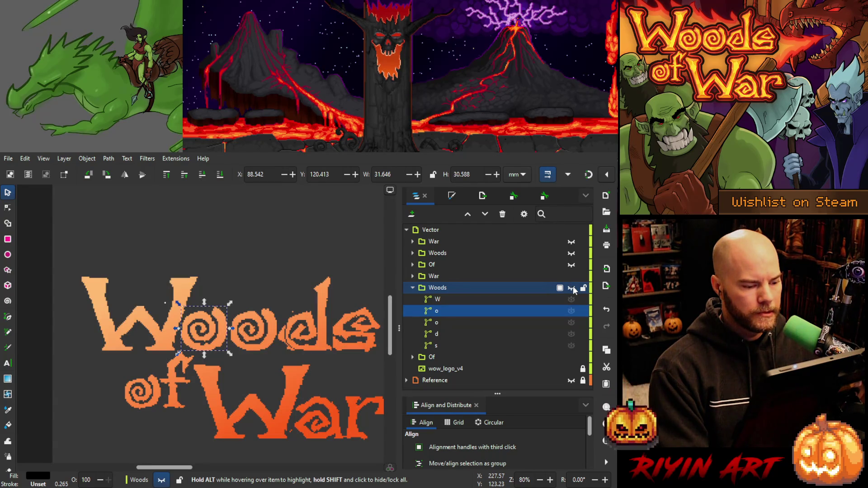
{"action": "left_click", "coordinate": [571, 288]}
{"action": "left_click", "coordinate": [572, 288]}
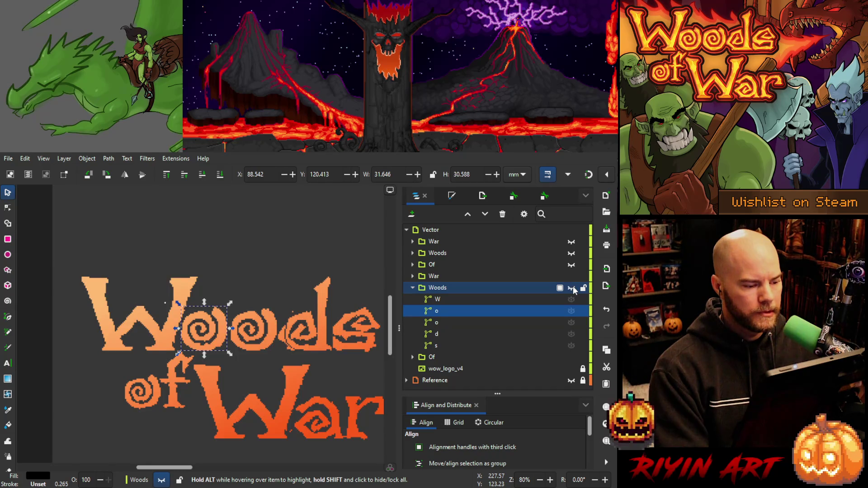
{"action": "left_click", "coordinate": [572, 288]}
{"action": "left_click", "coordinate": [572, 288]}
{"action": "left_click", "coordinate": [571, 288]}
{"action": "left_click", "coordinate": [572, 289]}
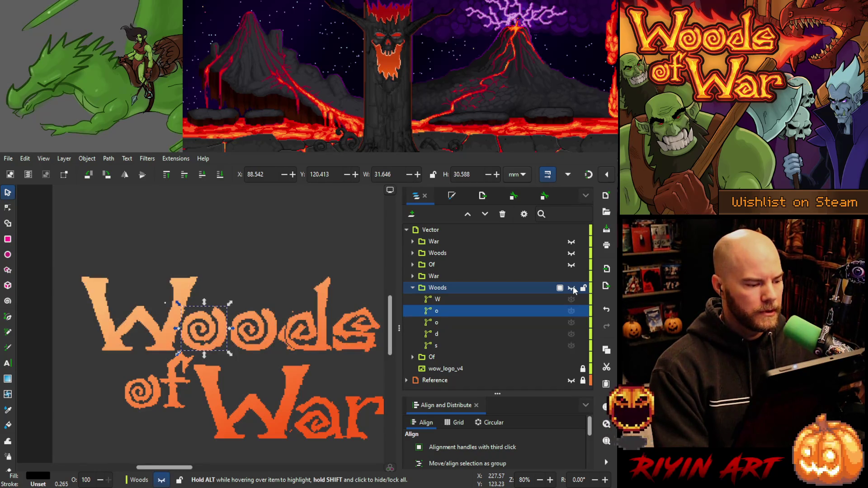
{"action": "left_click", "coordinate": [572, 288]}
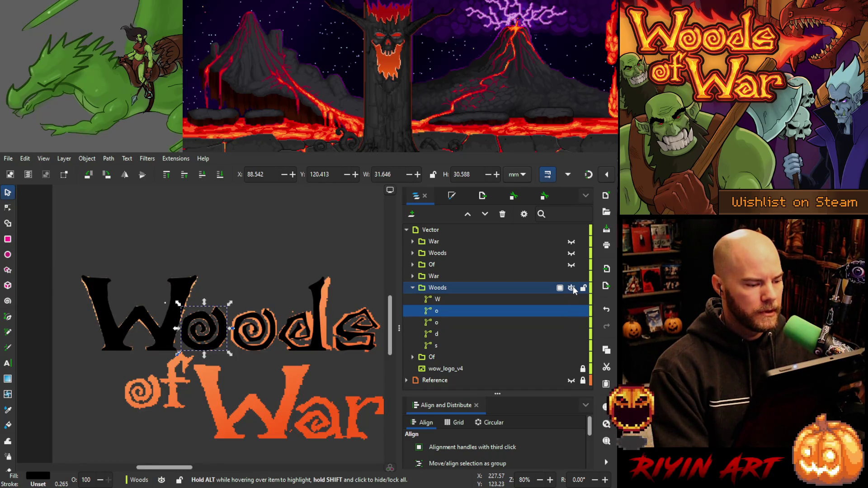
{"action": "left_click", "coordinate": [450, 299]}
Select the nodes of the W's right inner stroke and nudge them right to fit the reference.
{"action": "left_click", "coordinate": [7, 207]}
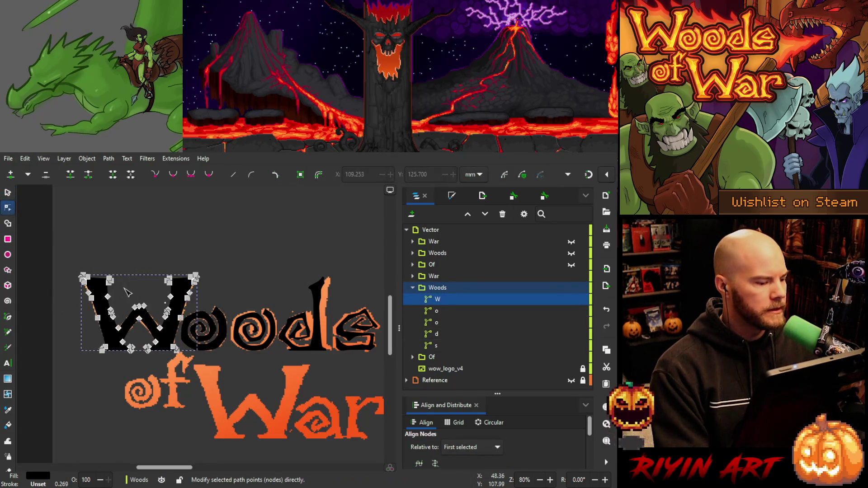
{"action": "left_click_drag", "start_coordinate": [159, 270], "coordinate": [176, 320]}
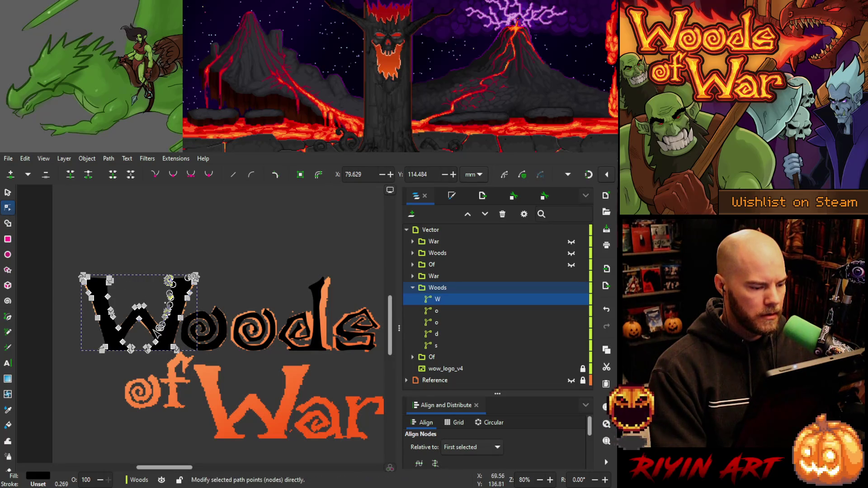
{"action": "scroll", "coordinate": [165, 334], "scroll_direction": "up", "scroll_amount": 3, "text": "ctrl"}
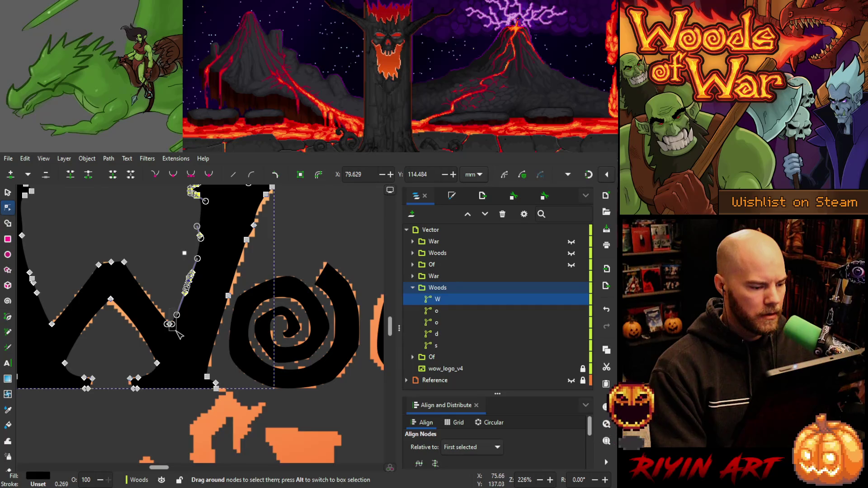
{"action": "left_click", "coordinate": [176, 331], "text": "shift"}
{"action": "key", "text": "Right"}
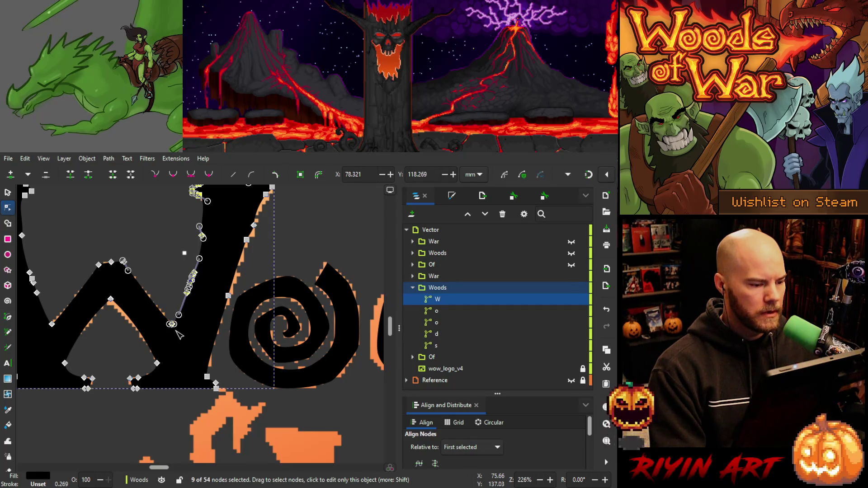
{"action": "key", "text": "Right"}
{"action": "key", "text": "Down"}
{"action": "key", "text": "Up"}
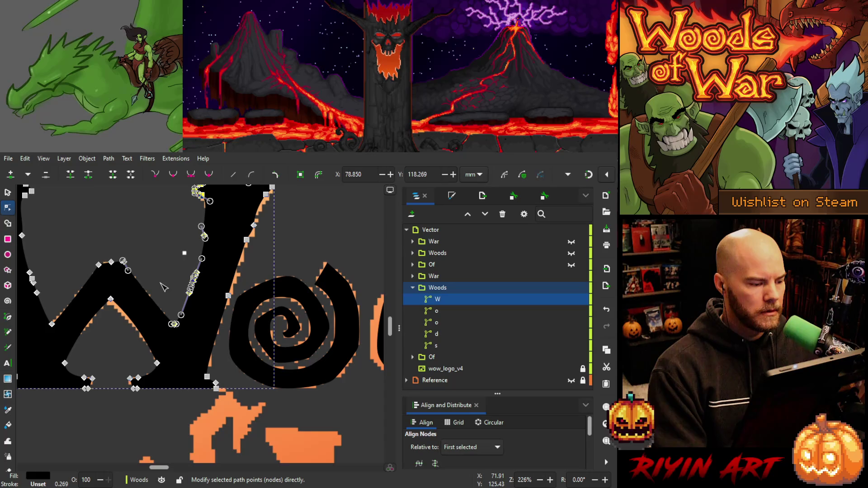
{"action": "scroll", "coordinate": [162, 283], "scroll_direction": "down", "scroll_amount": 2}
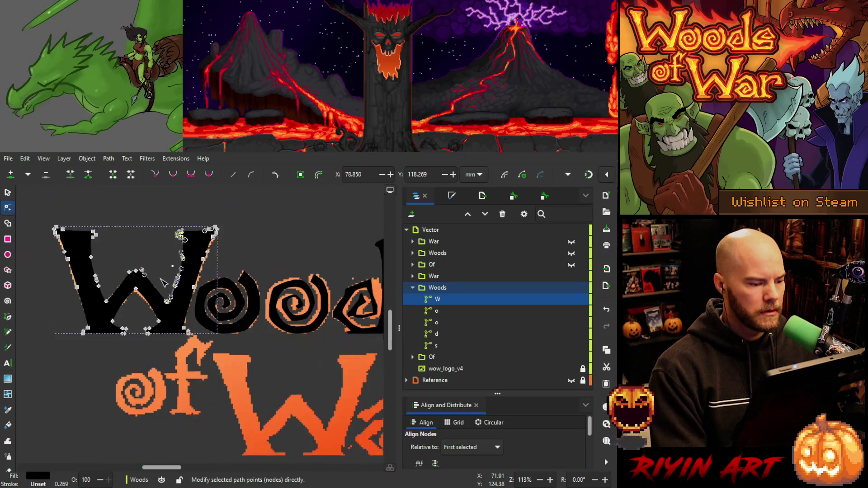
{"action": "scroll", "coordinate": [162, 282], "scroll_direction": "up", "scroll_amount": 1}
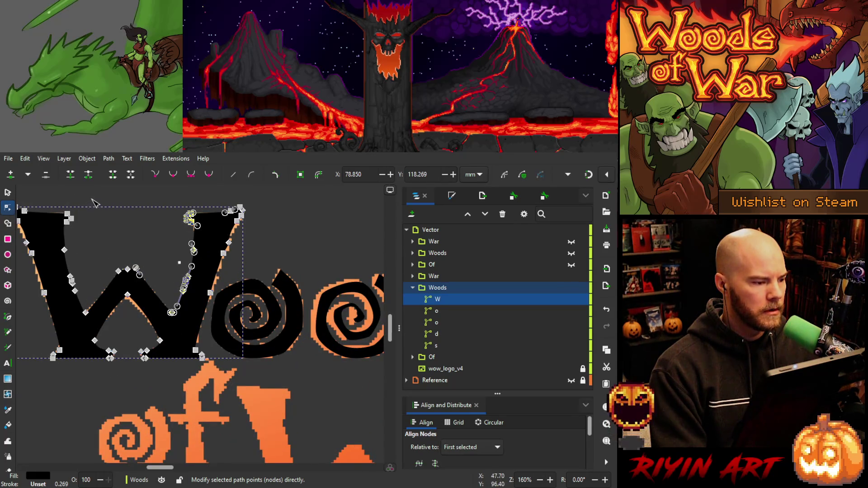
Shift the W's nine left inner-stroke nodes left to X 40.825, thinning that stroke.
{"action": "mouse_move", "coordinate": [94, 207]}
{"action": "left_mouse_down"}
{"action": "mouse_move", "coordinate": [63, 328]}
{"action": "mouse_move", "coordinate": [56, 331]}
{"action": "left_mouse_up"}
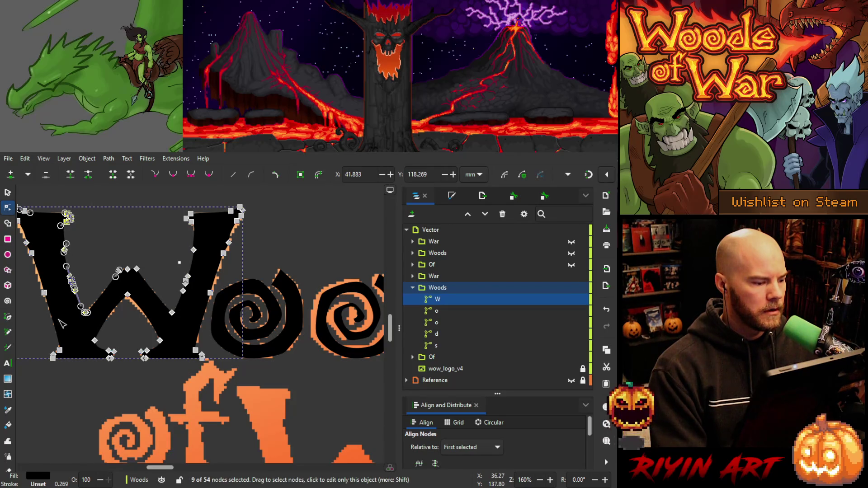
{"action": "key", "text": "Left"}
{"action": "key", "text": "Left"}
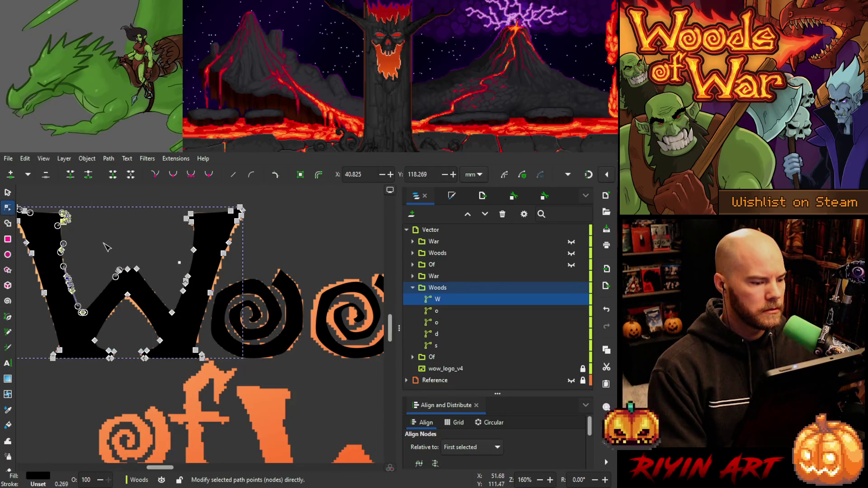
{"action": "key", "text": "Escape"}
{"action": "scroll", "coordinate": [121, 247], "scroll_direction": "down", "scroll_amount": 1}
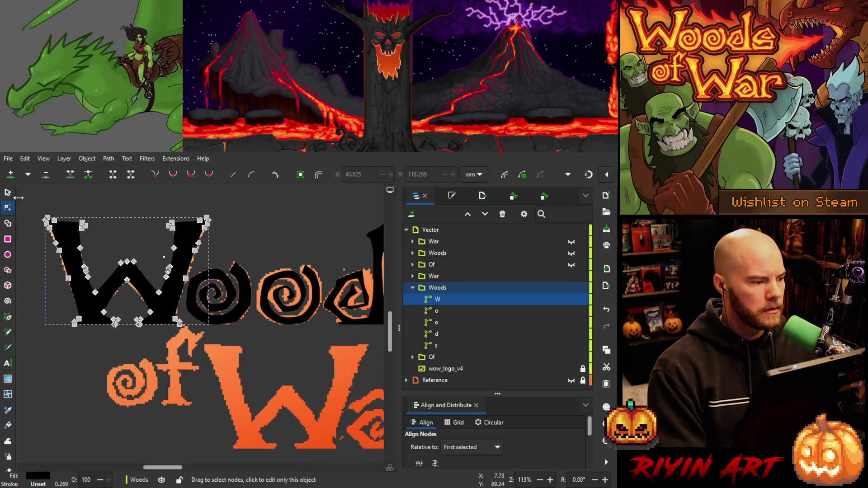
Deselect everything and save the logo with the thinned W strokes as WoodsOfWar_v5.svg.
{"action": "key", "text": "s"}
{"action": "mouse_move", "coordinate": [136, 309]}
{"action": "left_mouse_down"}
{"action": "mouse_move", "coordinate": [131, 384]}
{"action": "mouse_move", "coordinate": [113, 348]}
{"action": "mouse_move", "coordinate": [172, 391]}
{"action": "left_mouse_up"}
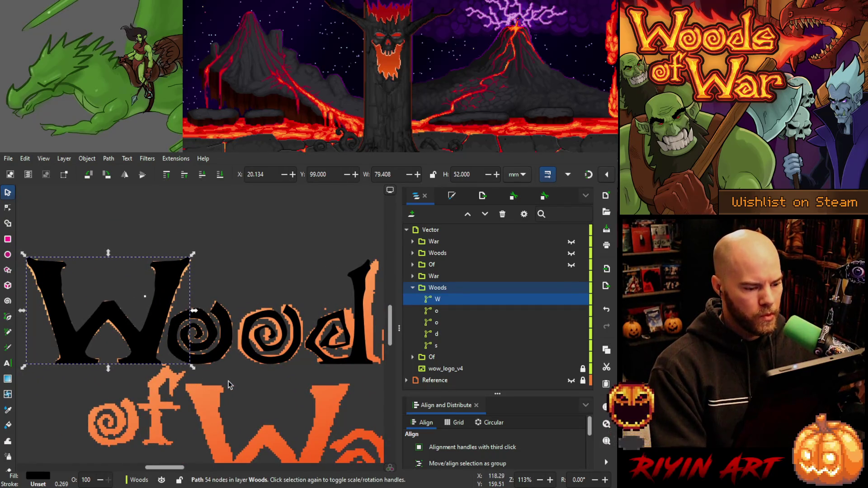
{"action": "scroll", "coordinate": [228, 385], "scroll_direction": "down", "scroll_amount": 2}
{"action": "scroll", "coordinate": [233, 370], "scroll_direction": "down", "scroll_amount": 3}
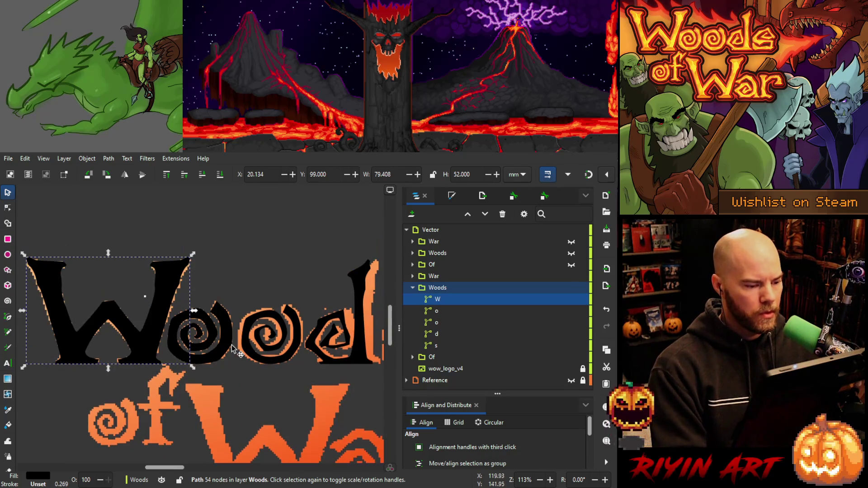
{"action": "key", "text": "Escape"}
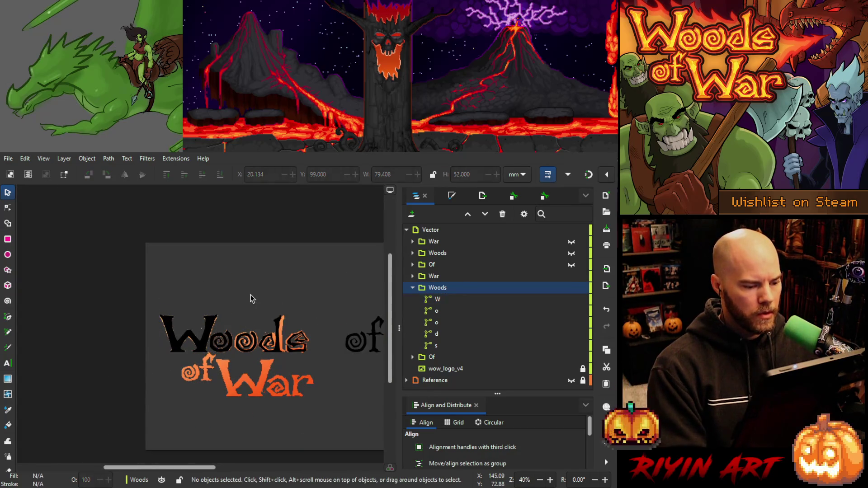
{"action": "key", "text": "ctrl+s"}
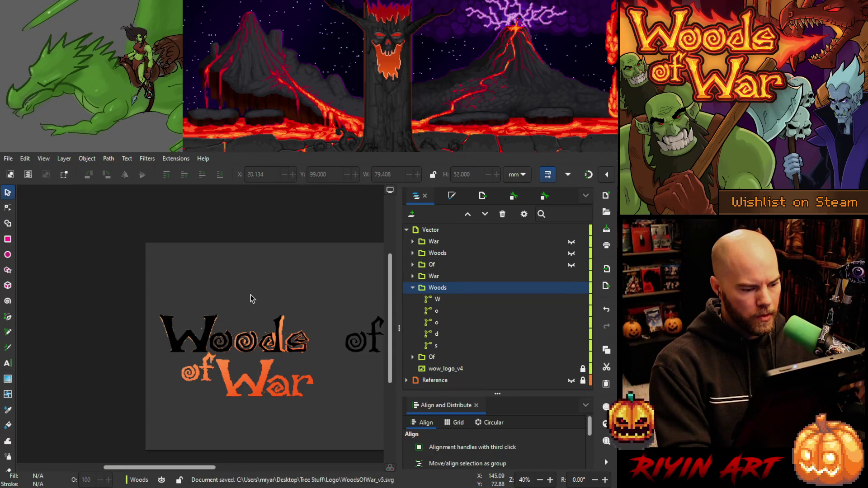
{"action": "scroll", "coordinate": [217, 344], "scroll_direction": "up", "scroll_amount": 5}
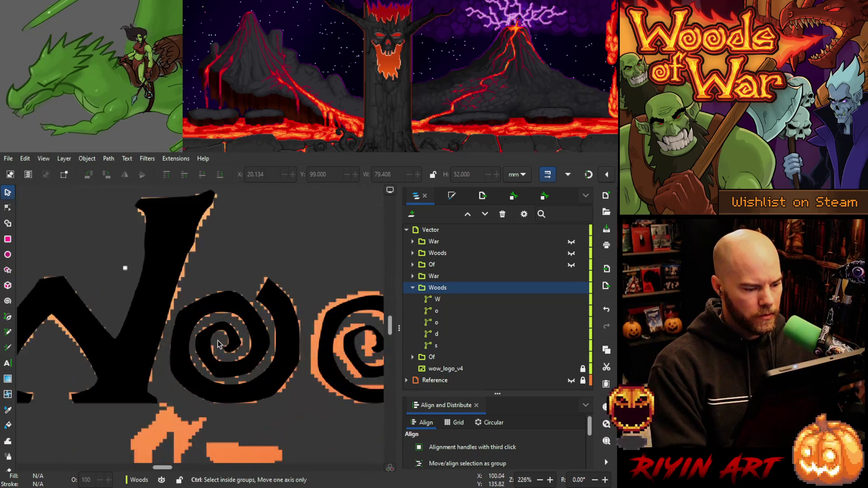
{"action": "scroll", "coordinate": [218, 343], "scroll_direction": "up", "scroll_amount": 1}
Select the spiral o of Woods and reposition its inner nodes over the reference.
{"action": "left_click", "coordinate": [247, 304]}
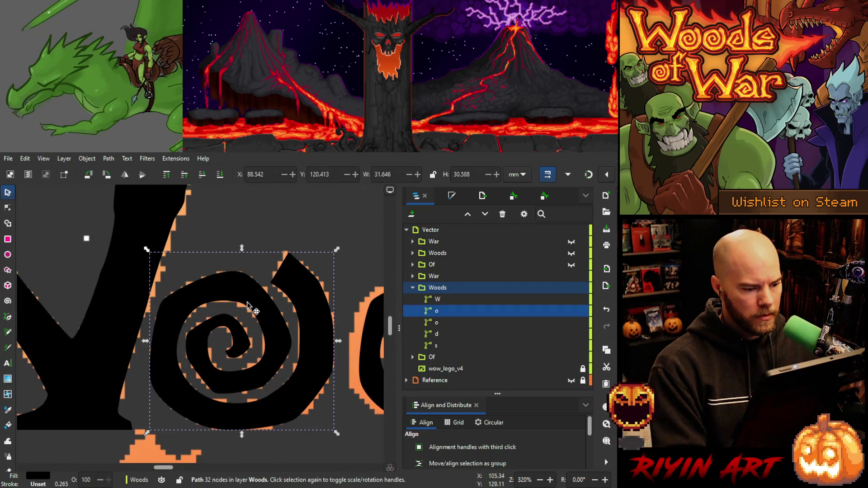
{"action": "left_click", "coordinate": [8, 208]}
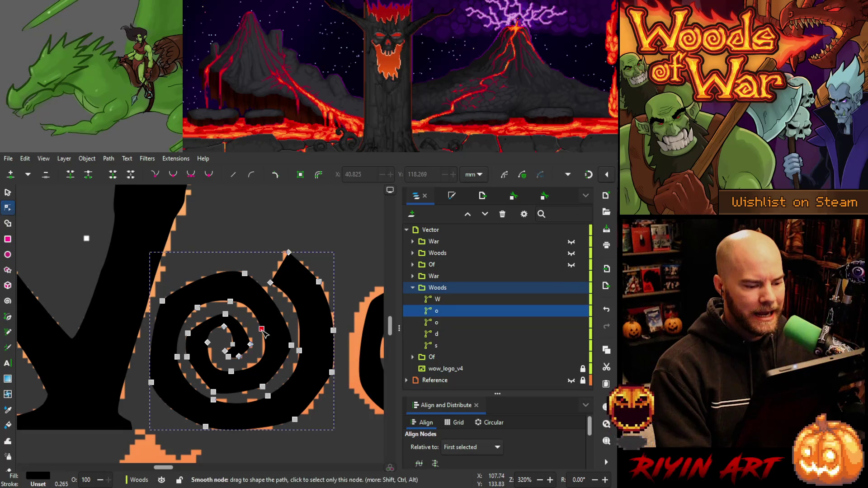
{"action": "left_click_drag", "start_coordinate": [262, 331], "coordinate": [261, 332]}
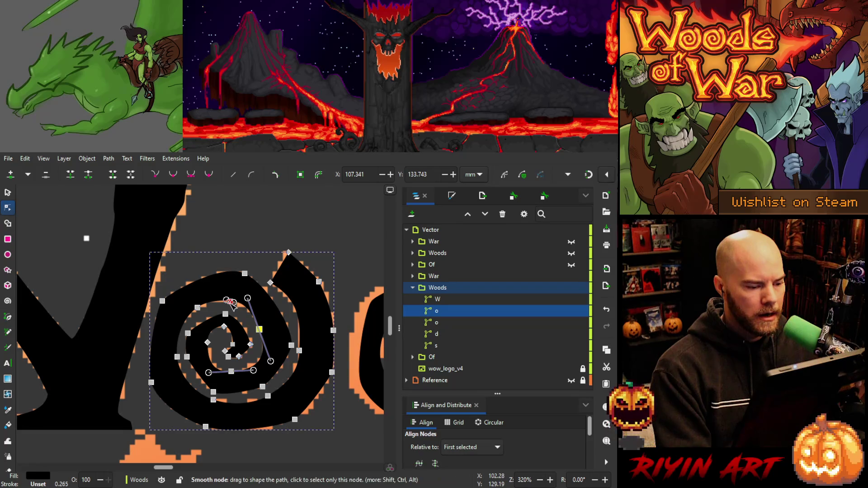
{"action": "mouse_move", "coordinate": [232, 306]}
{"action": "left_mouse_down"}
{"action": "mouse_move", "coordinate": [199, 311]}
{"action": "mouse_move", "coordinate": [223, 332]}
{"action": "mouse_move", "coordinate": [209, 352]}
{"action": "left_mouse_up"}
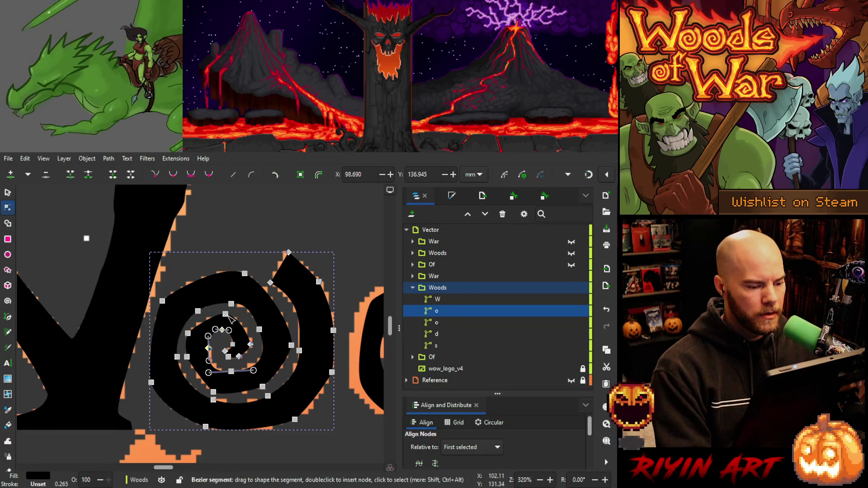
{"action": "left_click_drag", "start_coordinate": [227, 316], "coordinate": [229, 317]}
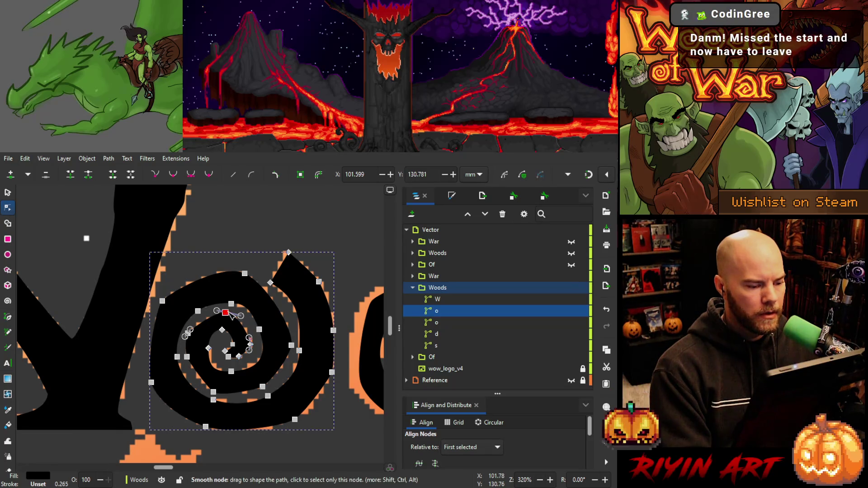
{"action": "mouse_move", "coordinate": [254, 346]}
{"action": "left_mouse_down"}
{"action": "mouse_move", "coordinate": [240, 362]}
{"action": "mouse_move", "coordinate": [222, 349]}
{"action": "mouse_move", "coordinate": [217, 365]}
{"action": "left_mouse_up"}
{"action": "scroll", "coordinate": [231, 347], "scroll_direction": "up", "scroll_amount": 5}
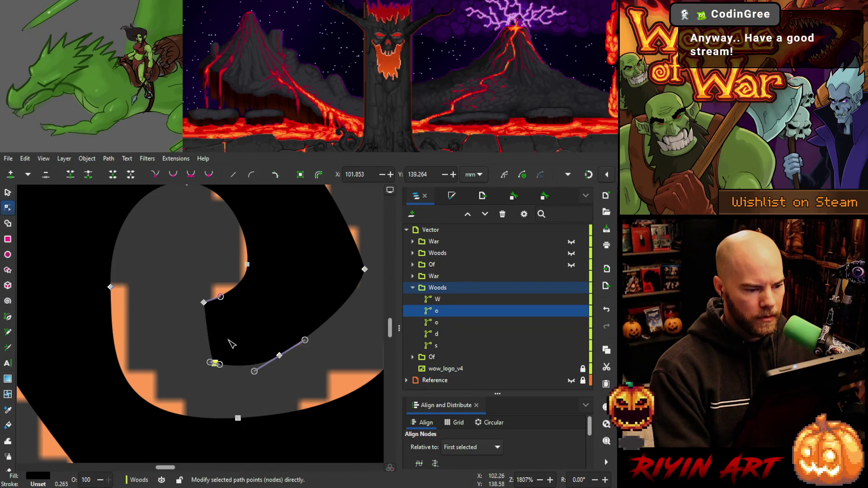
{"action": "scroll", "coordinate": [232, 344], "scroll_direction": "down", "scroll_amount": 2}
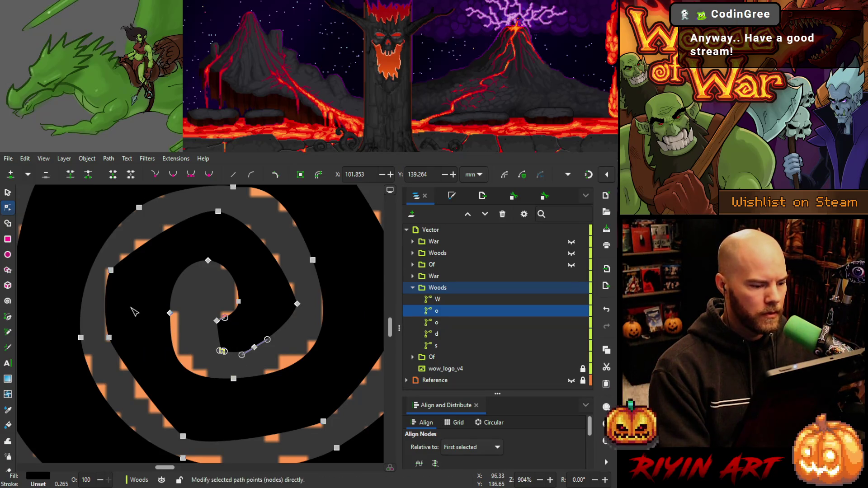
Reshape the inner spiral curve by pulling a node's handle to the right.
{"action": "left_click", "coordinate": [170, 312]}
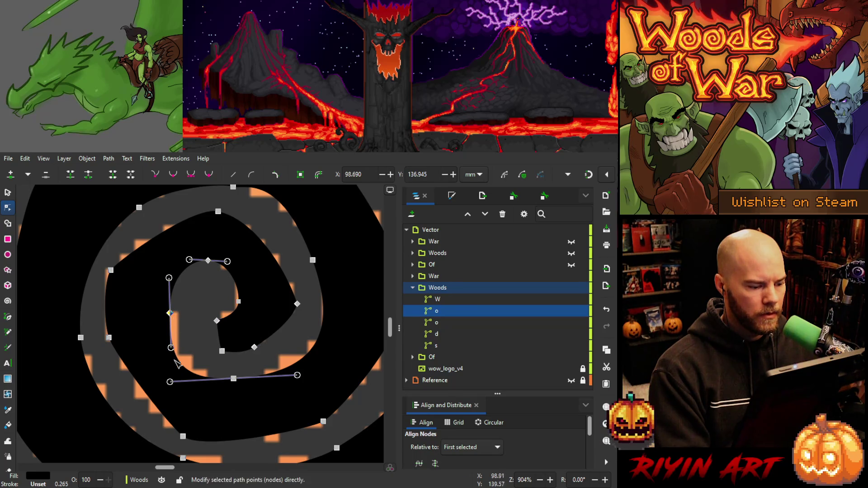
{"action": "left_click_drag", "start_coordinate": [172, 382], "coordinate": [202, 385]}
{"action": "key", "text": "minus"}
{"action": "key", "text": "minus"}
{"action": "key", "text": "minus"}
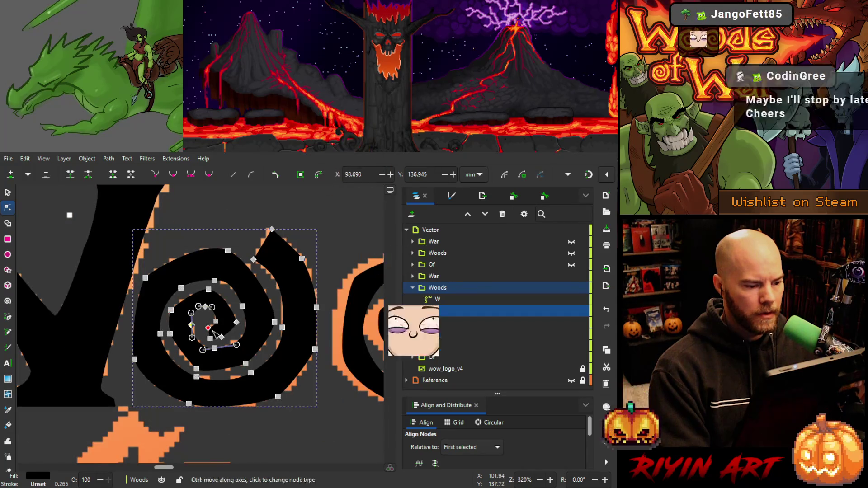
{"action": "scroll", "coordinate": [162, 341], "scroll_direction": "up", "scroll_amount": 1}
Adjust the left, upper-left, lower-right and outer-right spiral nodes to follow the reference.
{"action": "left_click_drag", "start_coordinate": [160, 331], "coordinate": [166, 335]}
{"action": "left_click_drag", "start_coordinate": [192, 268], "coordinate": [189, 274]}
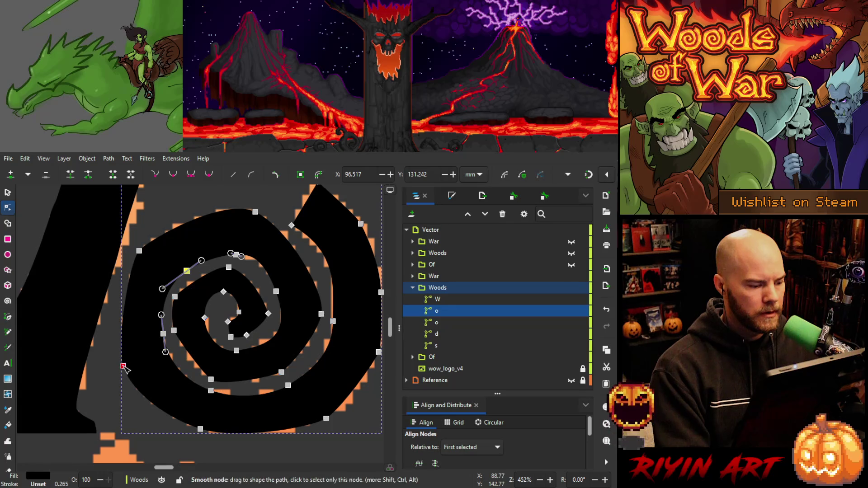
{"action": "left_click_drag", "start_coordinate": [125, 367], "coordinate": [122, 368]}
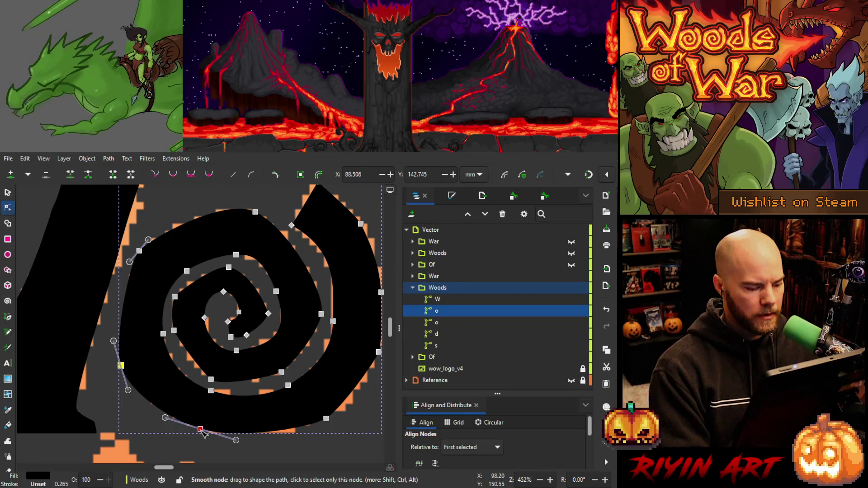
{"action": "left_click_drag", "start_coordinate": [326, 419], "coordinate": [335, 422]}
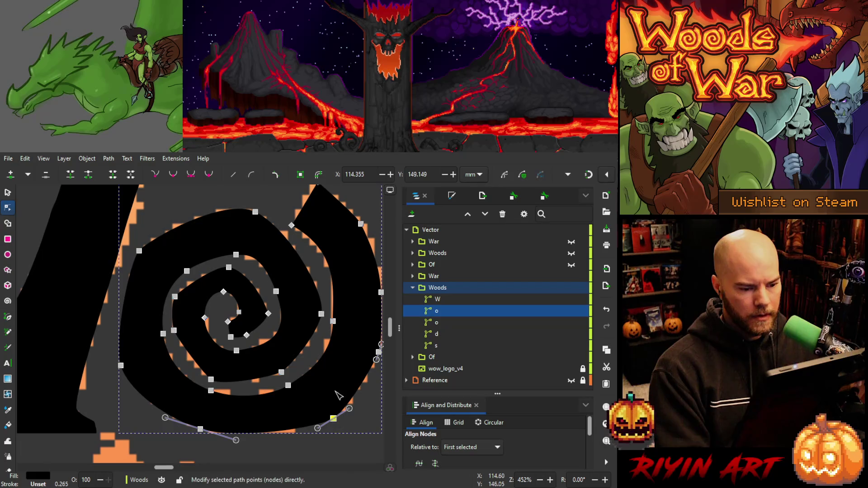
{"action": "left_click_drag", "start_coordinate": [362, 224], "coordinate": [365, 224]}
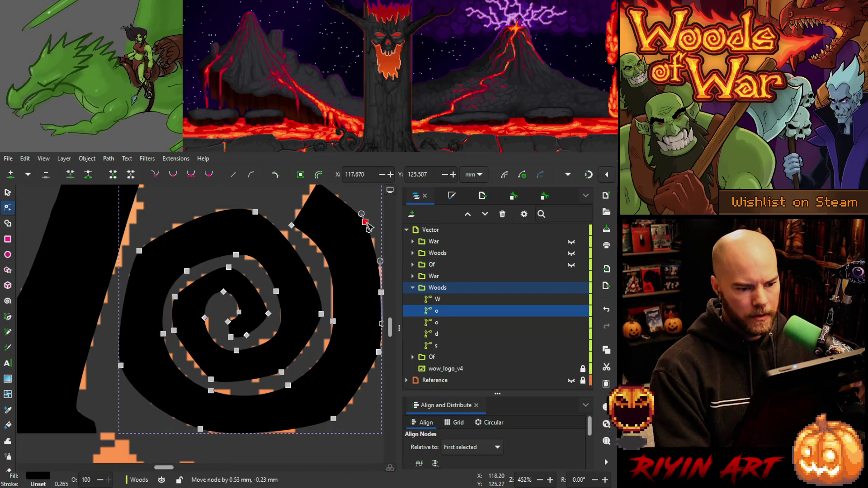
{"action": "left_click_drag", "start_coordinate": [383, 294], "coordinate": [385, 291]}
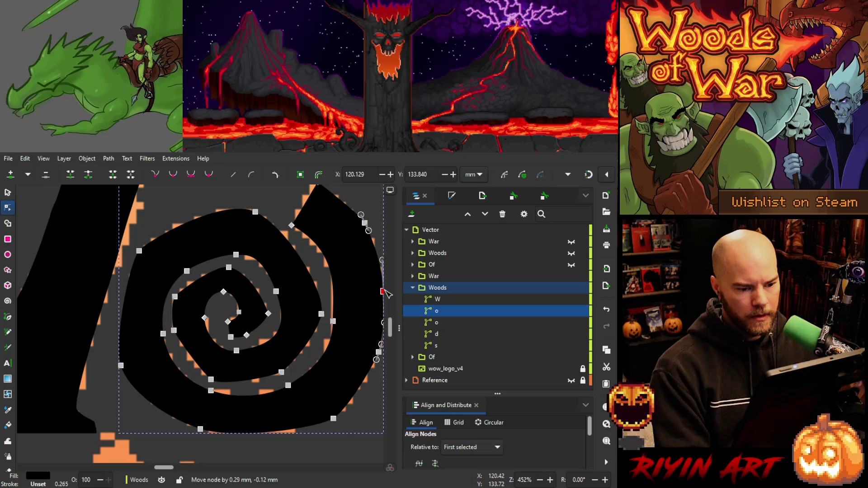
Reshape the tail's pointed tip and its neighbouring curve onto the reference.
{"action": "key", "text": "space"}
{"action": "left_click_drag", "start_coordinate": [308, 314], "coordinate": [272, 328]}
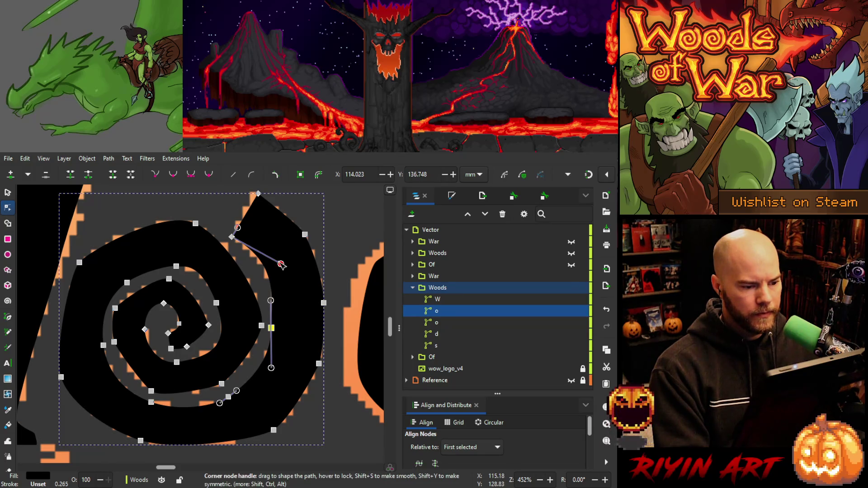
{"action": "left_click_drag", "start_coordinate": [281, 264], "coordinate": [277, 263]}
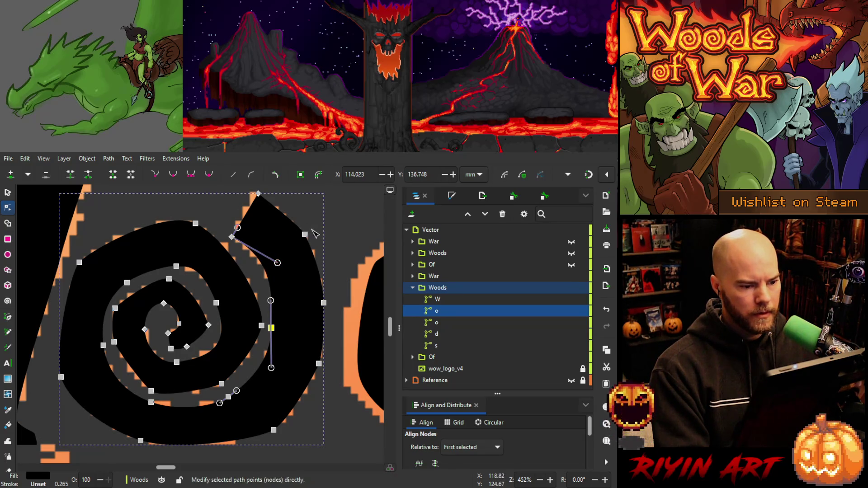
{"action": "left_click_drag", "start_coordinate": [258, 194], "coordinate": [254, 192]}
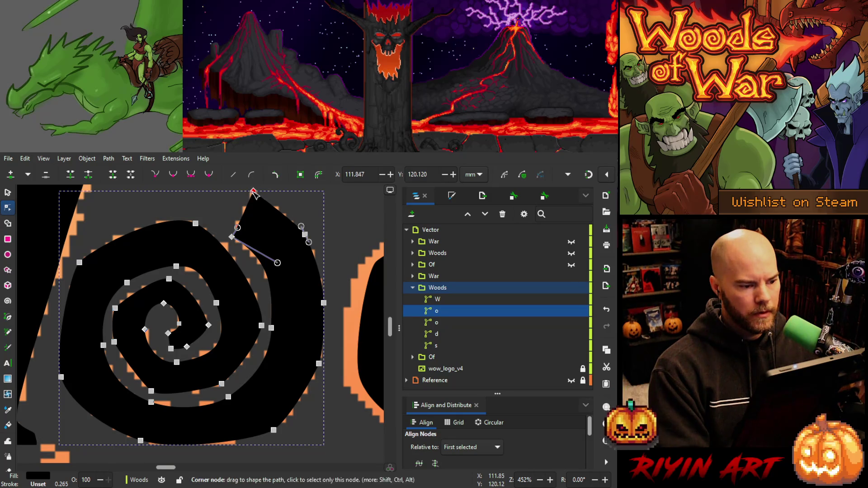
{"action": "left_click_drag", "start_coordinate": [232, 237], "coordinate": [235, 241]}
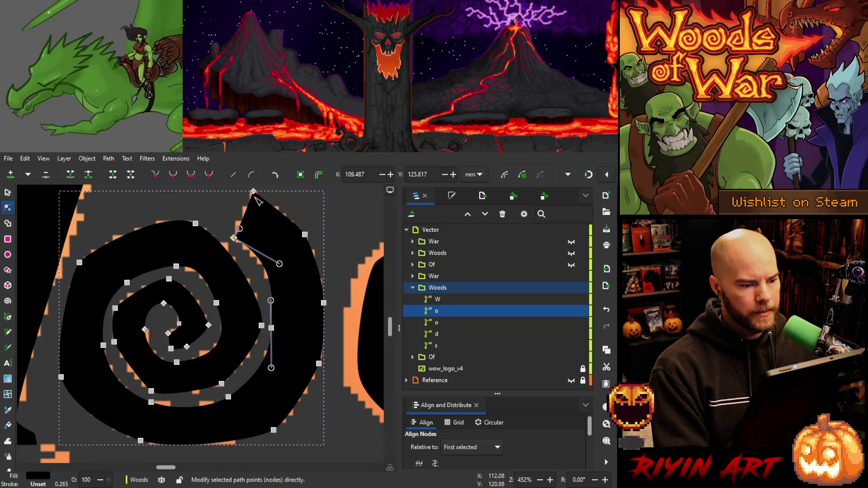
{"action": "left_click_drag", "start_coordinate": [255, 194], "coordinate": [261, 191]}
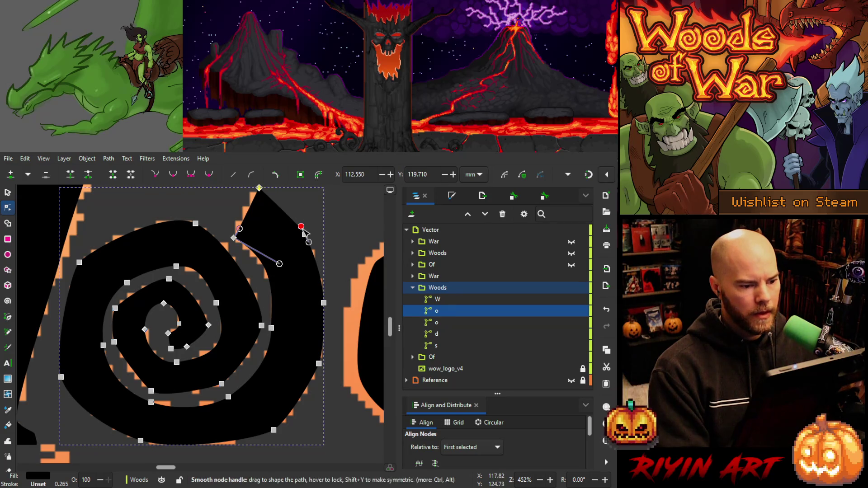
{"action": "left_click_drag", "start_coordinate": [301, 226], "coordinate": [298, 228]}
Zoom out from 452% to 80% so the whole Woods of War lettering is visible.
{"action": "scroll", "coordinate": [254, 259], "scroll_direction": "down", "scroll_amount": 3}
{"action": "scroll", "coordinate": [254, 259], "scroll_direction": "up", "scroll_amount": 2}
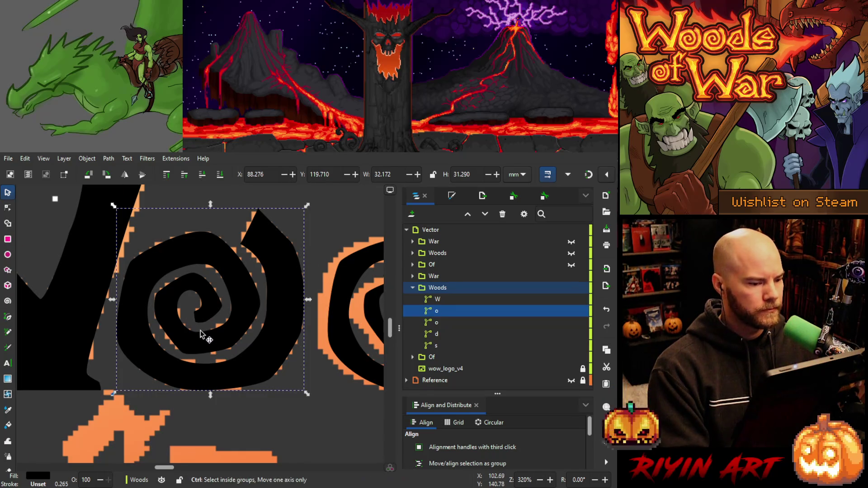
{"action": "scroll", "coordinate": [199, 340], "scroll_direction": "down", "scroll_amount": 3, "text": "ctrl"}
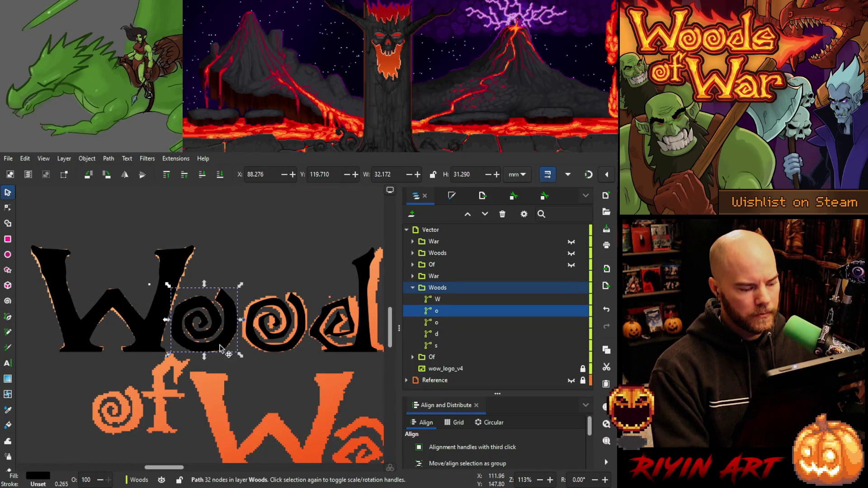
{"action": "scroll", "coordinate": [220, 347], "scroll_direction": "down", "scroll_amount": 2, "text": "ctrl"}
{"action": "scroll", "coordinate": [252, 337], "scroll_direction": "up", "scroll_amount": 1, "text": "ctrl"}
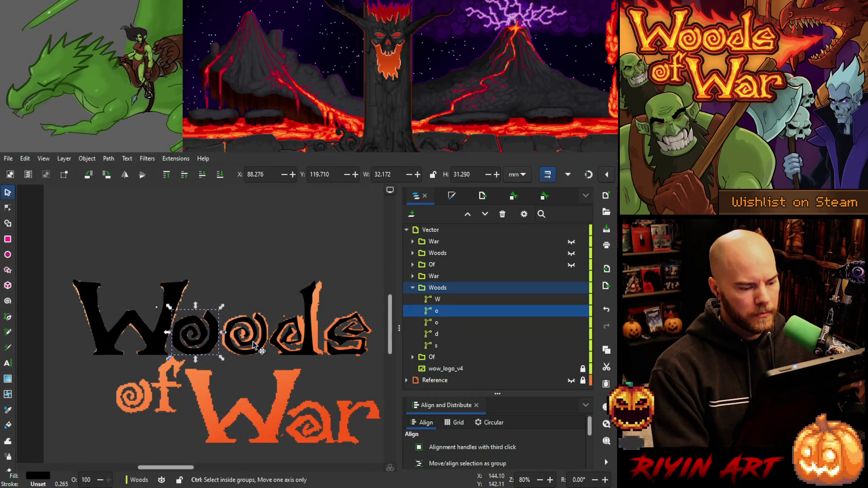
Delete the old second o path, trying and undoing a clone of the first o.
{"action": "left_click", "coordinate": [446, 322]}
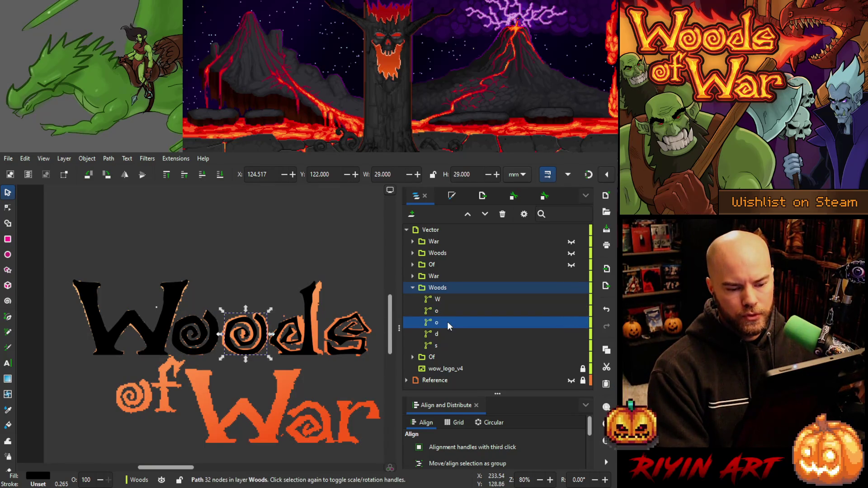
{"action": "key", "text": "Delete"}
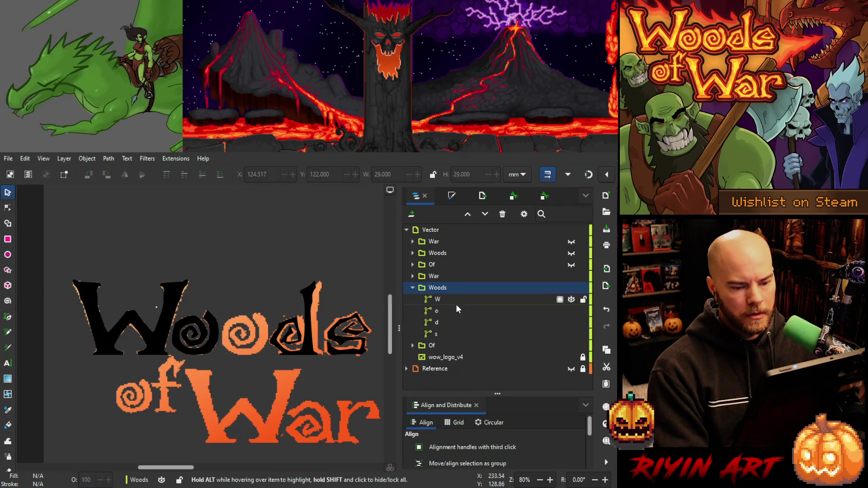
{"action": "left_click", "coordinate": [450, 311]}
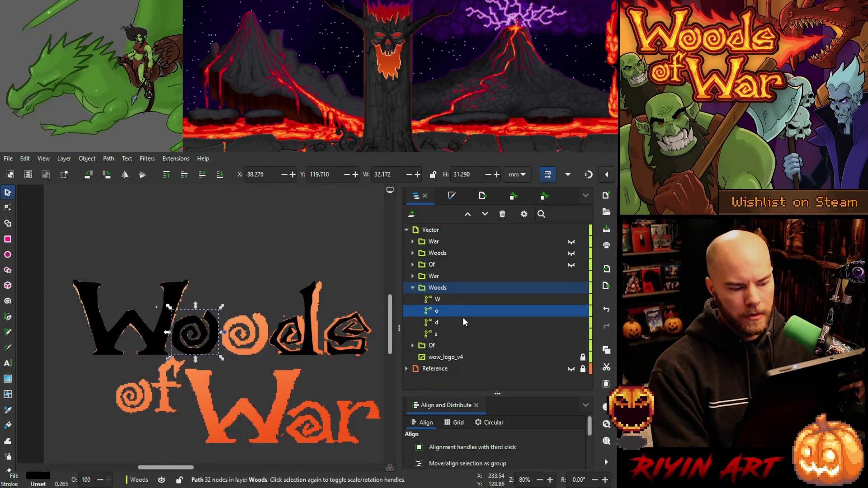
{"action": "key", "text": "alt+d"}
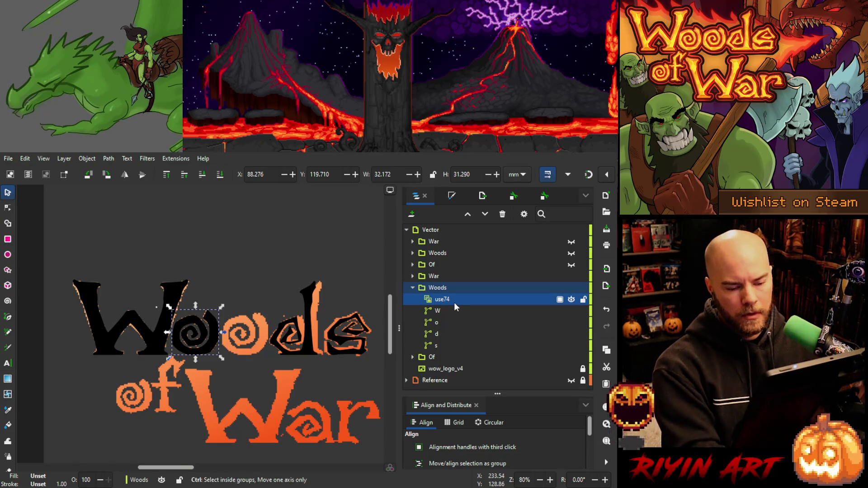
{"action": "key", "text": "ctrl+z"}
Duplicate the finished o and move the copy above d in the Woods layer.
{"action": "left_click", "coordinate": [436, 312]}
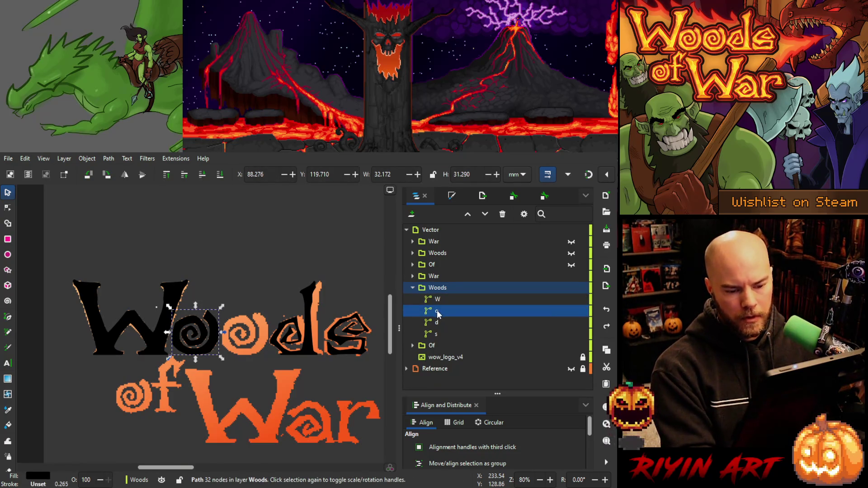
{"action": "key", "text": "ctrl+d"}
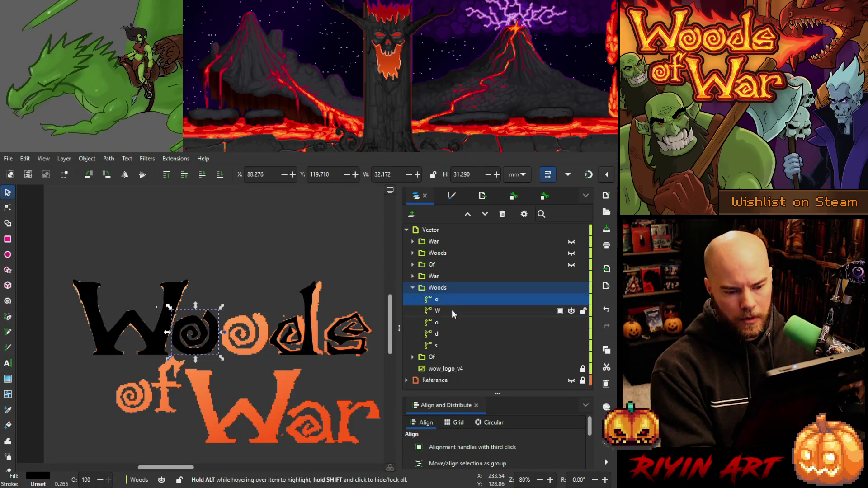
{"action": "mouse_move", "coordinate": [440, 301]}
{"action": "left_mouse_down"}
{"action": "mouse_move", "coordinate": [452, 332]}
{"action": "mouse_move", "coordinate": [449, 326]}
{"action": "left_mouse_up"}
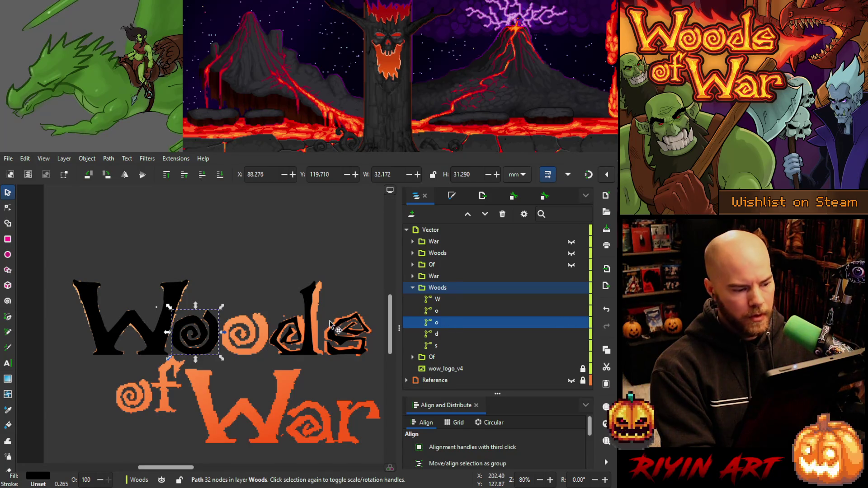
Nudge the copied o right onto the second o's reference, at X 122.143, Y 119.710.
{"action": "left_click", "coordinate": [213, 334]}
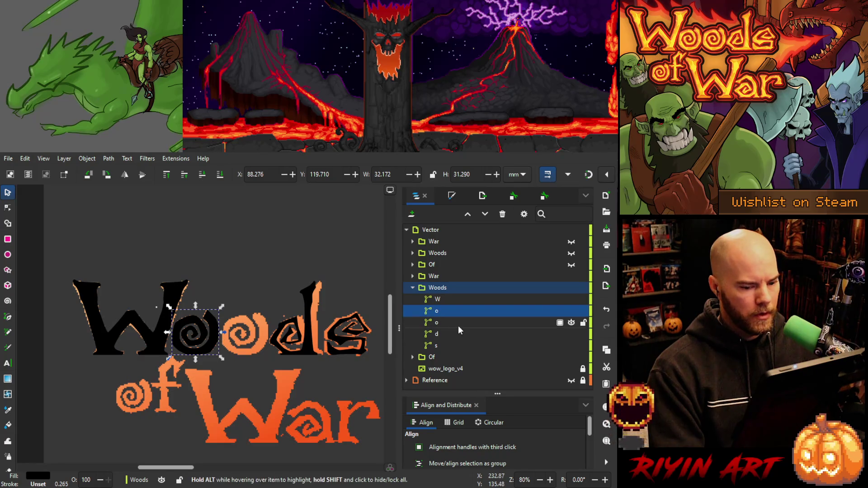
{"action": "left_click", "coordinate": [210, 335], "text": "alt"}
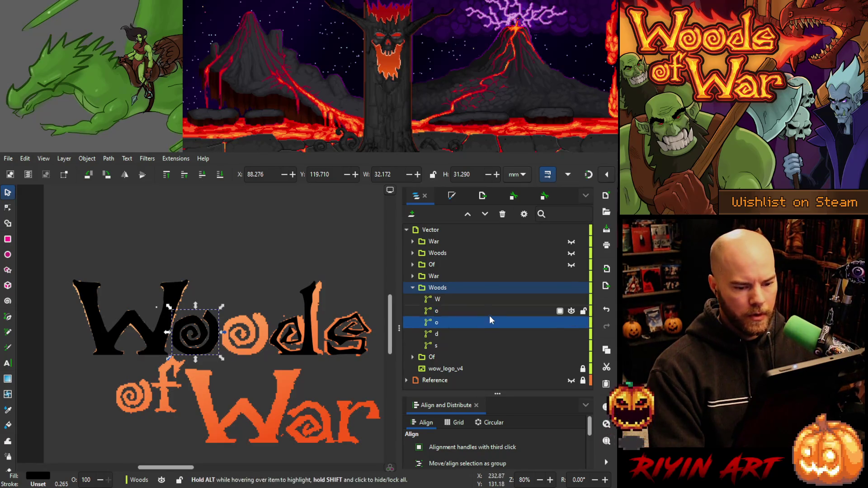
{"action": "left_click", "coordinate": [210, 342], "text": "alt"}
{"action": "left_click", "coordinate": [213, 342], "text": "alt"}
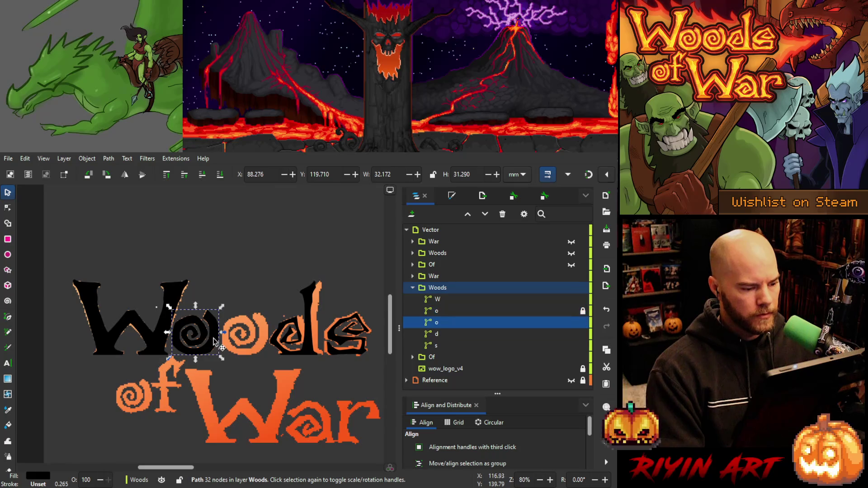
{"action": "key", "text": "Right"}
{"action": "key", "text": "Right"}
{"action": "key", "text": "Right"}
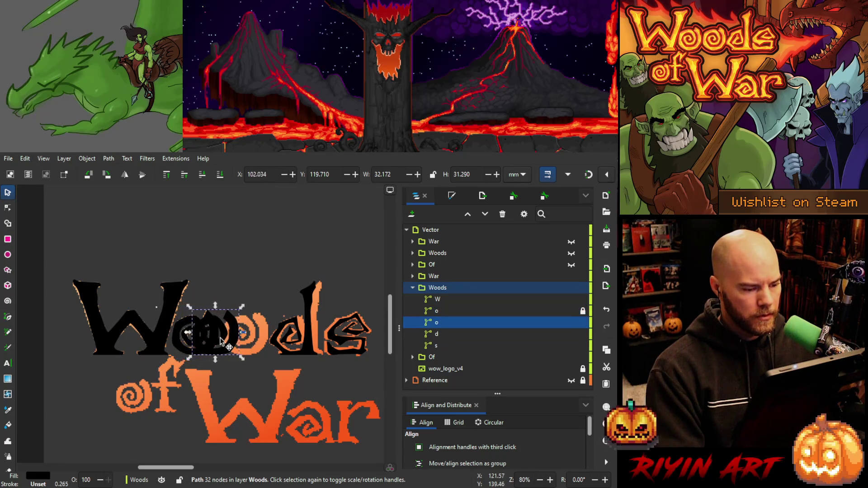
{"action": "key", "text": "Right"}
{"action": "key", "text": "Right"}
{"action": "key", "text": "Right"}
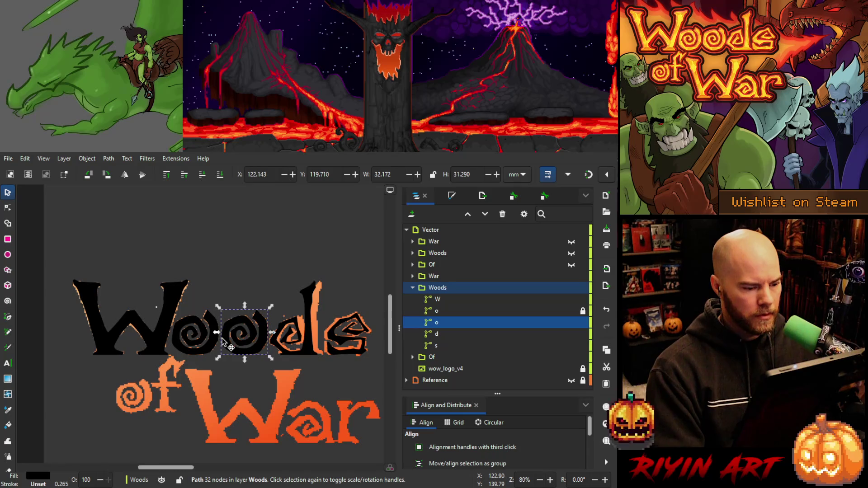
{"action": "key", "text": "Right"}
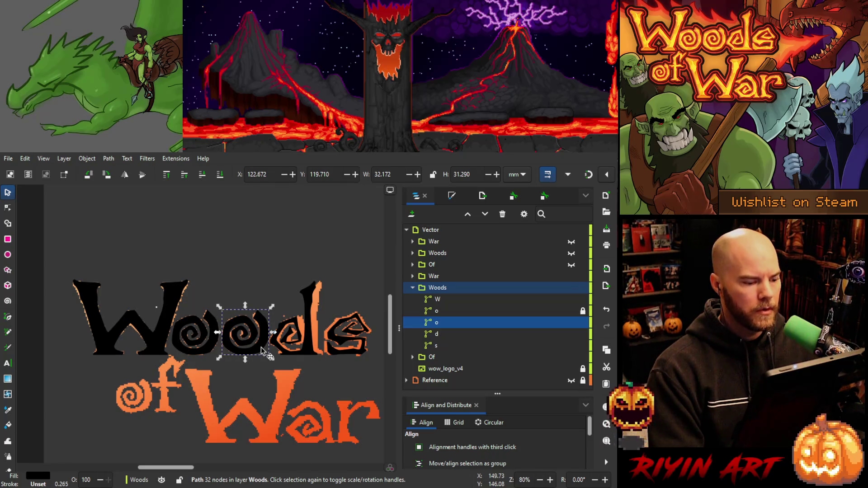
{"action": "key", "text": "Left"}
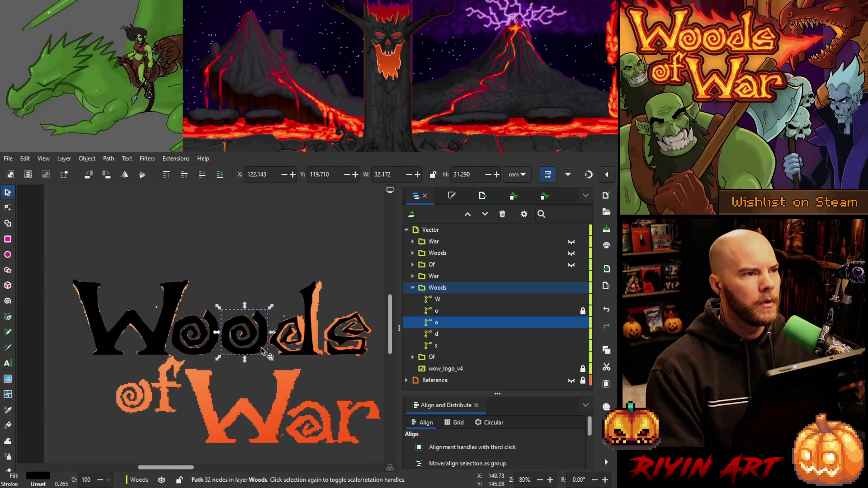
{"action": "scroll", "coordinate": [262, 344], "scroll_direction": "right", "scroll_amount": 3}
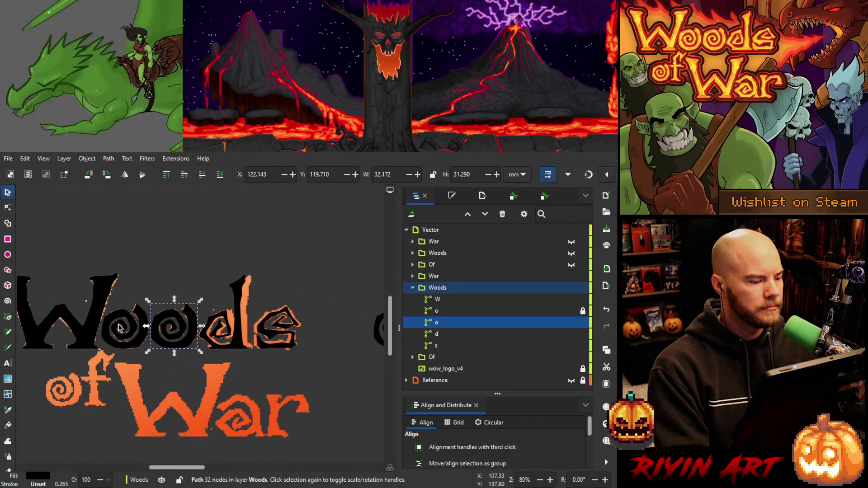
Select the W's right-side nodes, then zoom to 160% around the 'ds' of Woods.
{"action": "scroll", "coordinate": [109, 312], "scroll_direction": "left", "scroll_amount": 2}
{"action": "left_click_drag", "start_coordinate": [109, 311], "coordinate": [184, 325]}
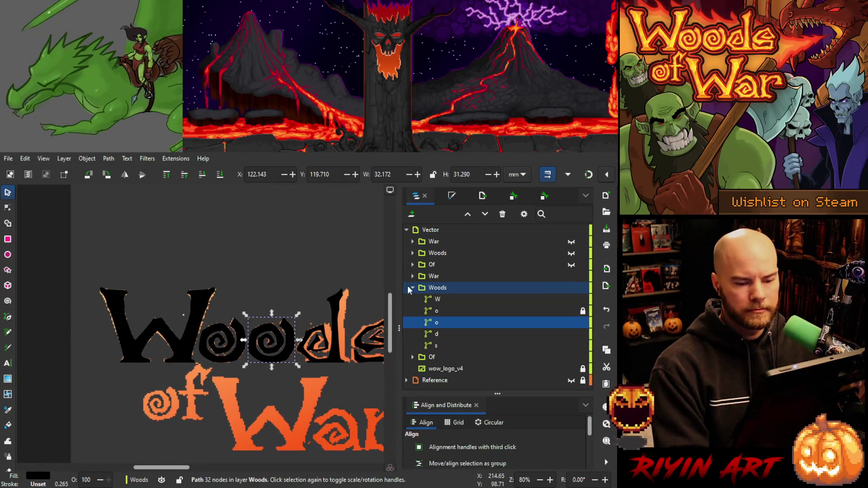
{"action": "left_click", "coordinate": [451, 298]}
{"action": "left_click", "coordinate": [7, 208]}
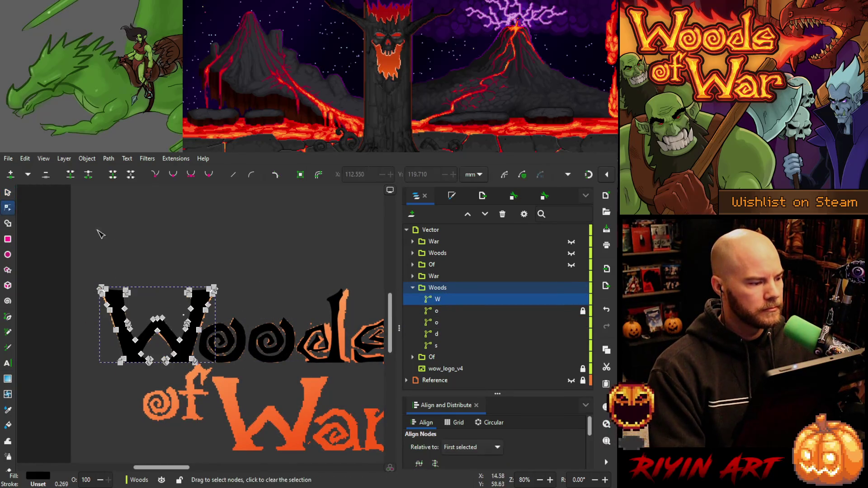
{"action": "left_click_drag", "start_coordinate": [234, 279], "coordinate": [202, 314]}
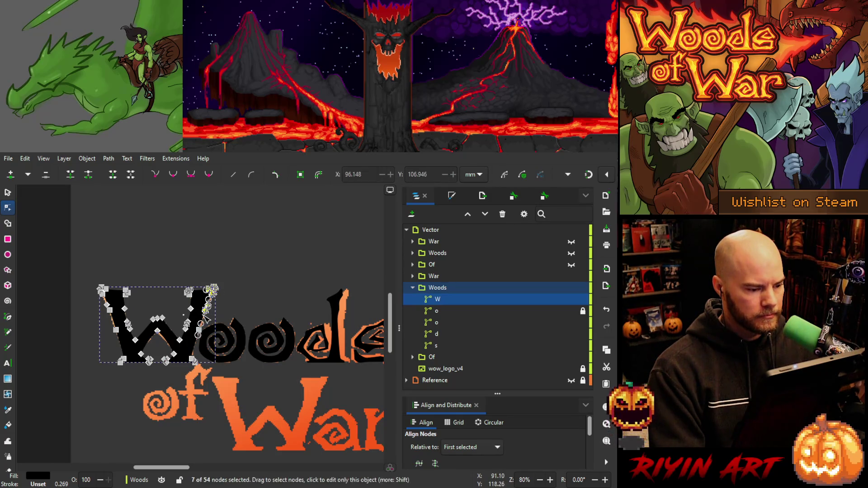
{"action": "mouse_move", "coordinate": [80, 270]}
{"action": "left_mouse_down"}
{"action": "mouse_move", "coordinate": [104, 314]}
{"action": "mouse_move", "coordinate": [116, 317]}
{"action": "left_mouse_up"}
{"action": "left_click", "coordinate": [8, 193]}
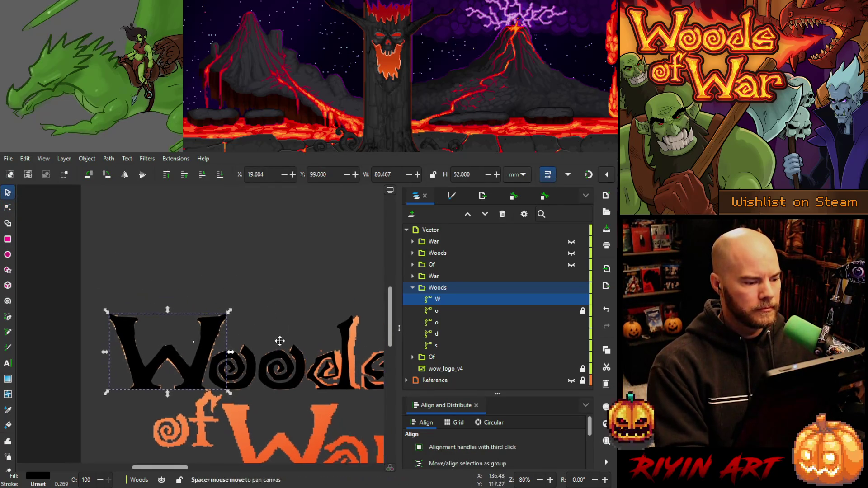
{"action": "scroll", "coordinate": [267, 289], "scroll_direction": "right", "scroll_amount": 5}
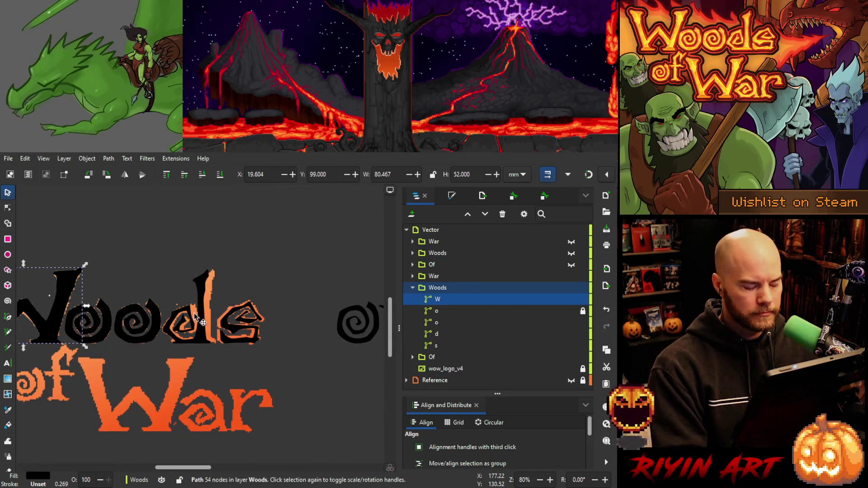
{"action": "scroll", "coordinate": [194, 313], "scroll_direction": "up", "scroll_amount": 2}
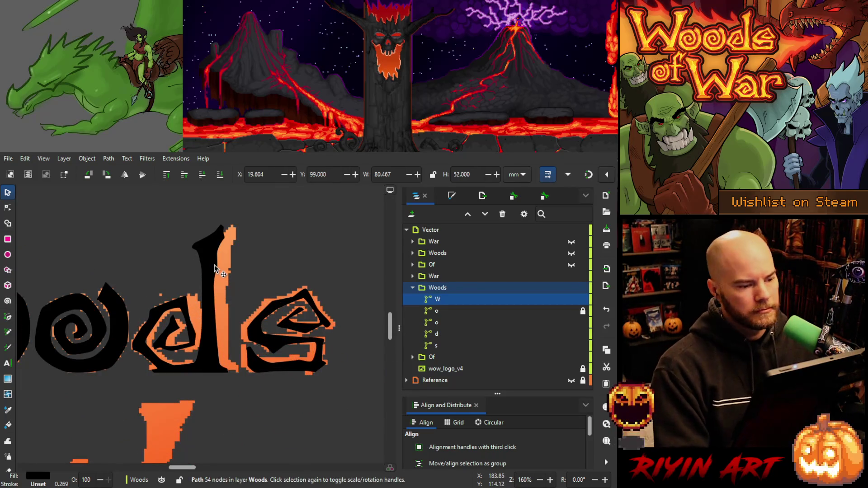
Select the d of Woods for node editing and save the logo.
{"action": "left_click", "coordinate": [437, 334]}
{"action": "left_click", "coordinate": [9, 209]}
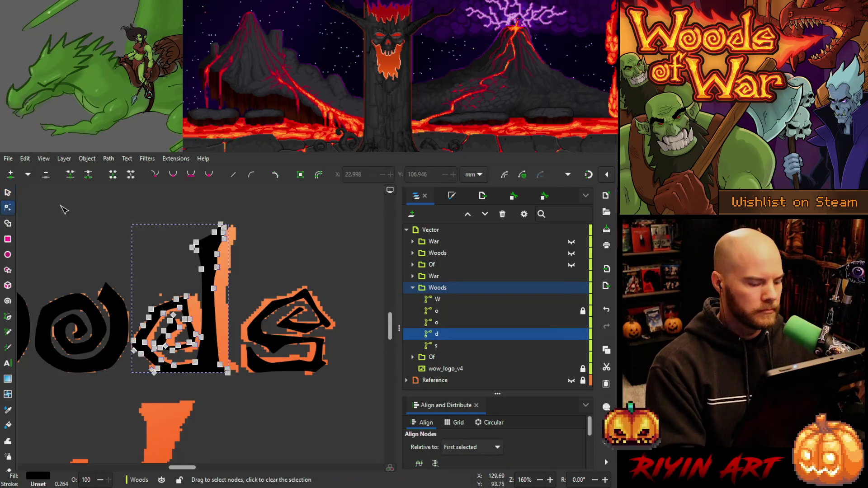
{"action": "key", "text": "ctrl+s"}
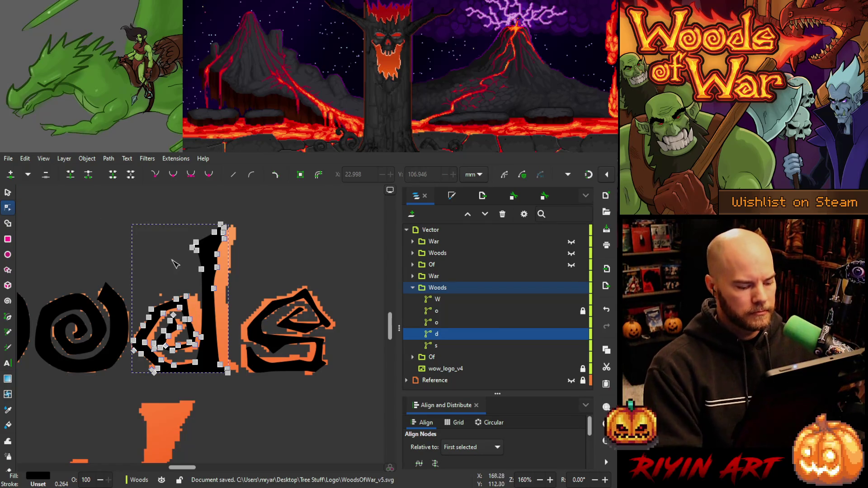
Nudge the d's stem nodes rightward onto the orange reference.
{"action": "left_click_drag", "start_coordinate": [254, 212], "coordinate": [202, 395]}
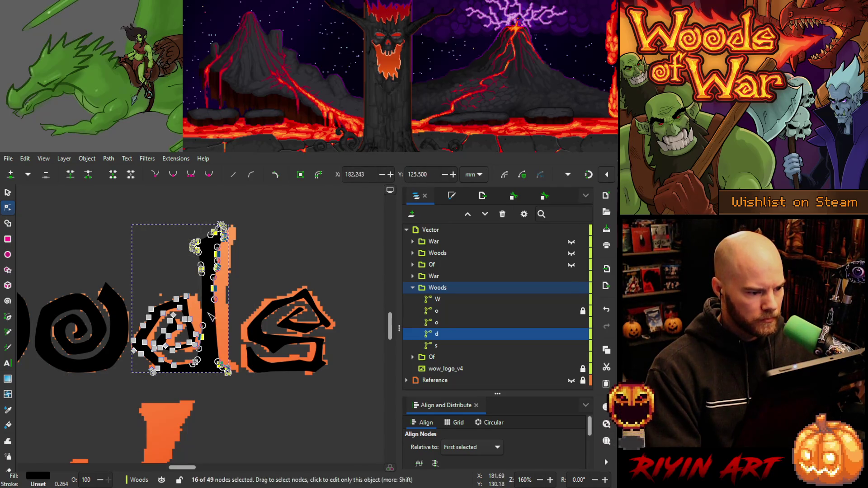
{"action": "left_click", "coordinate": [193, 360], "text": "shift"}
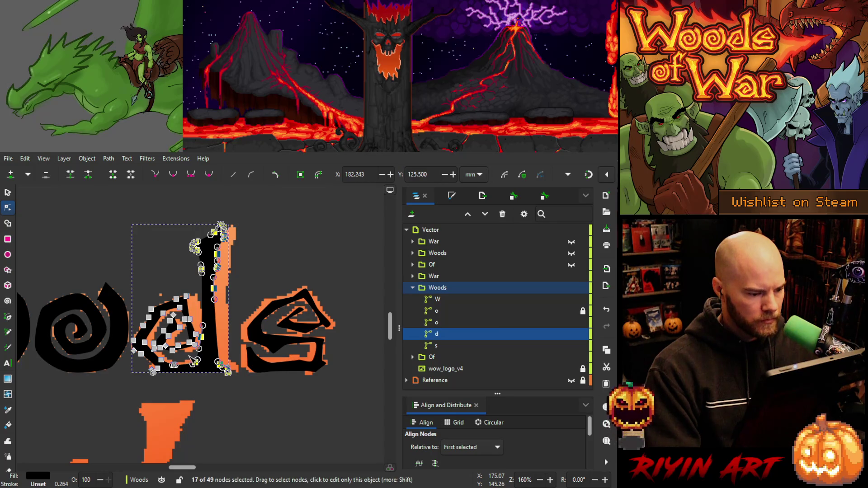
{"action": "key", "text": "Right"}
{"action": "key", "text": "Right"}
{"action": "key", "text": "Right"}
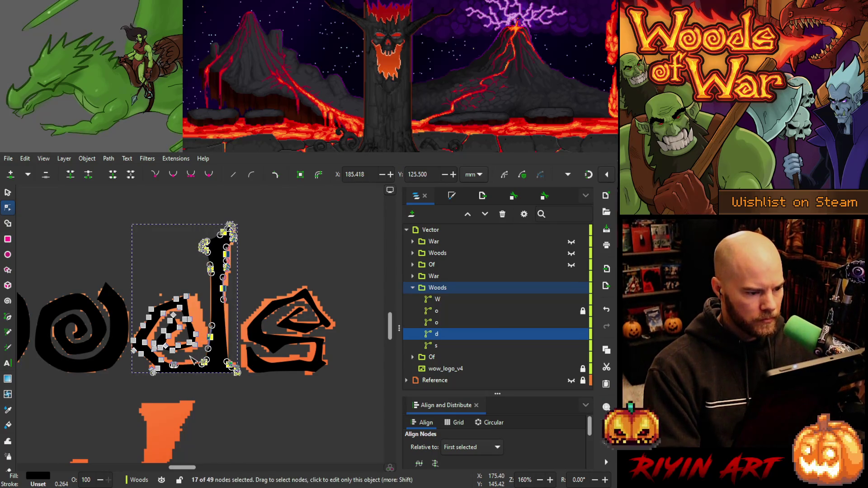
{"action": "key", "text": "Left"}
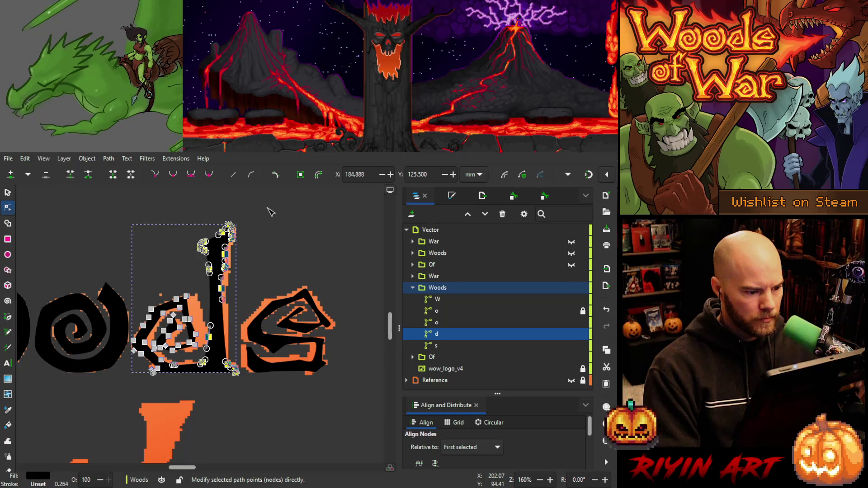
{"action": "key", "text": "Right"}
{"action": "key", "text": "Right"}
{"action": "key", "text": "Right"}
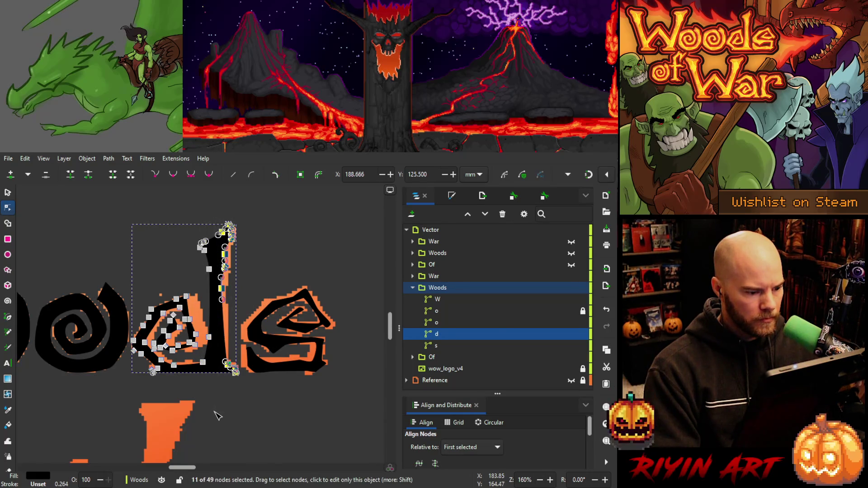
{"action": "key", "text": "Right"}
{"action": "key", "text": "Right"}
{"action": "key", "text": "Right"}
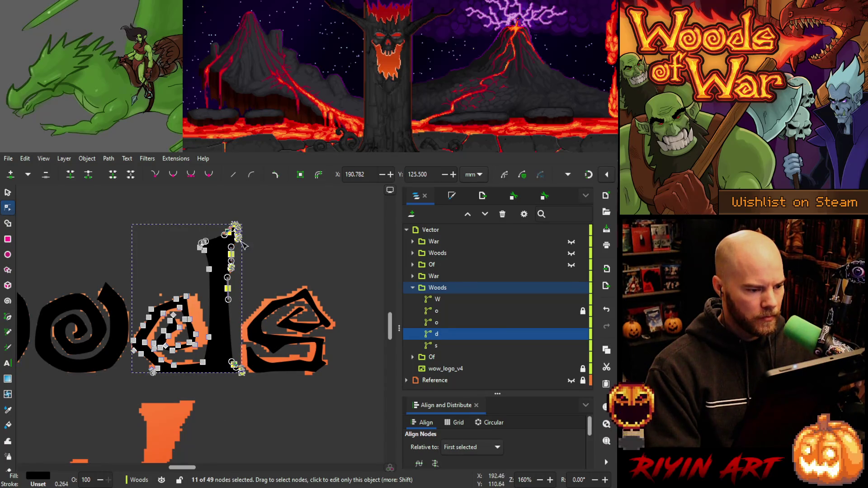
Nudge the two bottom nodes of the d up slightly.
{"action": "mouse_move", "coordinate": [254, 206]}
{"action": "left_mouse_down"}
{"action": "mouse_move", "coordinate": [218, 248]}
{"action": "mouse_move", "coordinate": [219, 268]}
{"action": "left_mouse_up"}
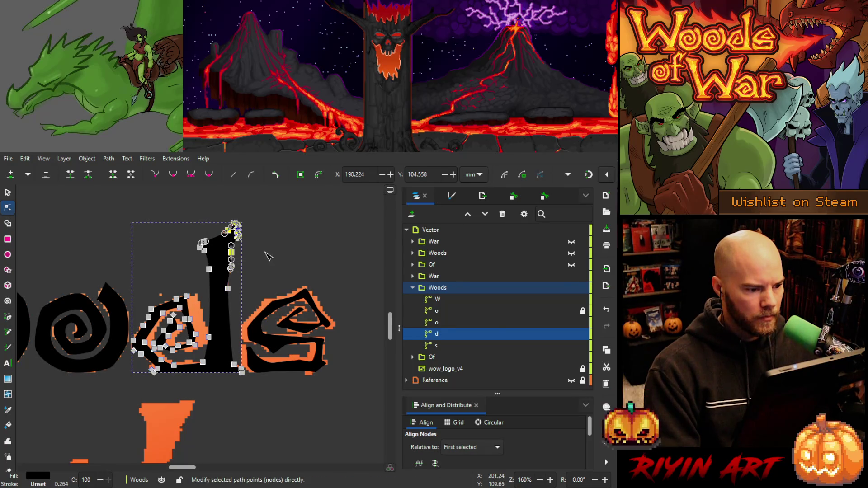
{"action": "key", "text": "Escape"}
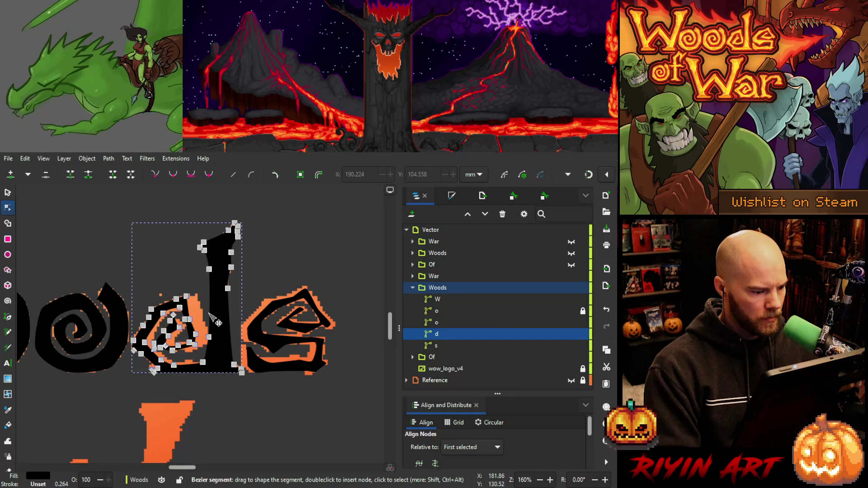
{"action": "left_click_drag", "start_coordinate": [141, 395], "coordinate": [190, 361]}
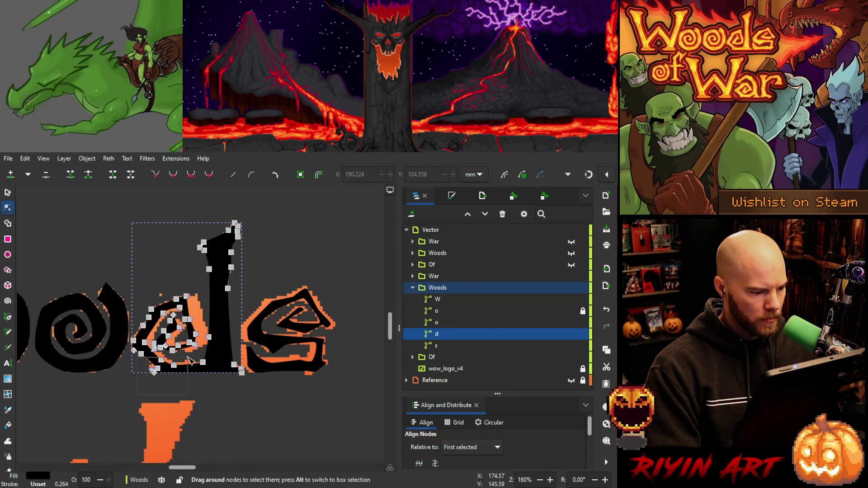
{"action": "scroll", "coordinate": [163, 367], "scroll_direction": "up", "scroll_amount": 1, "text": "ctrl"}
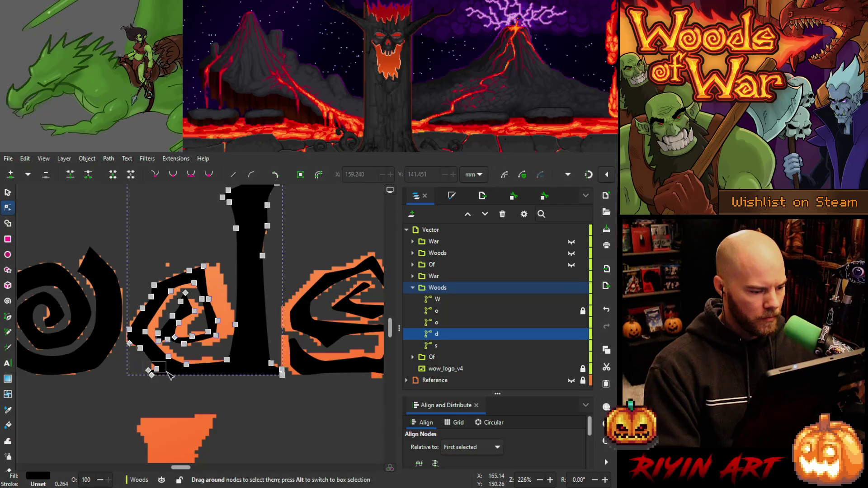
{"action": "left_click_drag", "start_coordinate": [168, 375], "coordinate": [170, 378]}
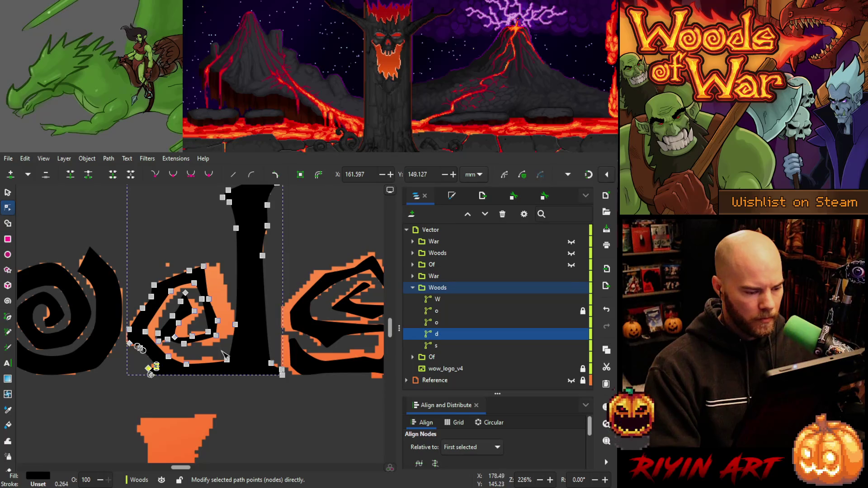
{"action": "mouse_move", "coordinate": [222, 352]}
{"action": "left_mouse_down"}
{"action": "mouse_move", "coordinate": [235, 366]}
{"action": "mouse_move", "coordinate": [161, 376]}
{"action": "left_mouse_up"}
{"action": "key", "text": "Up"}
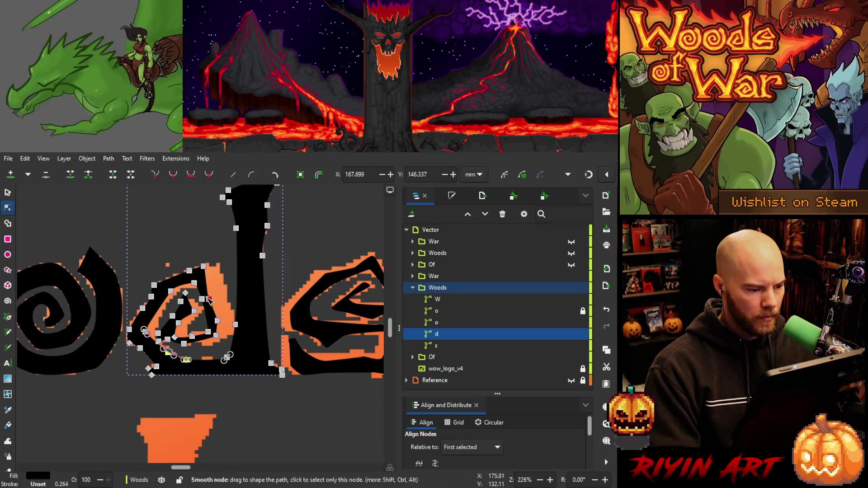
Select the d's 16 inner spiral nodes, positioned at X 170.717, Y 134.010.
{"action": "mouse_move", "coordinate": [228, 255]}
{"action": "left_mouse_down"}
{"action": "mouse_move", "coordinate": [223, 283]}
{"action": "mouse_move", "coordinate": [173, 351]}
{"action": "left_mouse_up"}
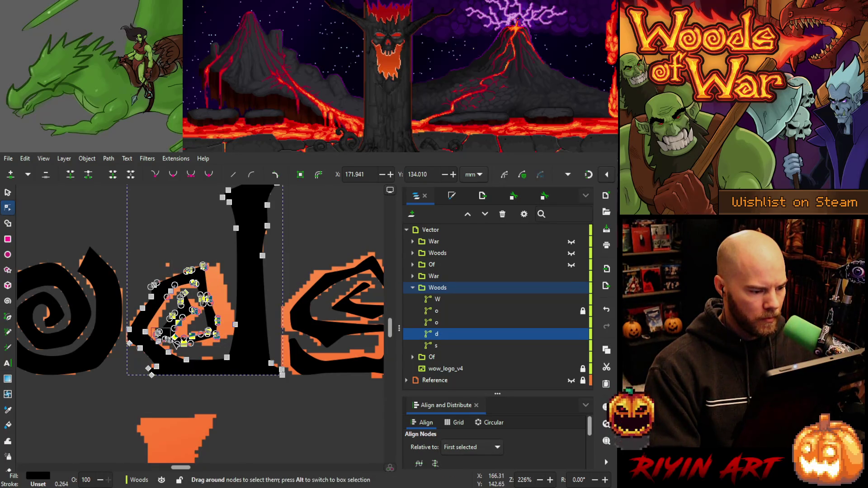
{"action": "left_click", "coordinate": [154, 343], "text": "shift"}
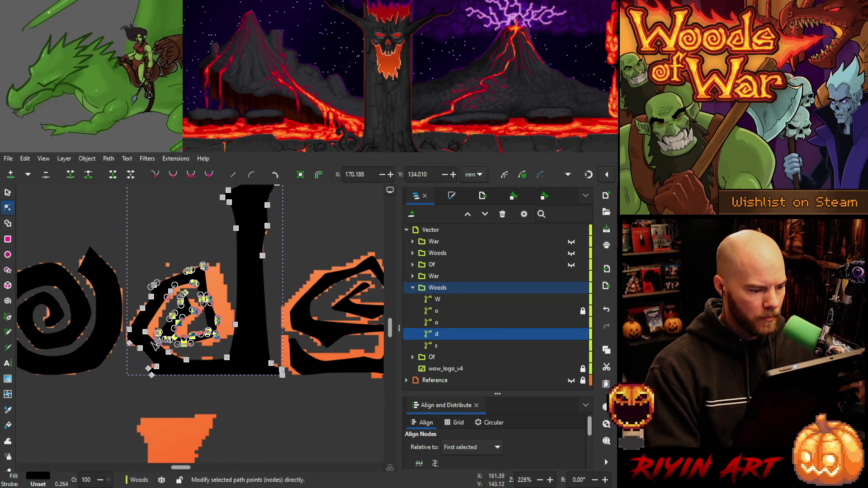
{"action": "scroll", "coordinate": [153, 342], "scroll_direction": "up", "scroll_amount": 4, "text": "ctrl"}
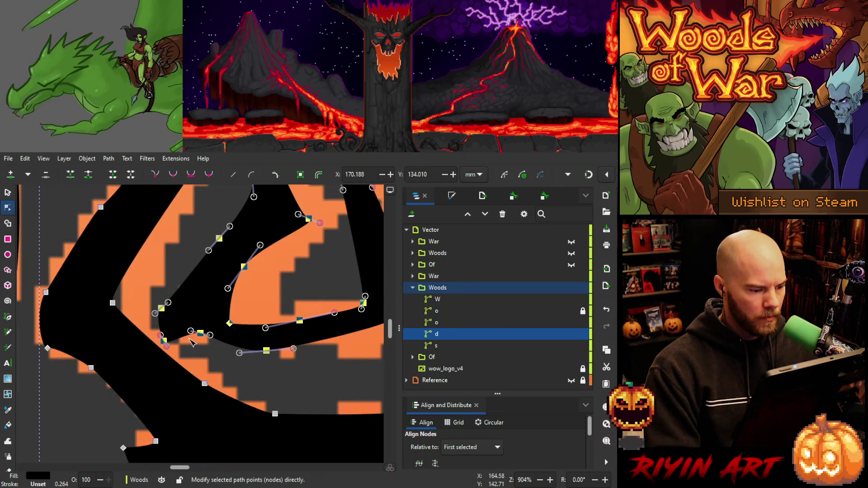
{"action": "scroll", "coordinate": [191, 342], "scroll_direction": "down", "scroll_amount": 3, "text": "ctrl"}
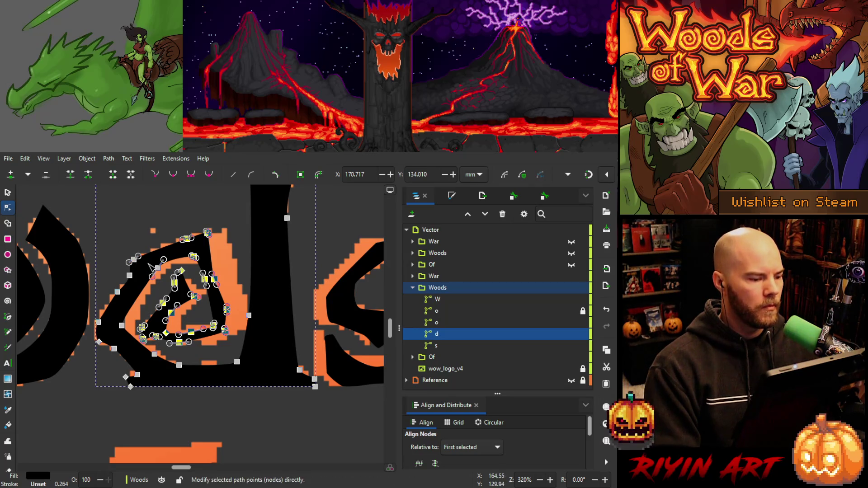
Lower a spiral node and pull the bowl's top and outer curve up-right, undoing one misplaced move.
{"action": "left_click_drag", "start_coordinate": [158, 268], "coordinate": [164, 269]}
{"action": "key", "text": "ctrl+z"}
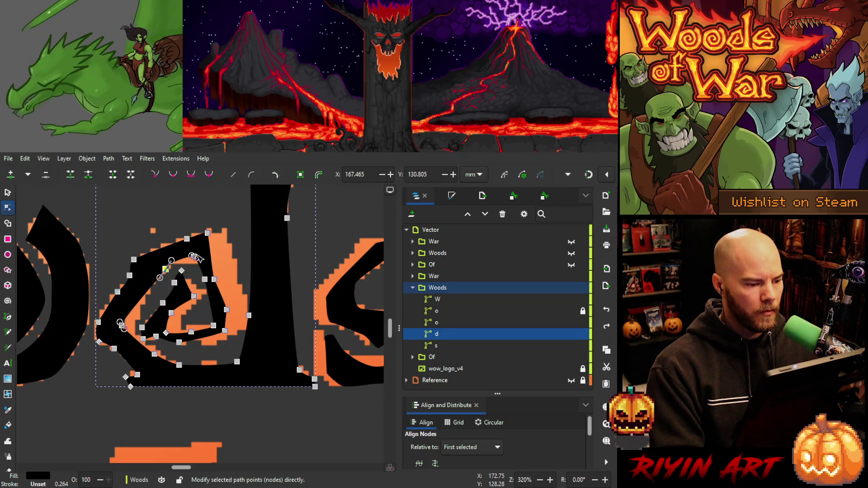
{"action": "left_click_drag", "start_coordinate": [194, 256], "coordinate": [194, 262]}
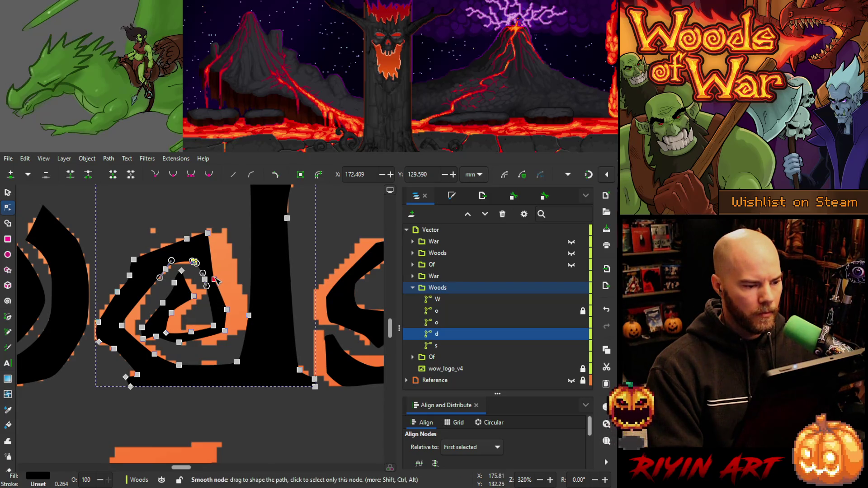
{"action": "left_click_drag", "start_coordinate": [208, 233], "coordinate": [223, 228]}
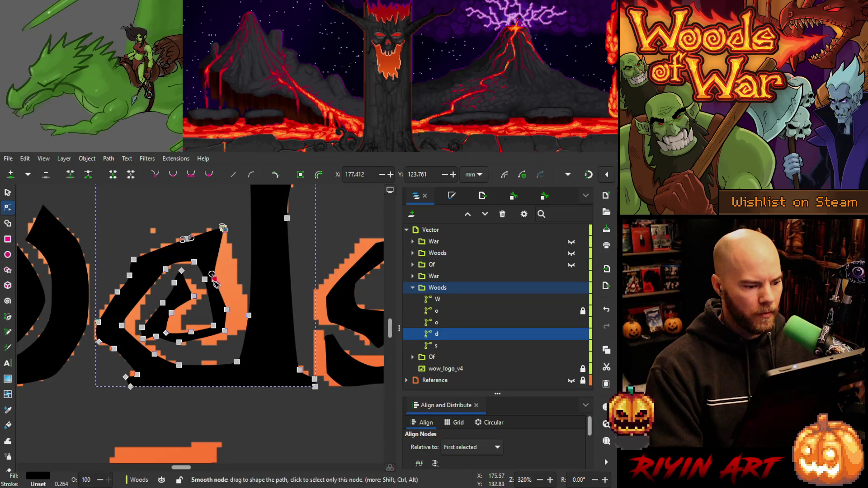
{"action": "left_click_drag", "start_coordinate": [214, 279], "coordinate": [222, 255]}
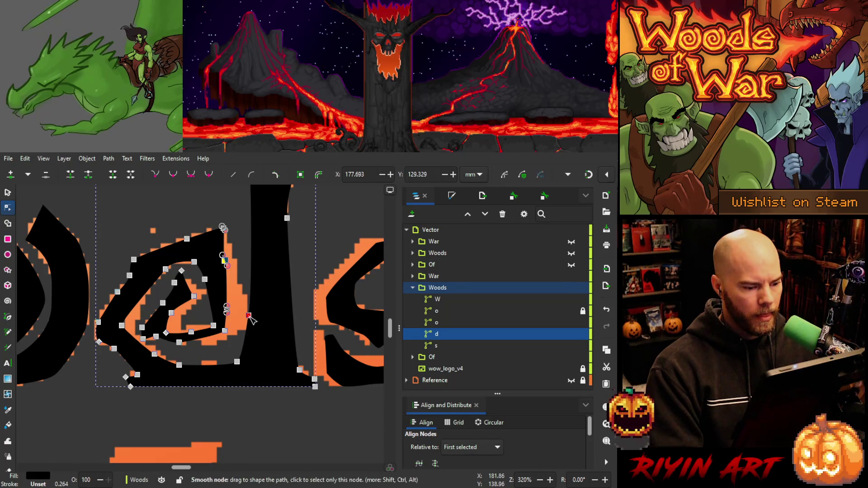
Adjust the bowl's lower and right-side nodes and bend its curve down onto the reference.
{"action": "left_click_drag", "start_coordinate": [248, 315], "coordinate": [251, 319]}
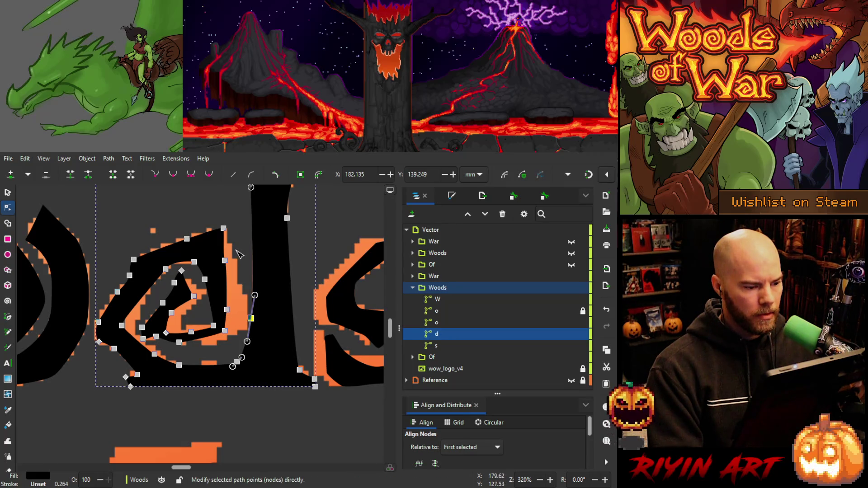
{"action": "left_click", "coordinate": [235, 257]}
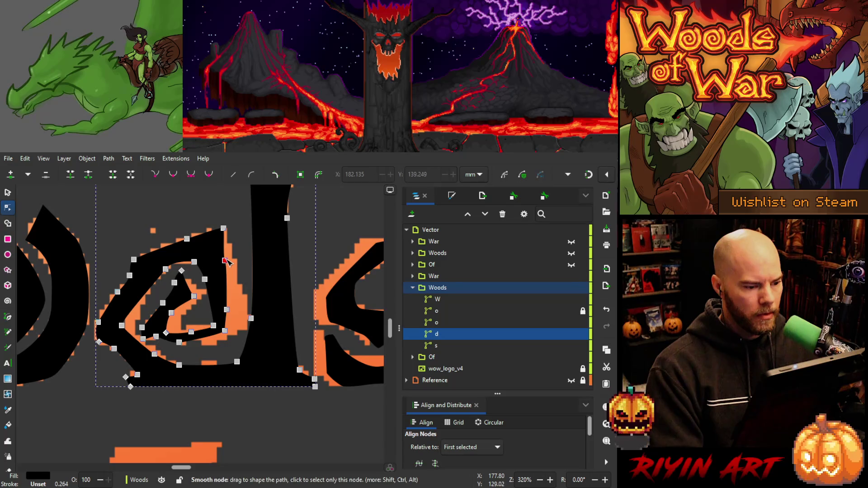
{"action": "left_click", "coordinate": [224, 261]}
{"action": "left_click_drag", "start_coordinate": [225, 262], "coordinate": [230, 260]}
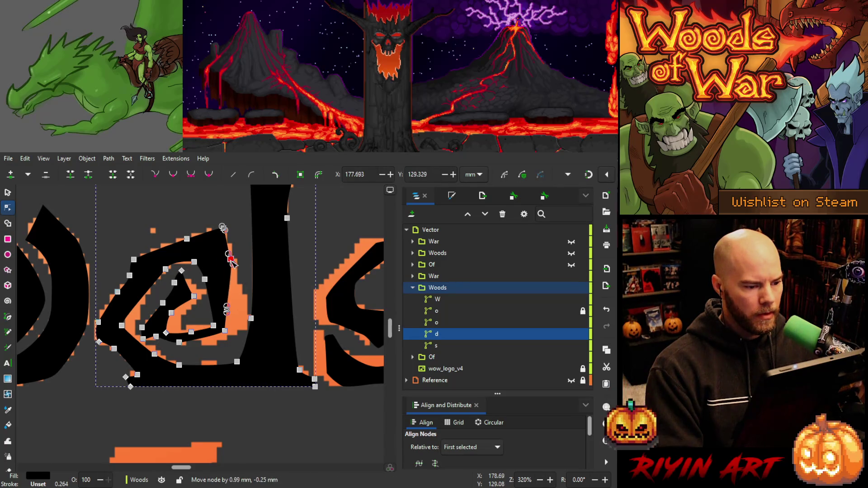
{"action": "mouse_move", "coordinate": [226, 309]}
{"action": "left_mouse_down"}
{"action": "mouse_move", "coordinate": [237, 326]}
{"action": "mouse_move", "coordinate": [229, 338]}
{"action": "mouse_move", "coordinate": [240, 333]}
{"action": "left_mouse_up"}
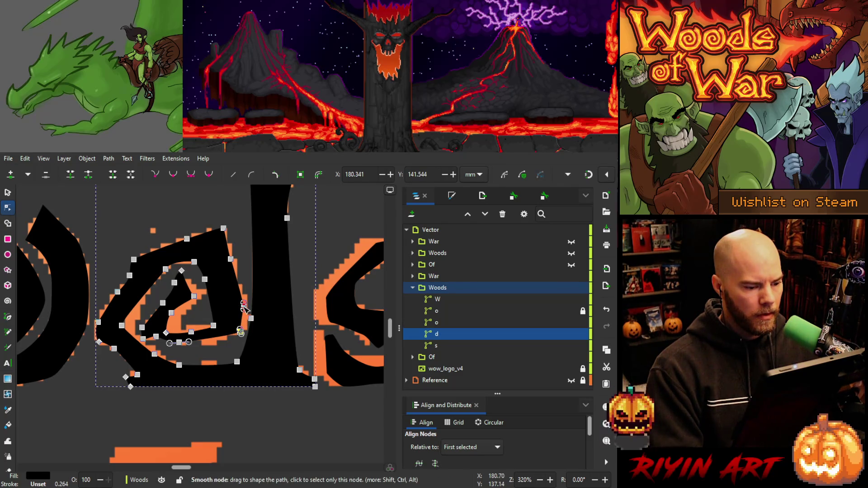
{"action": "left_click_drag", "start_coordinate": [243, 304], "coordinate": [246, 314]}
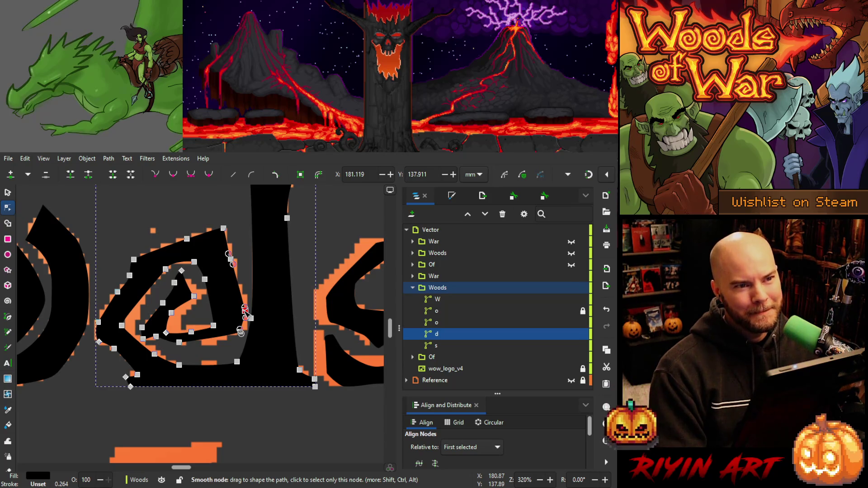
Pull the inner counter node up and move the spiral's corner and points to tighten the lower curl.
{"action": "left_click", "coordinate": [214, 325]}
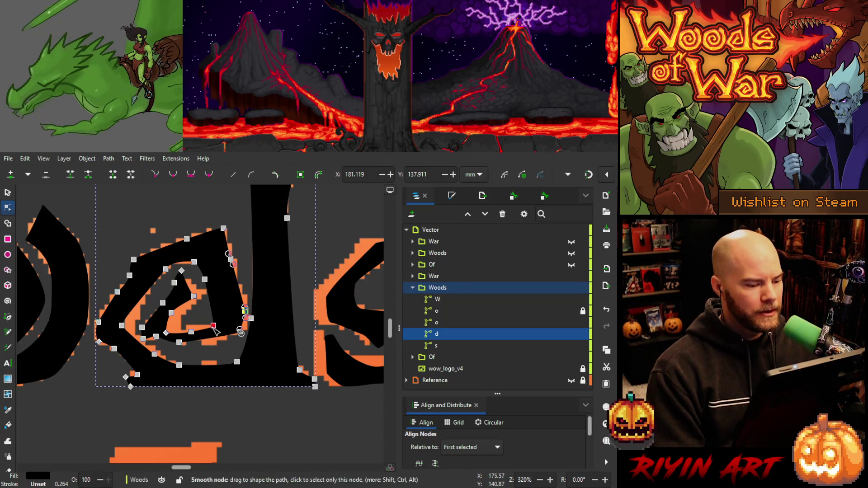
{"action": "mouse_move", "coordinate": [213, 326]}
{"action": "left_mouse_down"}
{"action": "mouse_move", "coordinate": [211, 270]}
{"action": "mouse_move", "coordinate": [188, 265]}
{"action": "mouse_move", "coordinate": [198, 266]}
{"action": "left_mouse_up"}
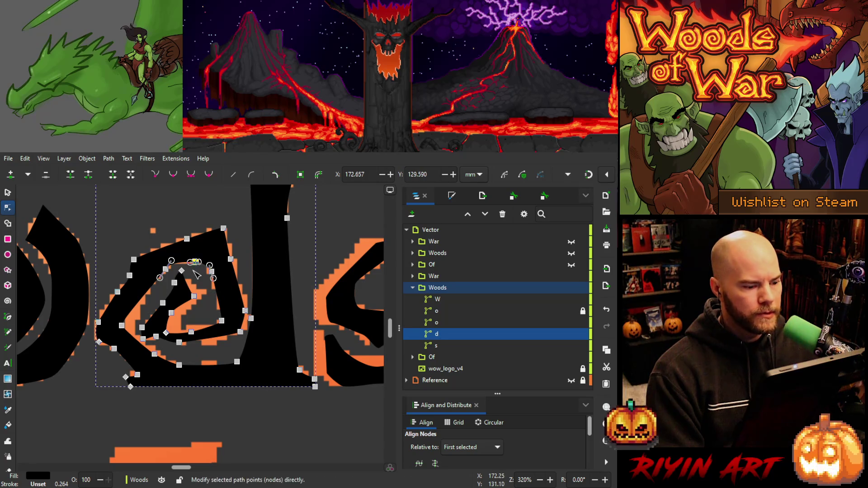
{"action": "left_click_drag", "start_coordinate": [194, 297], "coordinate": [202, 292]}
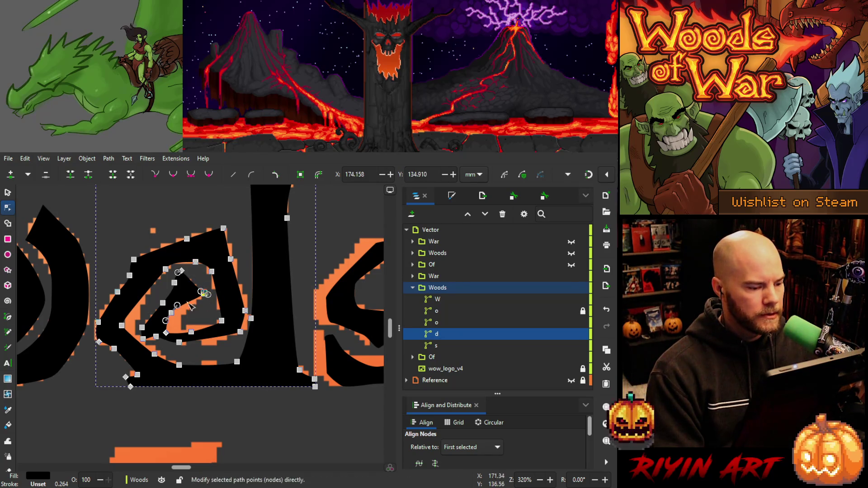
{"action": "left_click", "coordinate": [165, 334]}
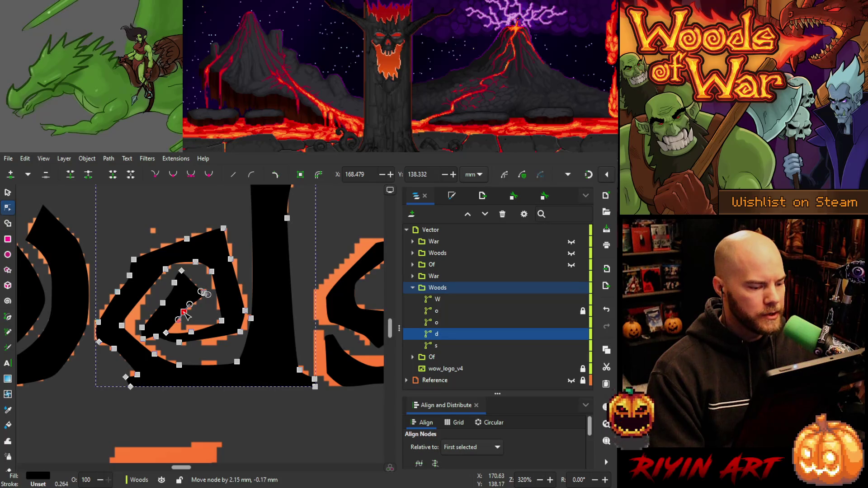
{"action": "left_click_drag", "start_coordinate": [167, 334], "coordinate": [205, 331]}
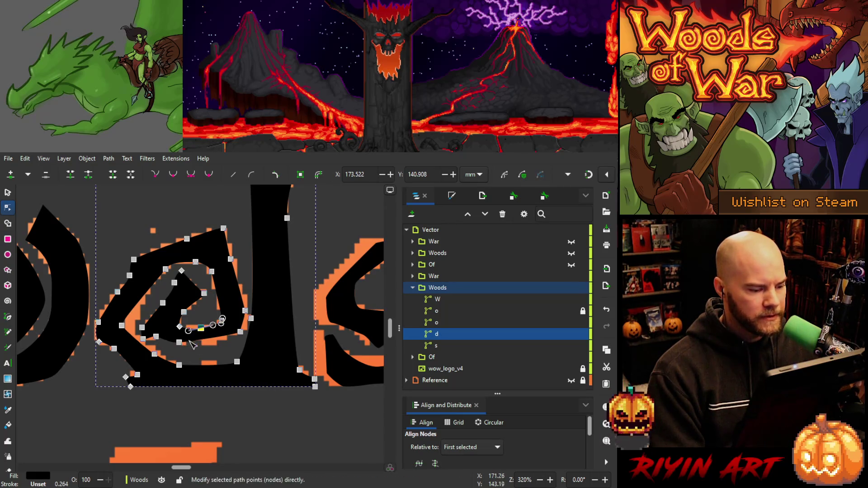
{"action": "left_click_drag", "start_coordinate": [240, 333], "coordinate": [240, 336]}
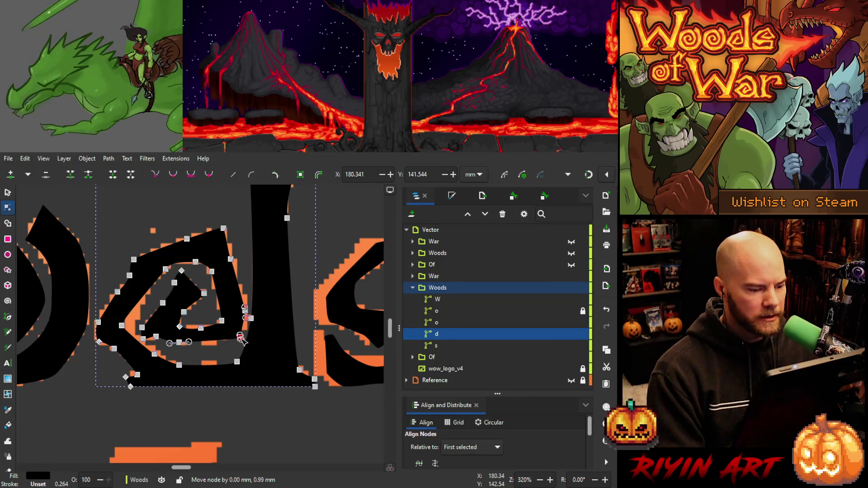
{"action": "left_click_drag", "start_coordinate": [180, 342], "coordinate": [183, 347]}
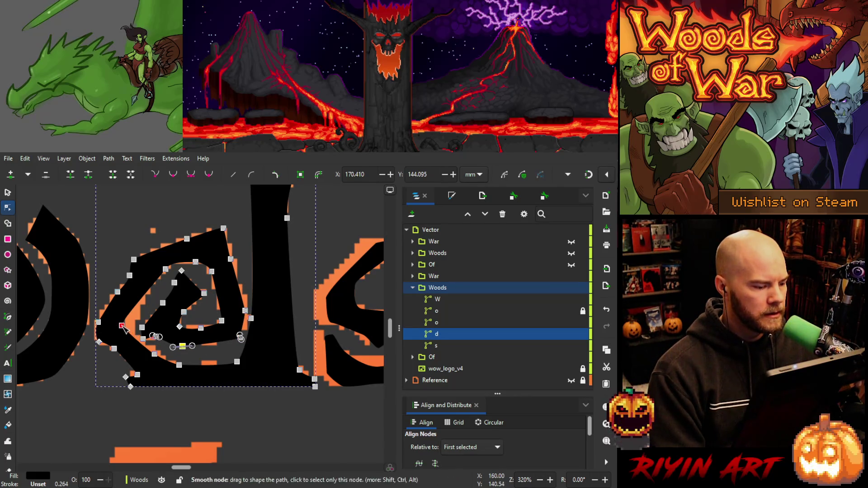
{"action": "left_click_drag", "start_coordinate": [122, 326], "coordinate": [134, 331]}
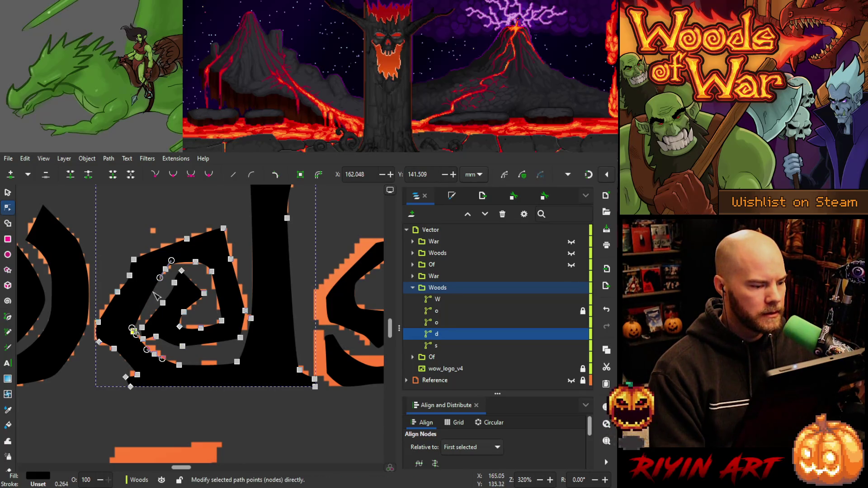
Nudge the d's top spiral points up and right onto the reference.
{"action": "left_click", "coordinate": [224, 229]}
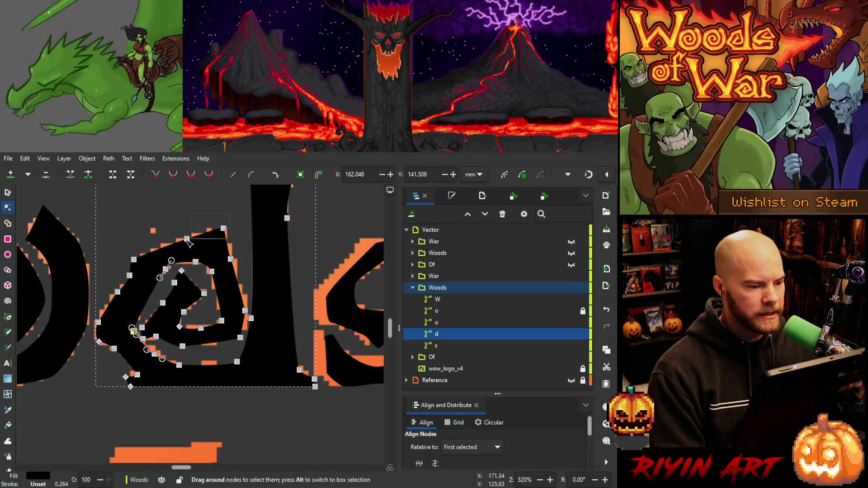
{"action": "key", "text": "Up"}
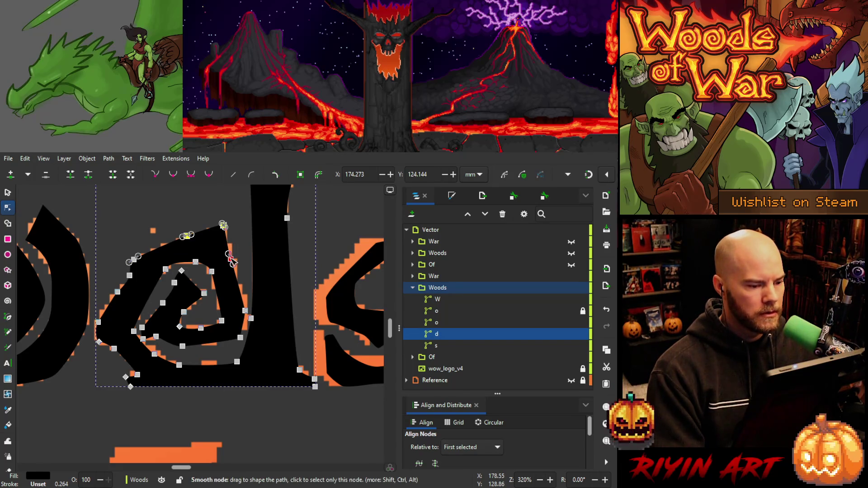
{"action": "left_click", "coordinate": [230, 256]}
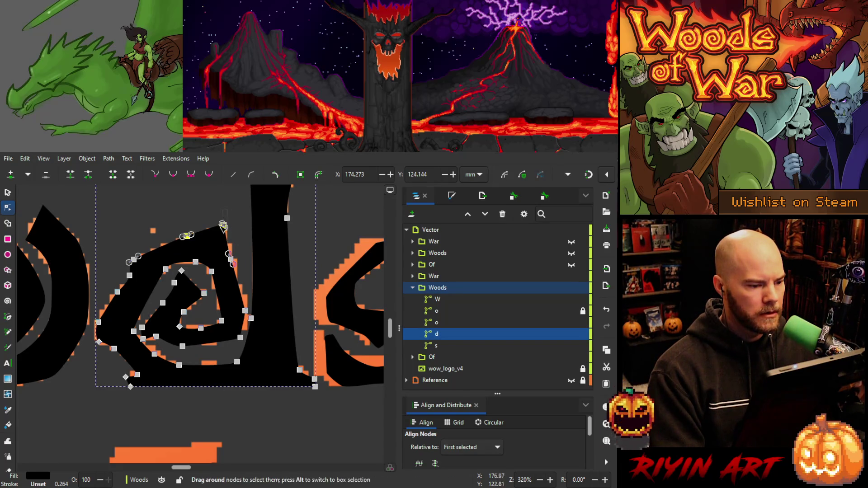
{"action": "key", "text": "Right"}
{"action": "key", "text": "Right"}
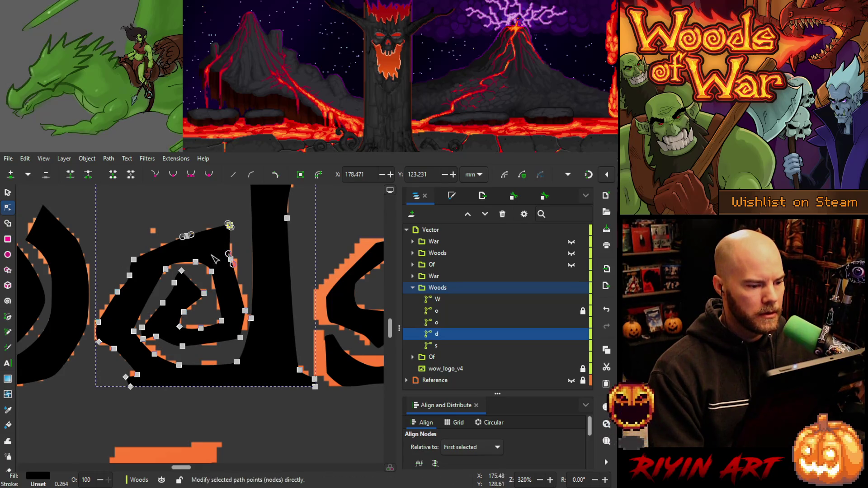
{"action": "left_click", "coordinate": [231, 257]}
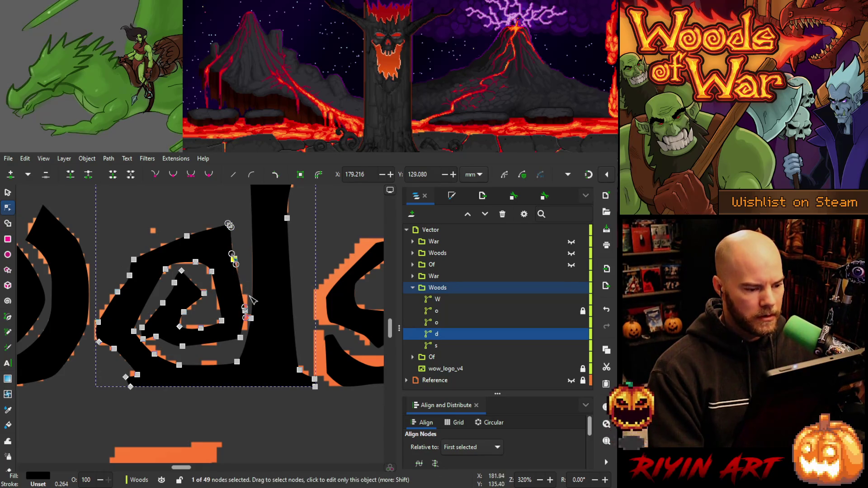
Shift the two points on the spiral's lower edge slightly right.
{"action": "mouse_move", "coordinate": [251, 298]}
{"action": "left_mouse_down"}
{"action": "mouse_move", "coordinate": [237, 327]}
{"action": "mouse_move", "coordinate": [228, 327]}
{"action": "left_mouse_up"}
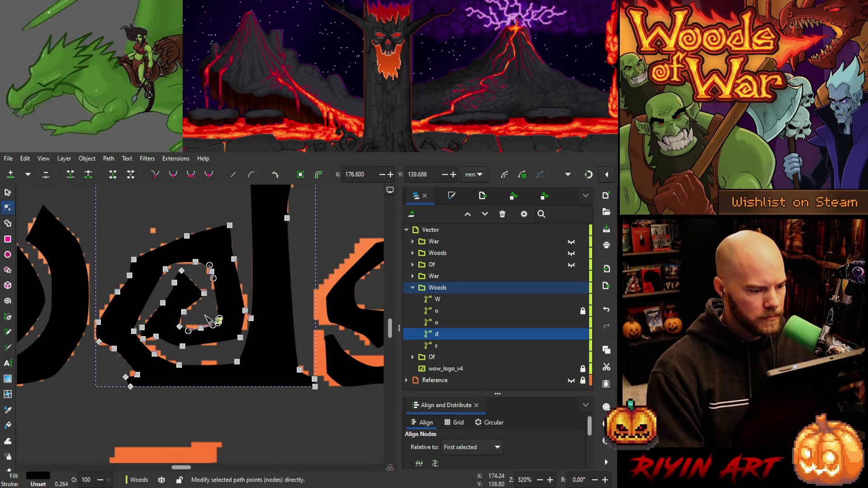
{"action": "left_click_drag", "start_coordinate": [210, 317], "coordinate": [174, 343]}
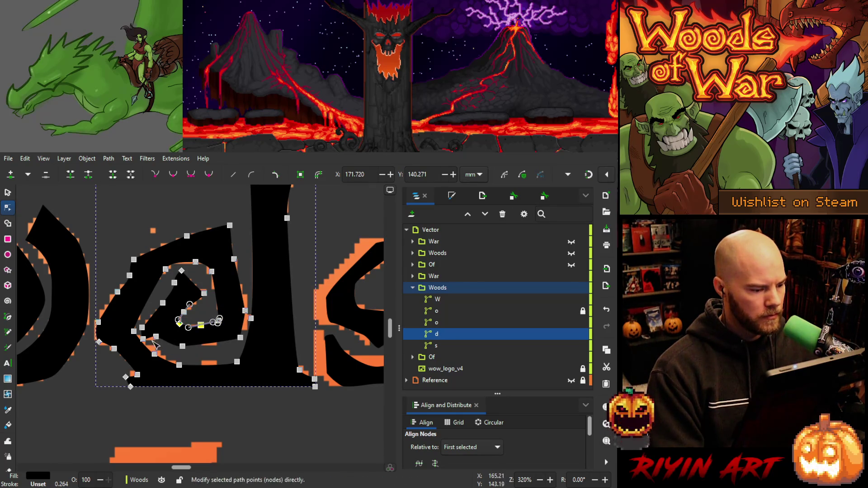
{"action": "left_click_drag", "start_coordinate": [162, 348], "coordinate": [151, 367]}
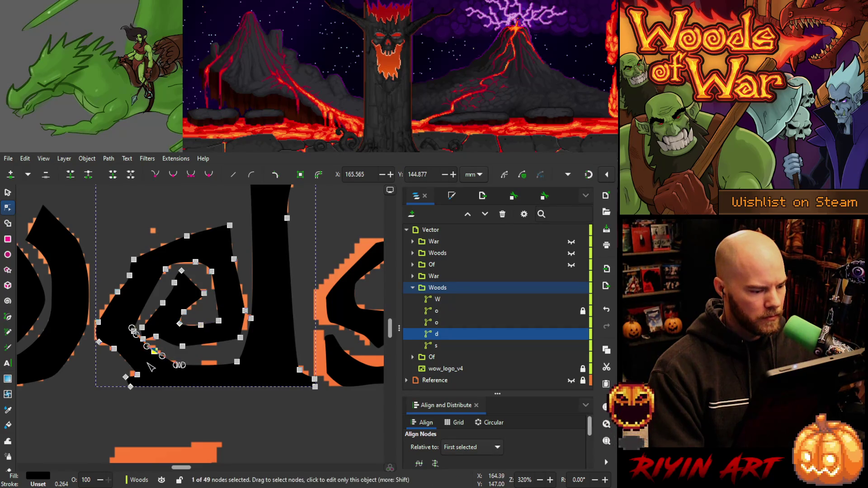
{"action": "left_click_drag", "start_coordinate": [200, 354], "coordinate": [152, 374]}
{"action": "key", "text": "Right"}
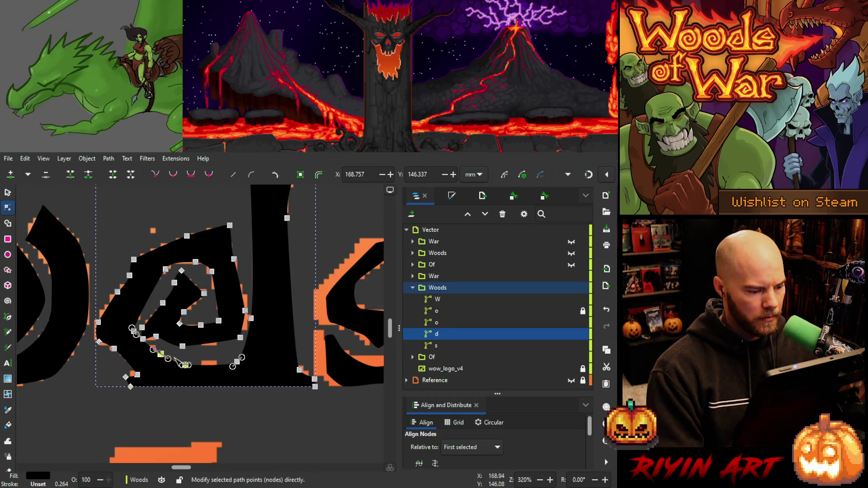
{"action": "mouse_move", "coordinate": [177, 357]}
{"action": "left_mouse_down"}
{"action": "mouse_move", "coordinate": [254, 382]}
{"action": "mouse_move", "coordinate": [250, 376]}
{"action": "left_mouse_up"}
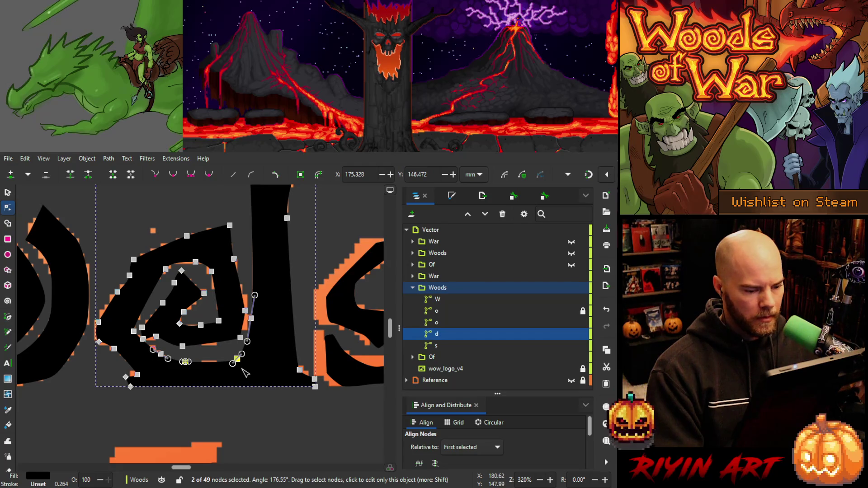
{"action": "left_click_drag", "start_coordinate": [321, 364], "coordinate": [292, 382]}
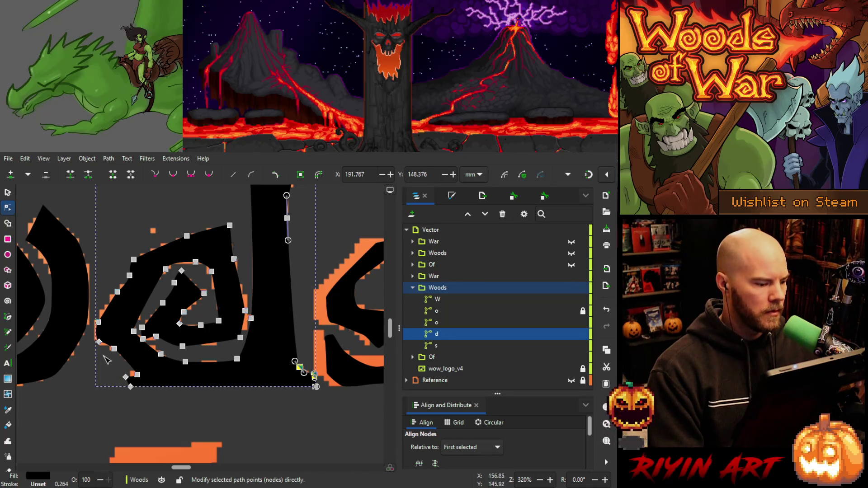
Nudge the two upper-left edge points of the d up and left.
{"action": "left_click", "coordinate": [99, 341]}
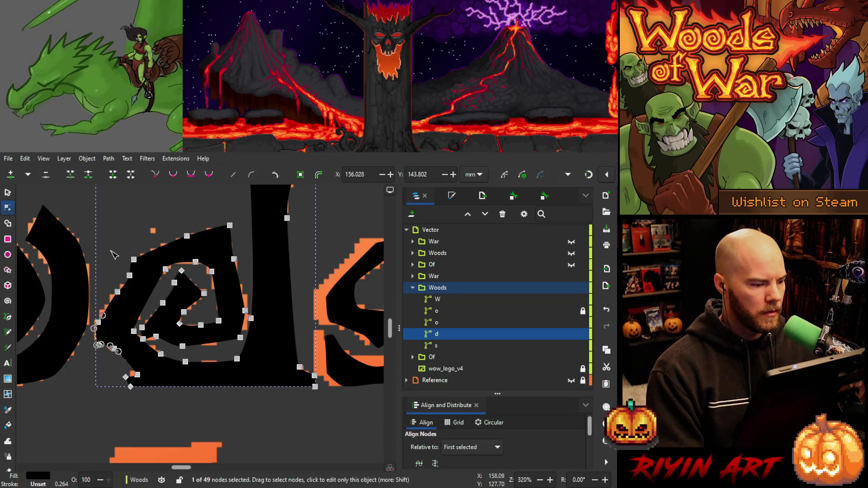
{"action": "left_click_drag", "start_coordinate": [117, 246], "coordinate": [153, 284]}
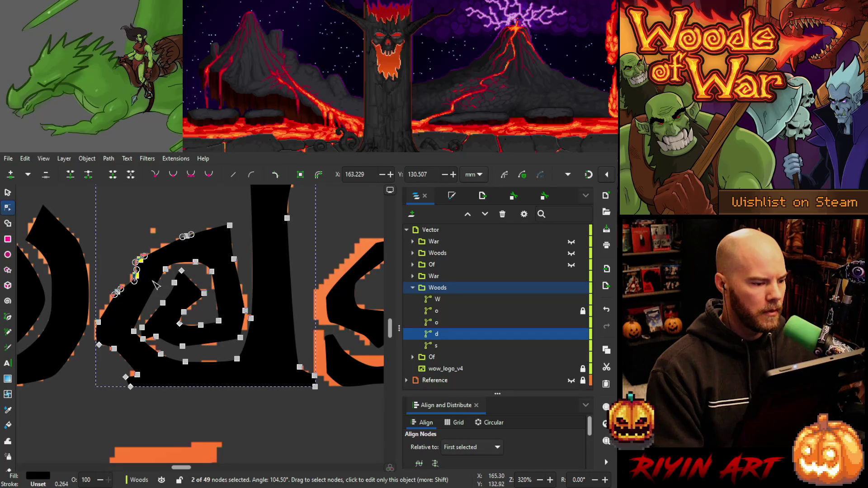
{"action": "key", "text": "Up"}
{"action": "key", "text": "Left"}
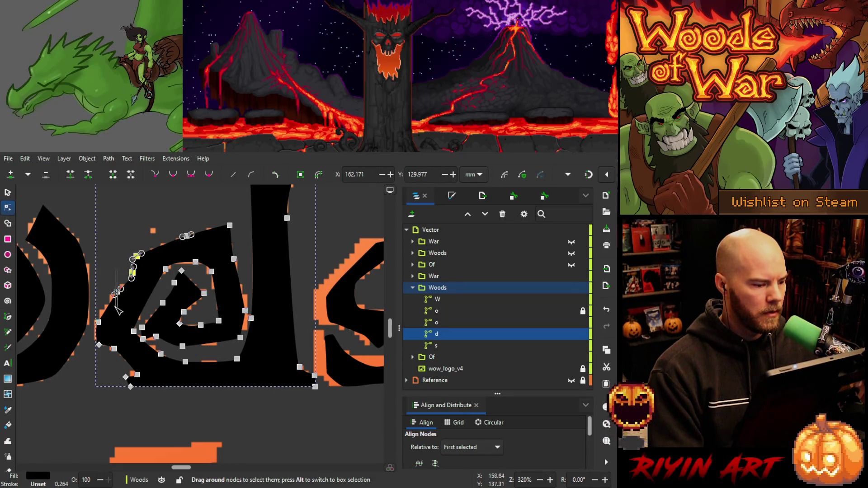
{"action": "key", "text": "Escape"}
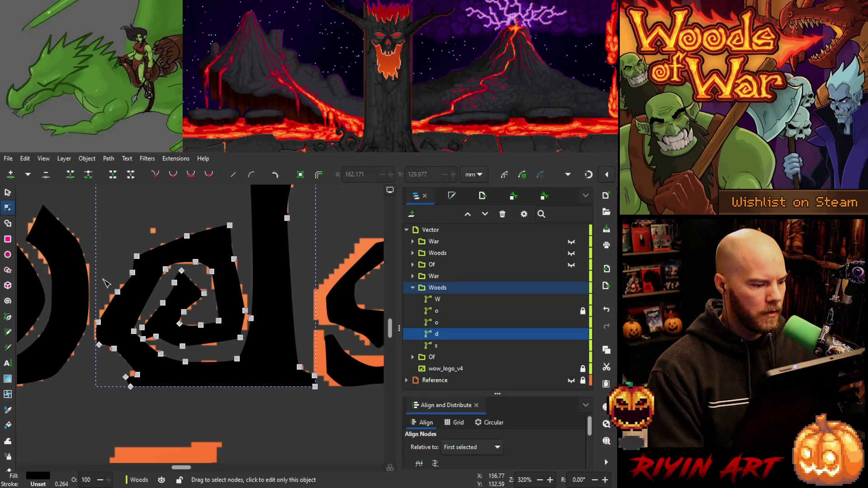
{"action": "left_click", "coordinate": [117, 291]}
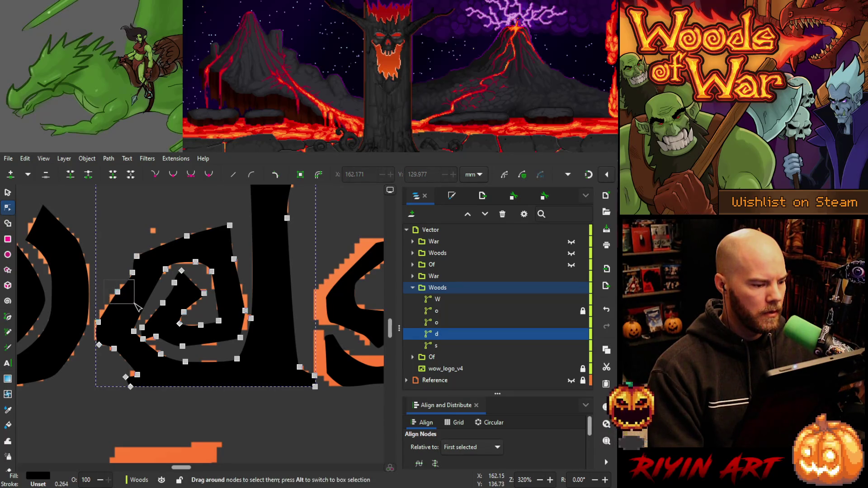
{"action": "left_click", "coordinate": [98, 318]}
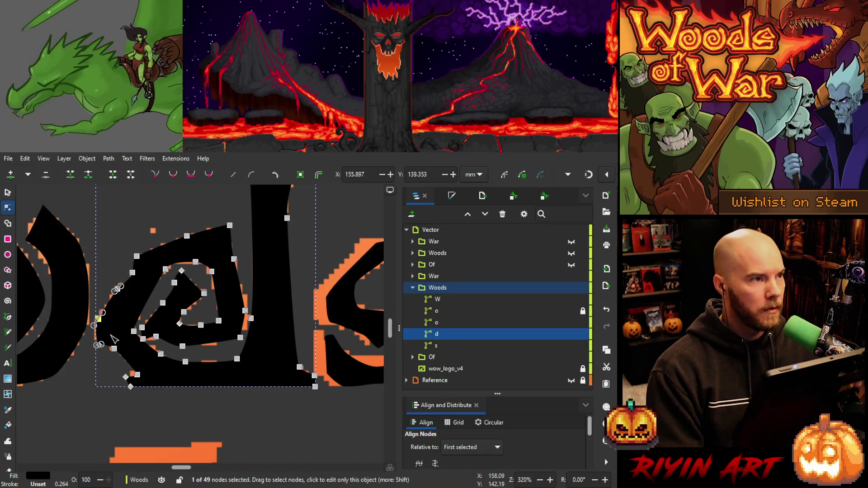
{"action": "scroll", "coordinate": [135, 344], "scroll_direction": "down", "scroll_amount": 3}
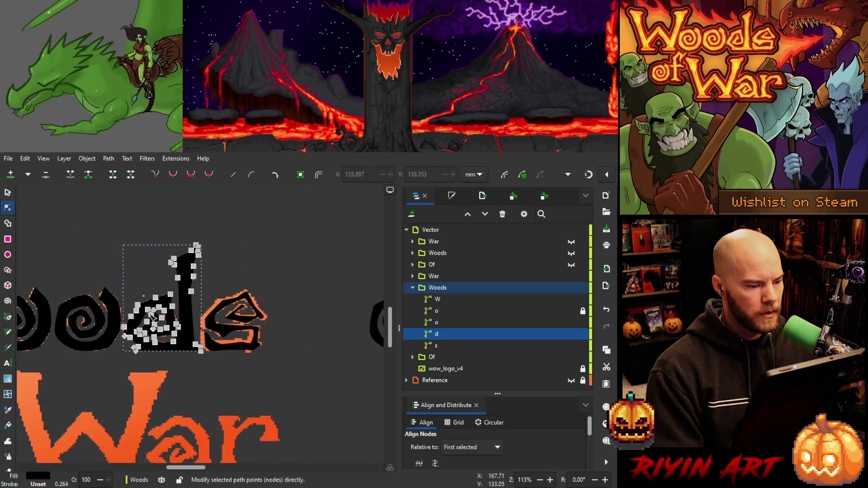
{"action": "left_click", "coordinate": [189, 376]}
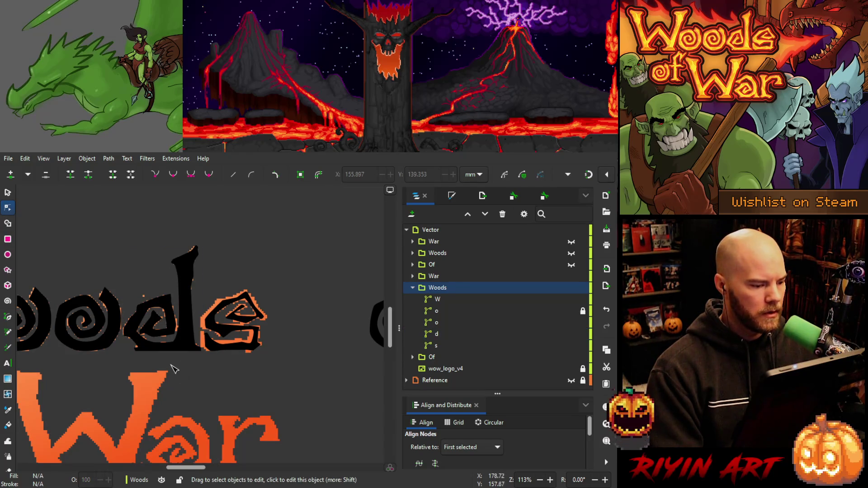
{"action": "scroll", "coordinate": [203, 244], "scroll_direction": "up", "scroll_amount": 2}
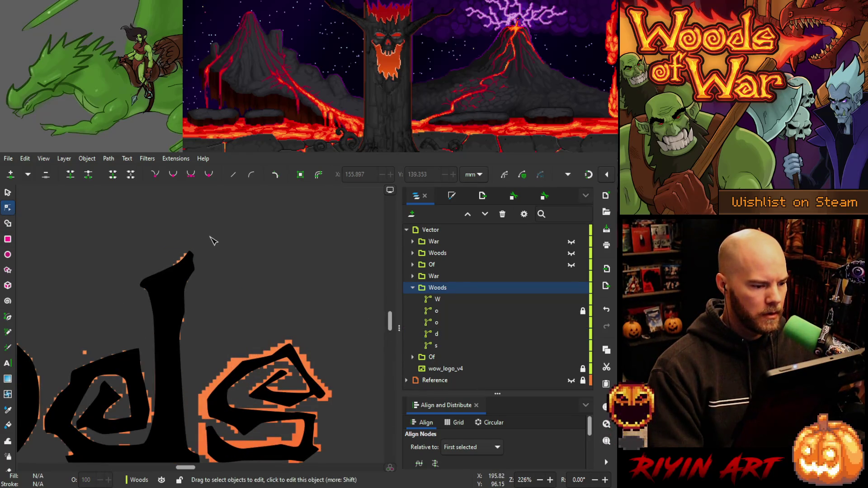
{"action": "left_click", "coordinate": [194, 264]}
{"action": "left_click_drag", "start_coordinate": [209, 245], "coordinate": [176, 284]}
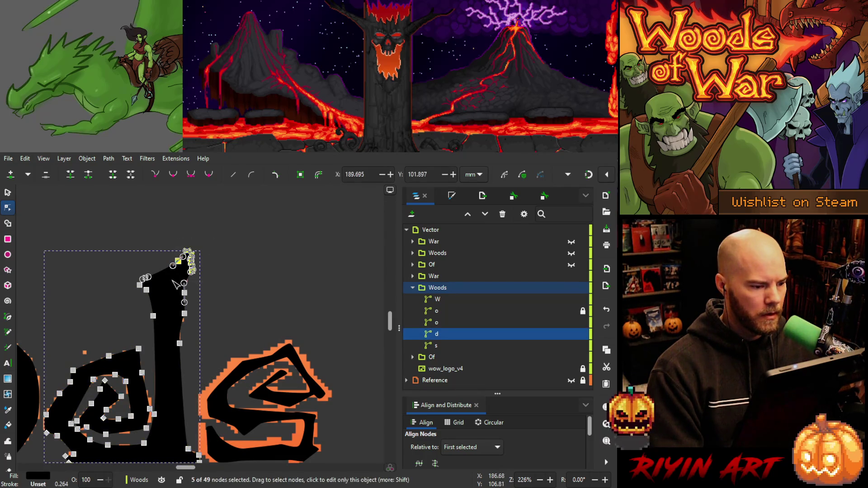
{"action": "left_click", "coordinate": [208, 277]}
{"action": "left_click", "coordinate": [216, 280]}
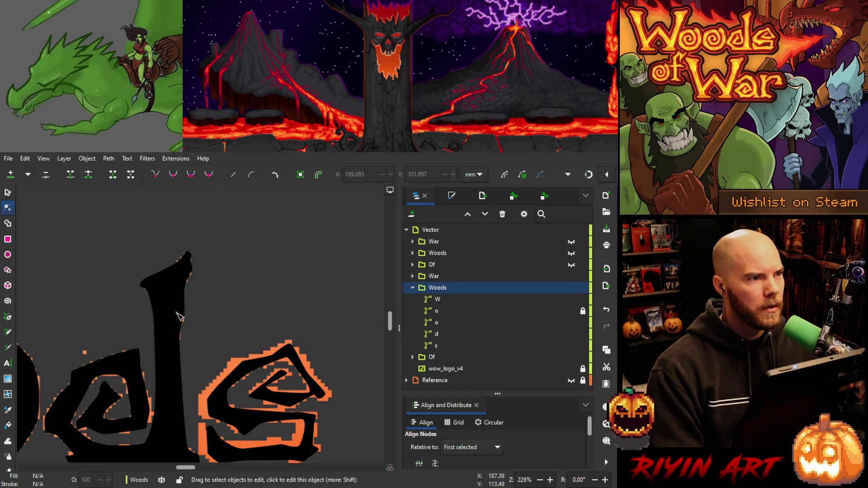
{"action": "mouse_move", "coordinate": [179, 314]}
{"action": "left_mouse_down"}
{"action": "mouse_move", "coordinate": [232, 258]}
{"action": "mouse_move", "coordinate": [247, 304]}
{"action": "left_mouse_up"}
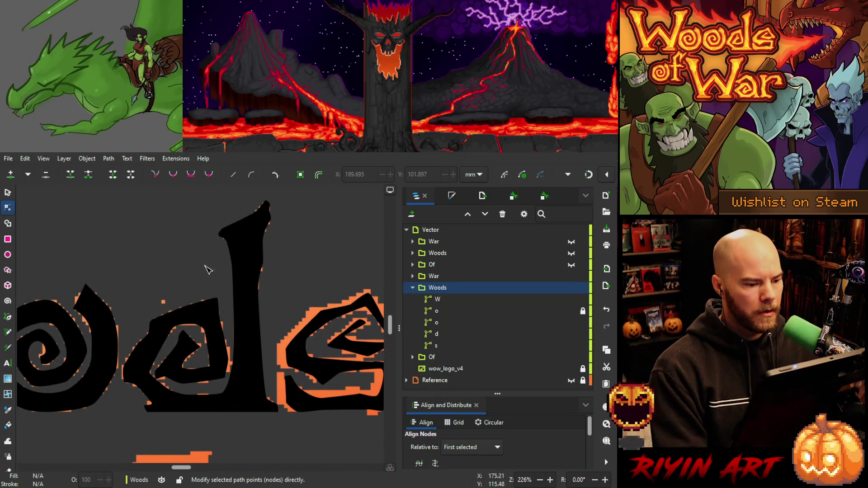
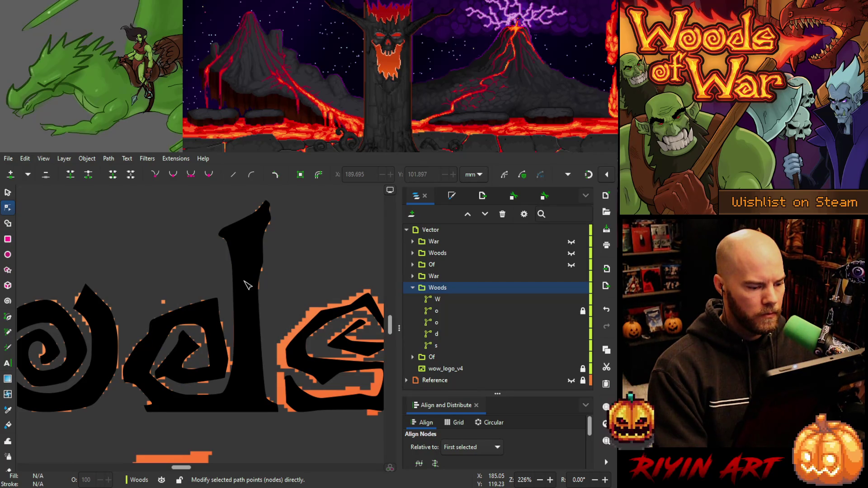
Undo the last node change on the d, then move its inner spiral corner nodes up and right.
{"action": "left_click", "coordinate": [158, 380]}
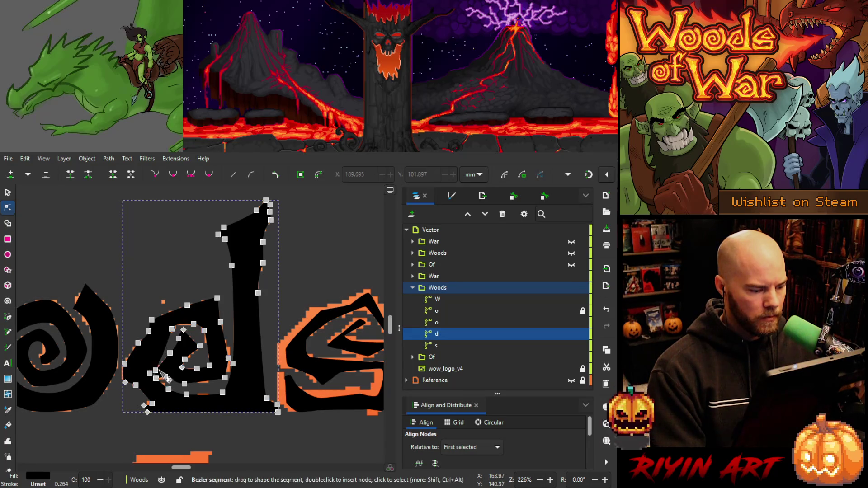
{"action": "key", "text": "ctrl+z"}
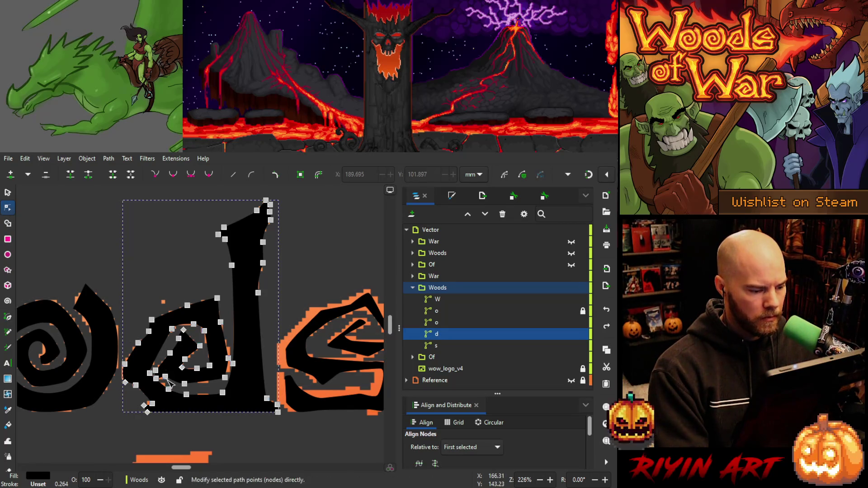
{"action": "scroll", "coordinate": [164, 378], "scroll_direction": "up", "scroll_amount": 1}
{"action": "scroll", "coordinate": [166, 380], "scroll_direction": "up", "scroll_amount": 3}
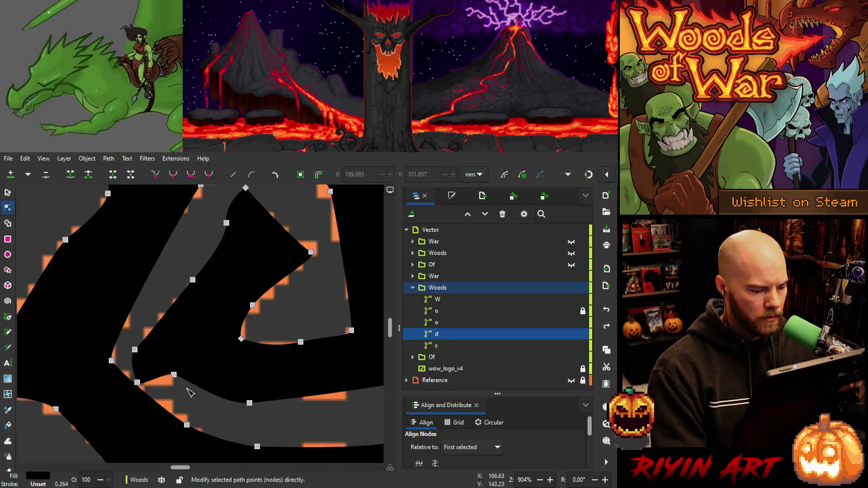
{"action": "left_click_drag", "start_coordinate": [187, 388], "coordinate": [134, 331]}
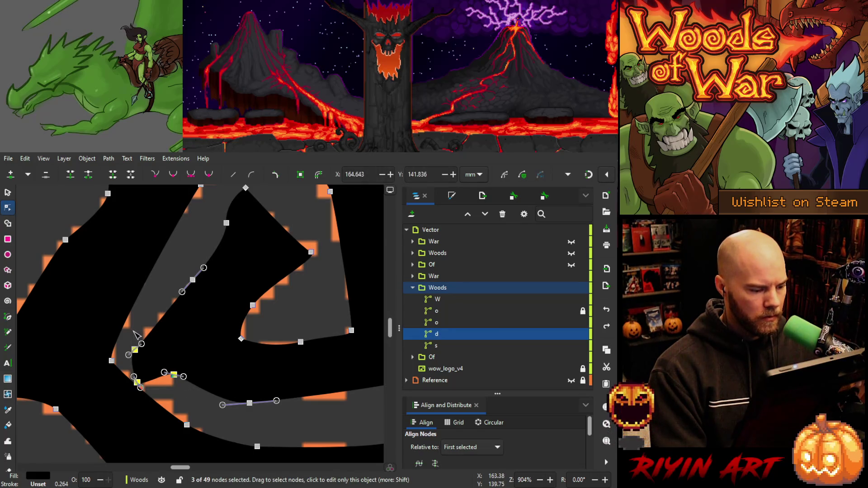
{"action": "left_click_drag", "start_coordinate": [180, 377], "coordinate": [186, 369]}
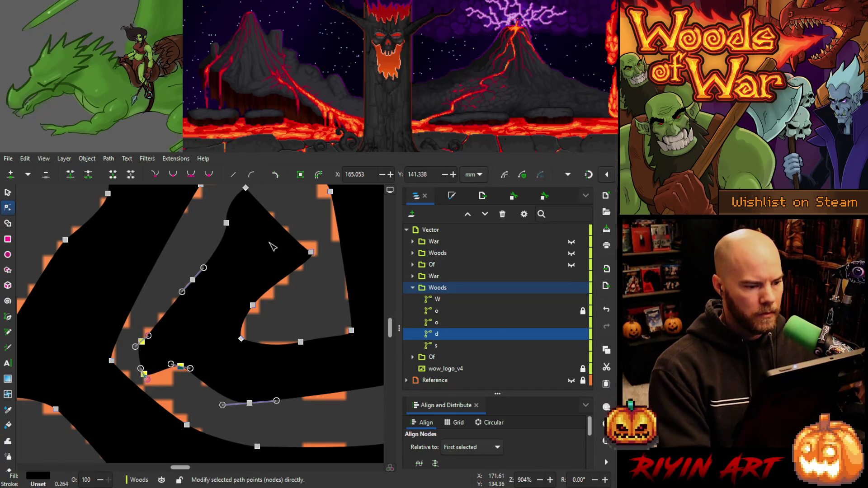
Reshape the d's inner curve by pulling the spiral tip up-right and a corner node down-left.
{"action": "scroll", "coordinate": [269, 270], "scroll_direction": "up", "scroll_amount": 2}
{"action": "scroll", "coordinate": [269, 270], "scroll_direction": "up", "scroll_amount": 1}
{"action": "scroll", "coordinate": [269, 270], "scroll_direction": "right", "scroll_amount": 1}
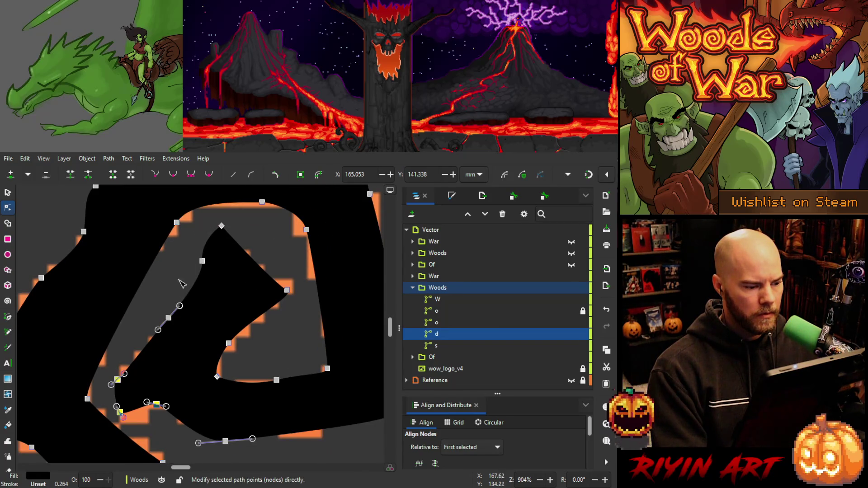
{"action": "mouse_move", "coordinate": [155, 306]}
{"action": "left_mouse_down"}
{"action": "mouse_move", "coordinate": [255, 358]}
{"action": "mouse_move", "coordinate": [231, 344]}
{"action": "left_mouse_up"}
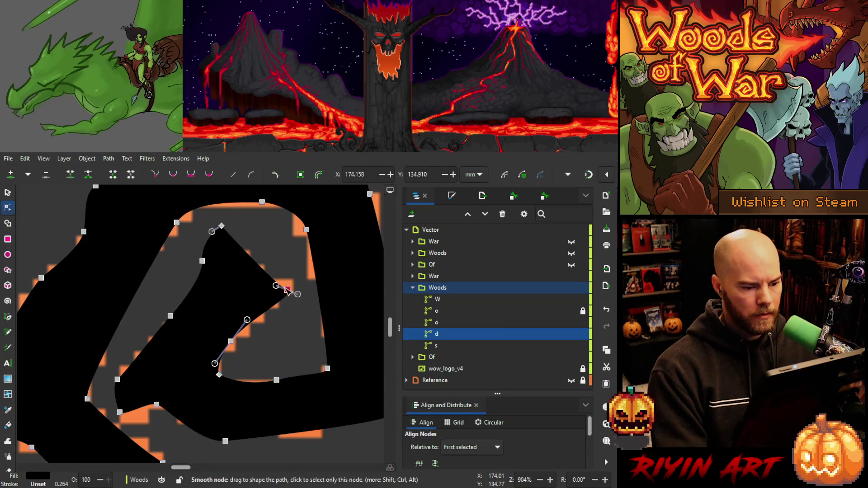
{"action": "left_click_drag", "start_coordinate": [287, 291], "coordinate": [290, 286]}
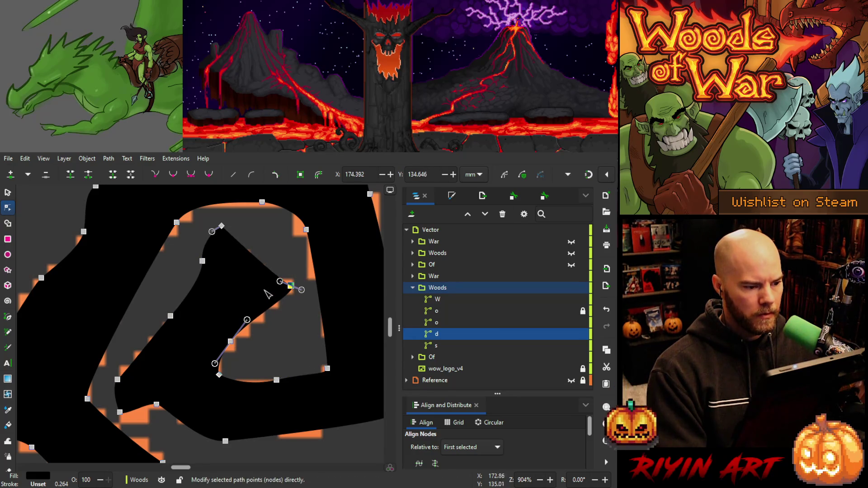
{"action": "mouse_move", "coordinate": [223, 227]}
{"action": "left_mouse_down"}
{"action": "mouse_move", "coordinate": [202, 248]}
{"action": "mouse_move", "coordinate": [227, 239]}
{"action": "mouse_move", "coordinate": [203, 275]}
{"action": "left_mouse_up"}
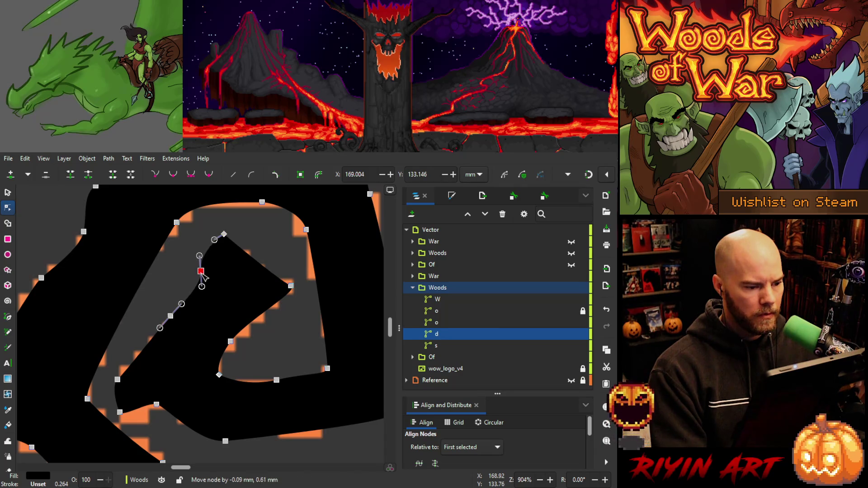
{"action": "scroll", "coordinate": [238, 301], "scroll_direction": "down", "scroll_amount": 5}
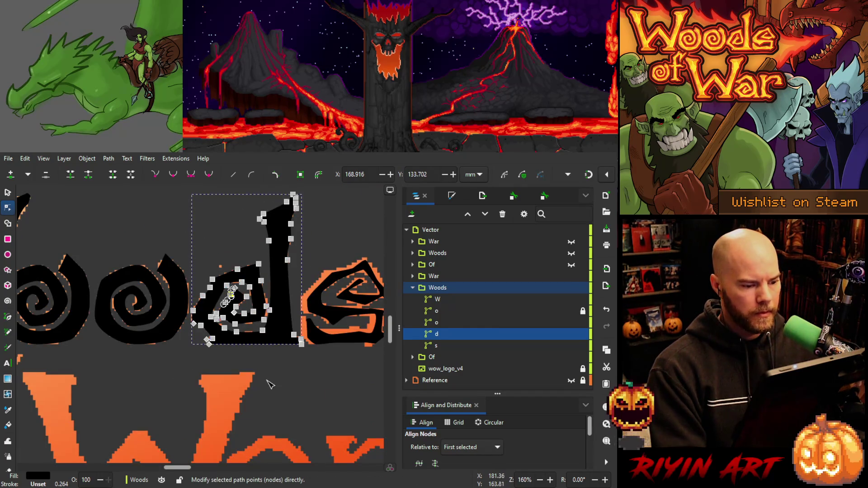
Lift an upper node of the s and shift its inner right curve node slightly down-right.
{"action": "left_click", "coordinate": [262, 357]}
{"action": "scroll", "coordinate": [265, 362], "scroll_direction": "up", "scroll_amount": 2}
{"action": "left_click", "coordinate": [253, 317]}
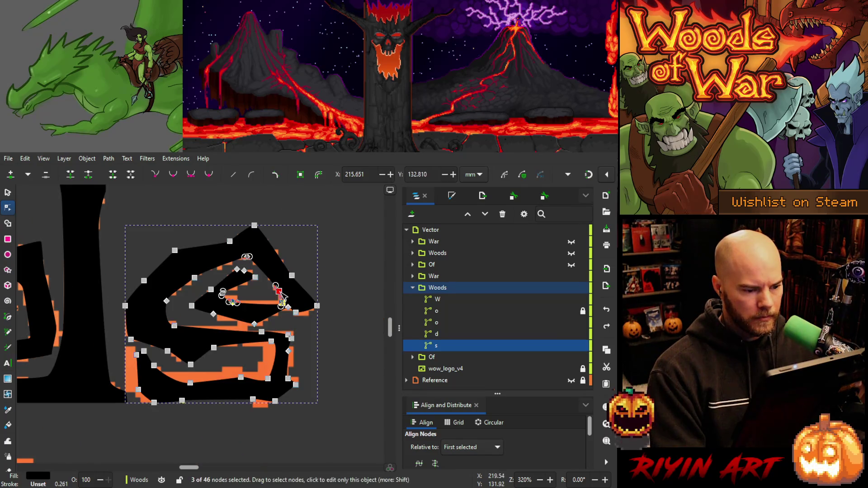
{"action": "left_click_drag", "start_coordinate": [281, 296], "coordinate": [278, 294]}
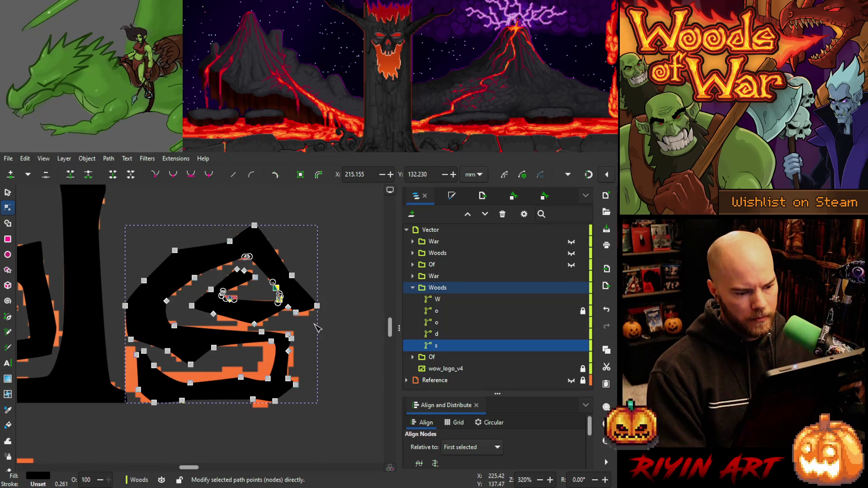
{"action": "left_click", "coordinate": [288, 305]}
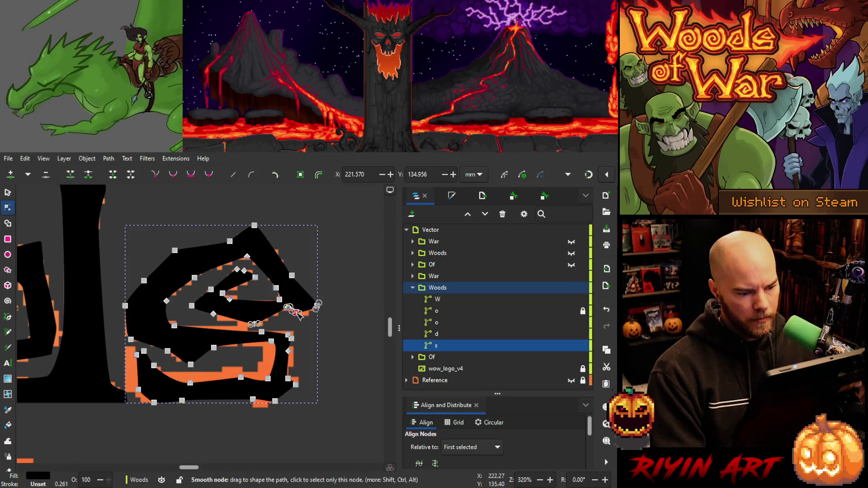
{"action": "left_click_drag", "start_coordinate": [297, 313], "coordinate": [299, 318]}
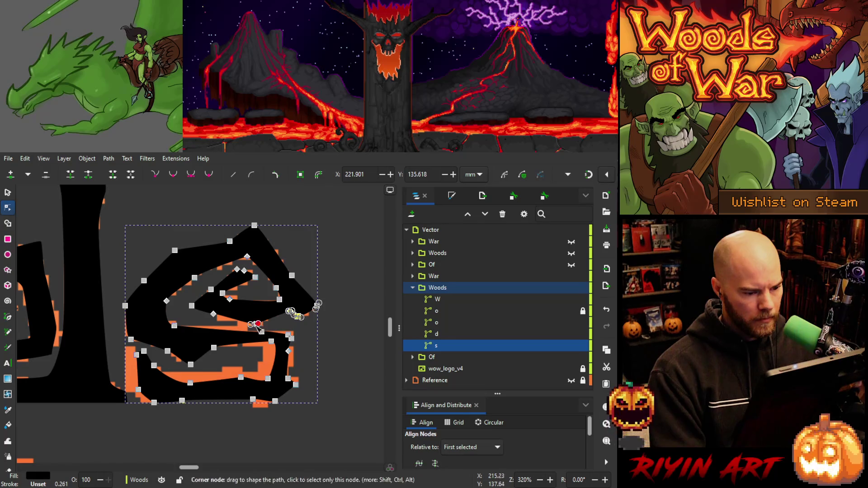
Nudge the s's middle nodes with the arrow keys to line them up with the reference.
{"action": "left_click", "coordinate": [213, 314]}
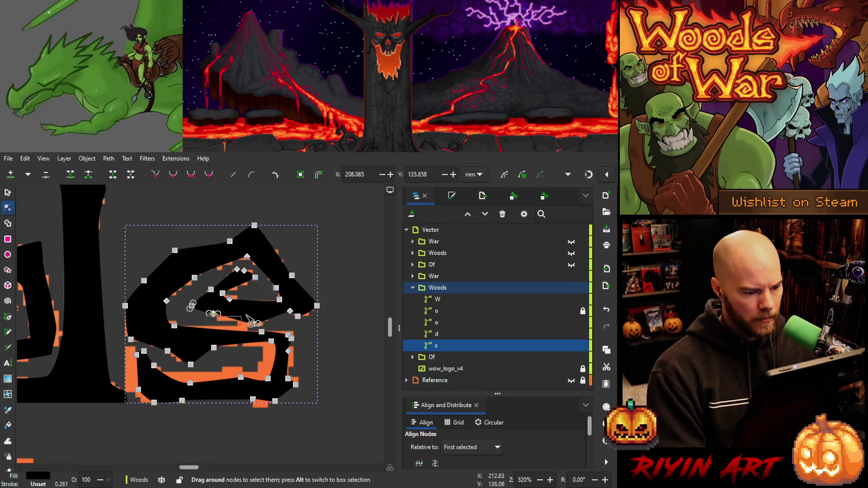
{"action": "left_click", "coordinate": [251, 325], "text": "shift"}
{"action": "key", "text": "Left"}
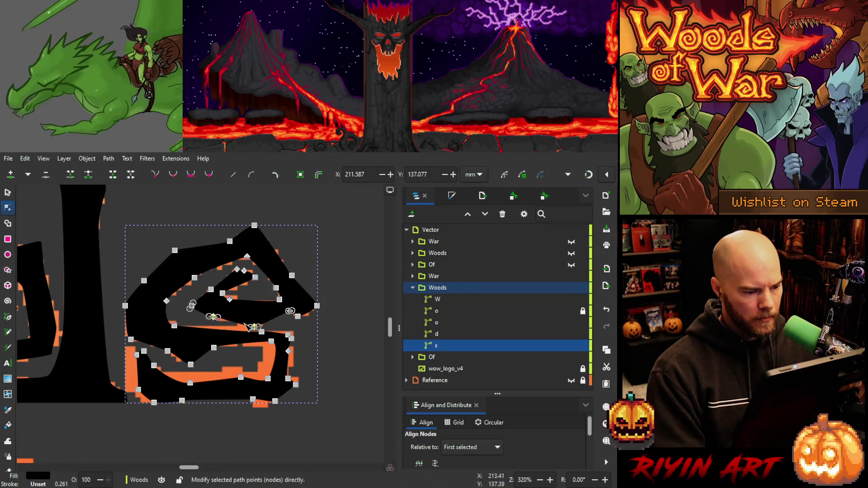
{"action": "key", "text": "Down"}
{"action": "key", "text": "Up"}
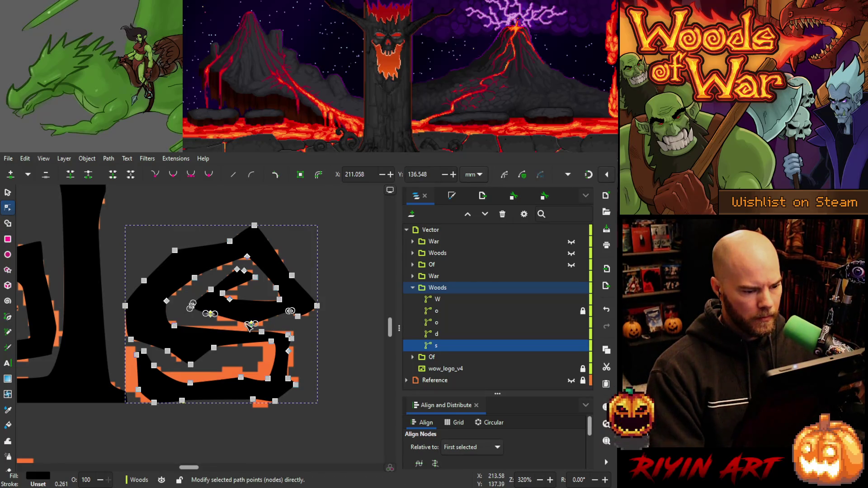
{"action": "key", "text": "Right"}
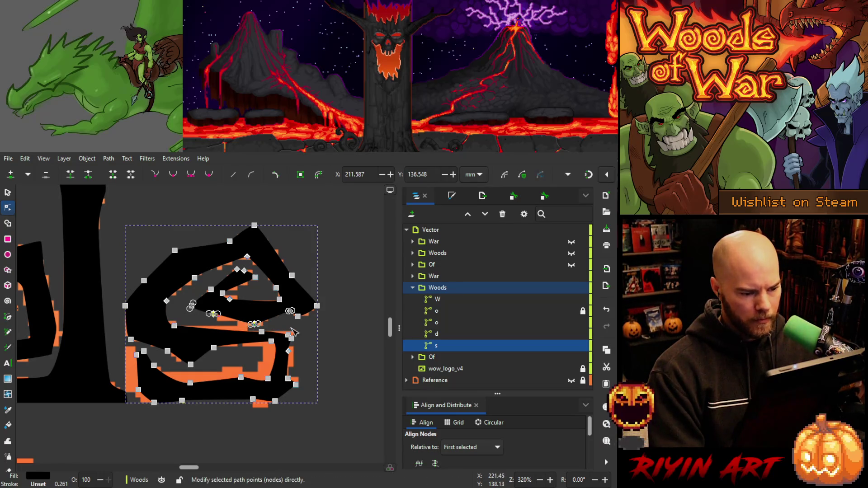
{"action": "left_click_drag", "start_coordinate": [302, 328], "coordinate": [268, 342]}
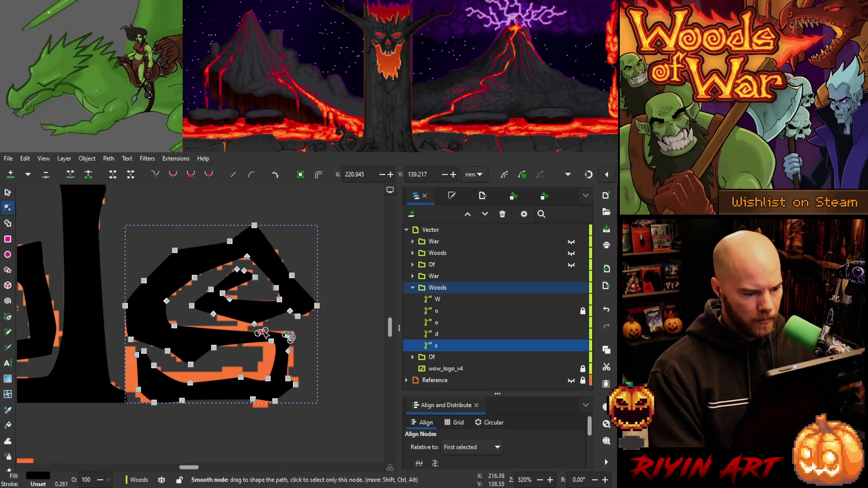
{"action": "left_click", "coordinate": [262, 333]}
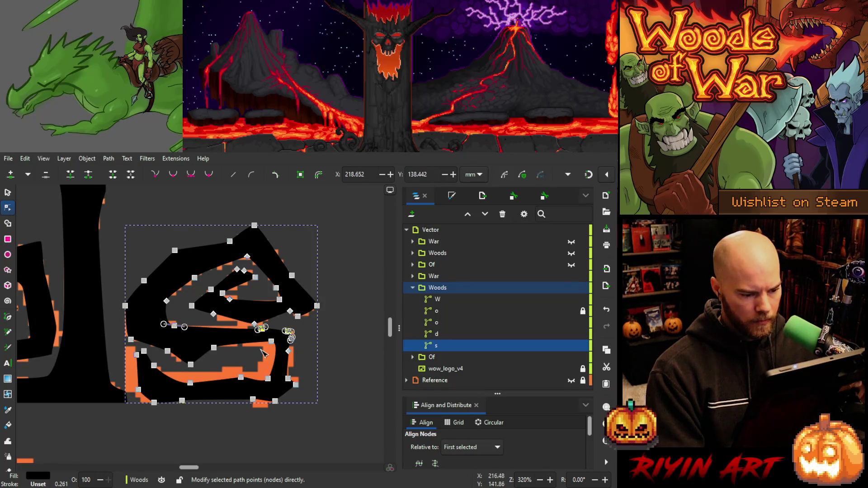
{"action": "key", "text": "Tab"}
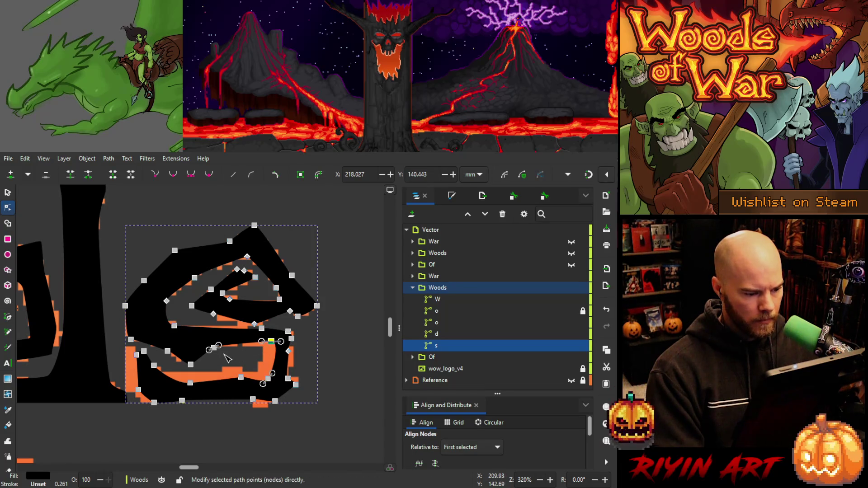
{"action": "key", "text": "Down"}
{"action": "key", "text": "Left"}
{"action": "key", "text": "Left"}
{"action": "key", "text": "Left"}
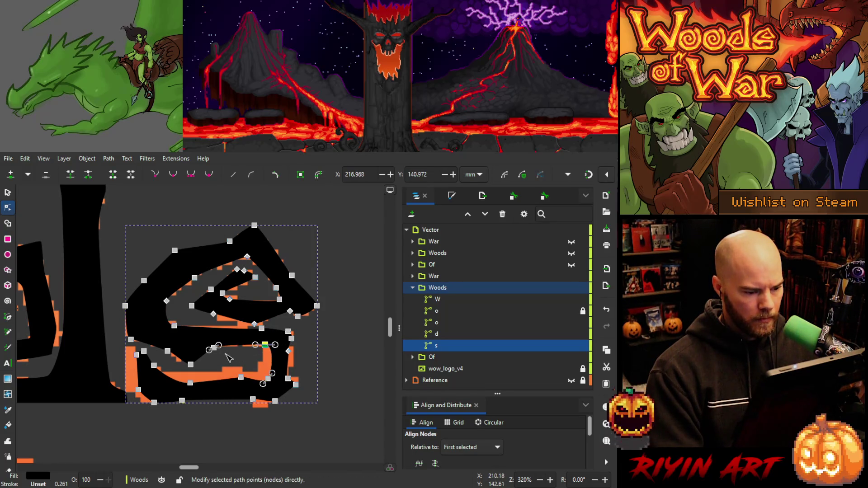
Nudge the s's bottom-right nodes up and left, then raise the lower curve's bottom node.
{"action": "left_click_drag", "start_coordinate": [228, 363], "coordinate": [284, 392]}
{"action": "key", "text": "Up"}
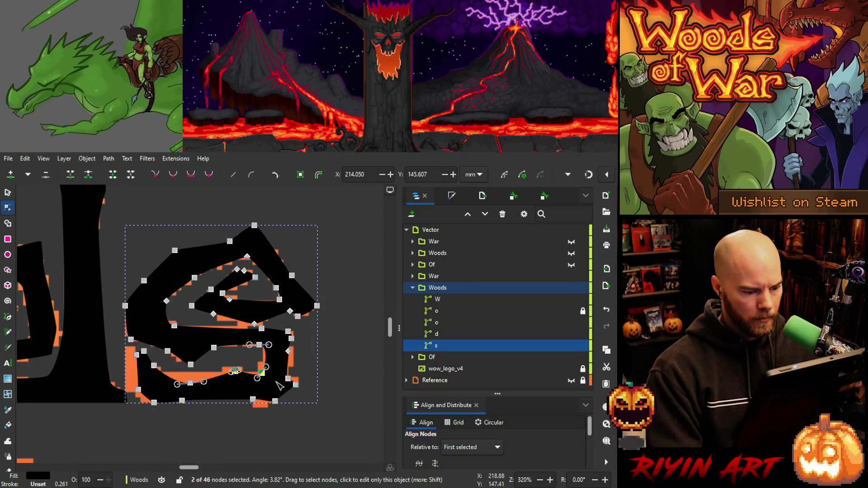
{"action": "key", "text": "Up"}
{"action": "key", "text": "Left"}
{"action": "left_click_drag", "start_coordinate": [207, 381], "coordinate": [182, 388]}
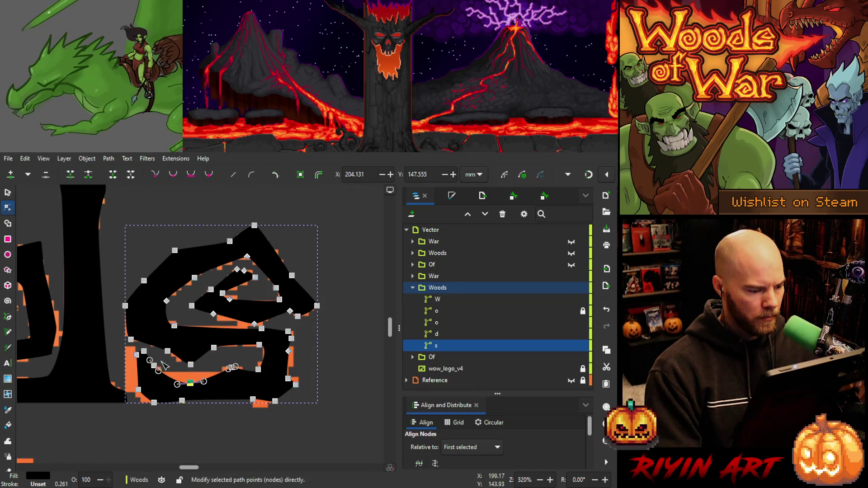
{"action": "left_click", "coordinate": [154, 365], "text": "shift"}
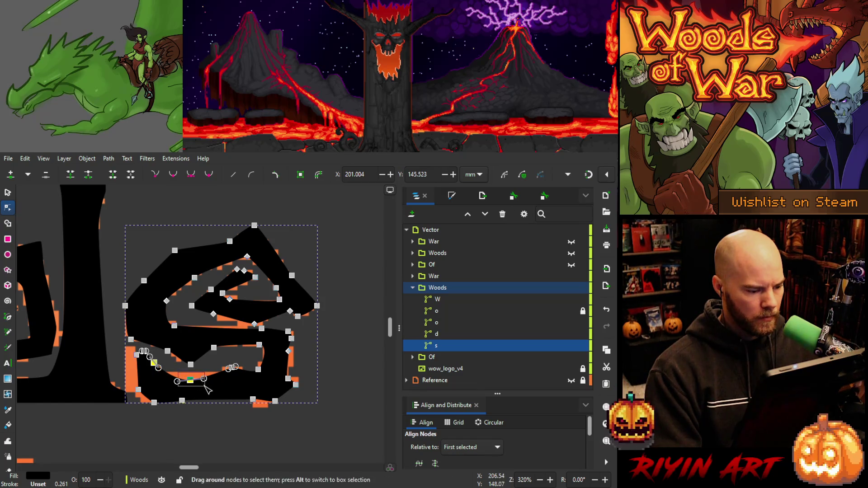
{"action": "left_click_drag", "start_coordinate": [190, 380], "coordinate": [191, 374]}
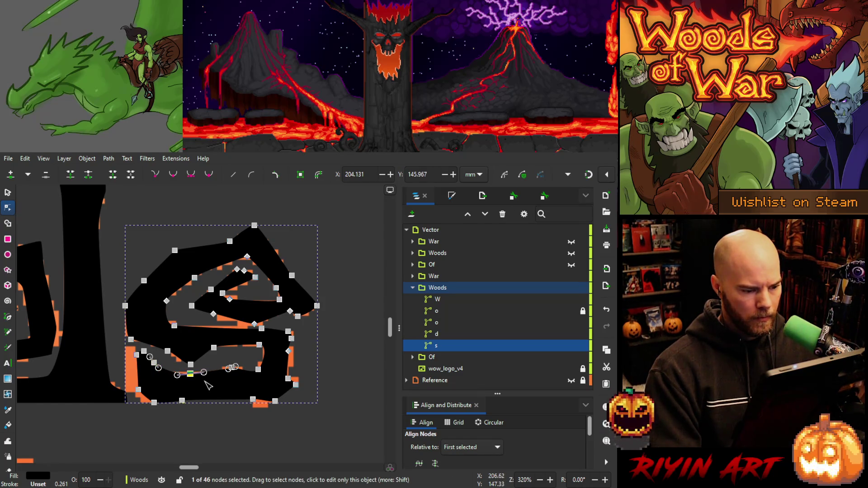
{"action": "key", "text": "space"}
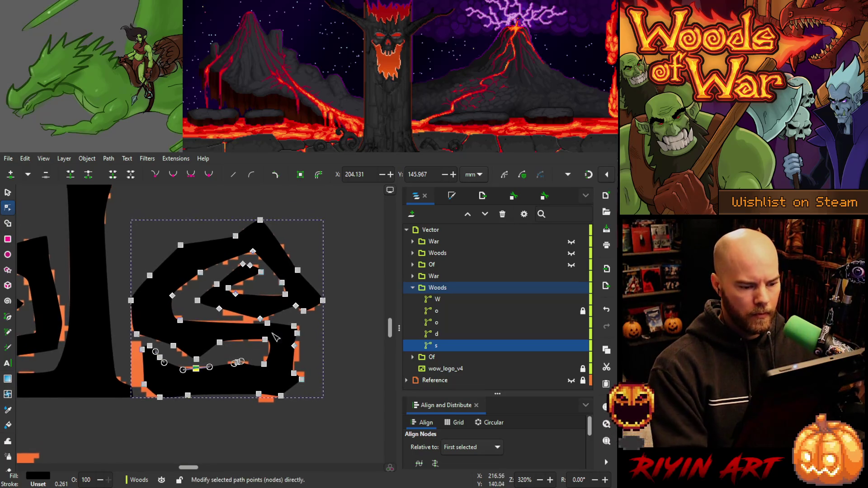
Nudge the six lower-left nodes of the s slightly left.
{"action": "mouse_move", "coordinate": [311, 324]}
{"action": "left_mouse_down"}
{"action": "mouse_move", "coordinate": [289, 395]}
{"action": "mouse_move", "coordinate": [268, 413]}
{"action": "mouse_move", "coordinate": [302, 392]}
{"action": "mouse_move", "coordinate": [280, 399]}
{"action": "left_mouse_up"}
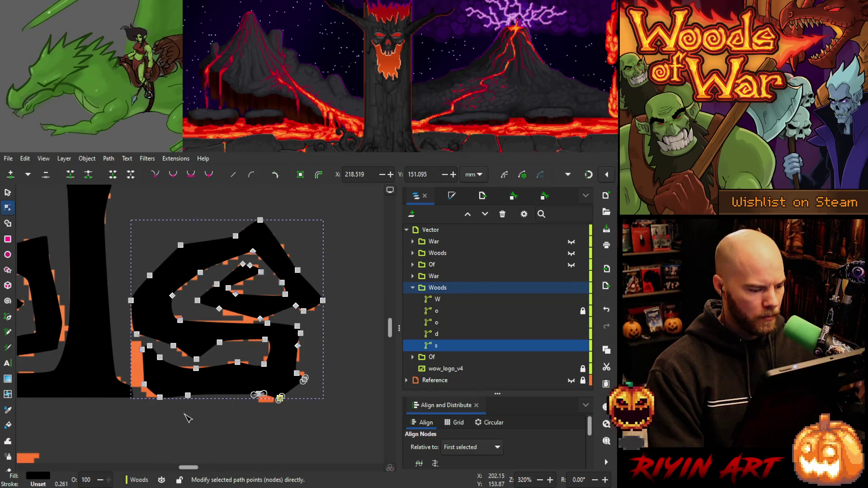
{"action": "mouse_move", "coordinate": [186, 417]}
{"action": "left_mouse_down"}
{"action": "mouse_move", "coordinate": [135, 344]}
{"action": "mouse_move", "coordinate": [182, 370]}
{"action": "left_mouse_up"}
{"action": "key", "text": "Left"}
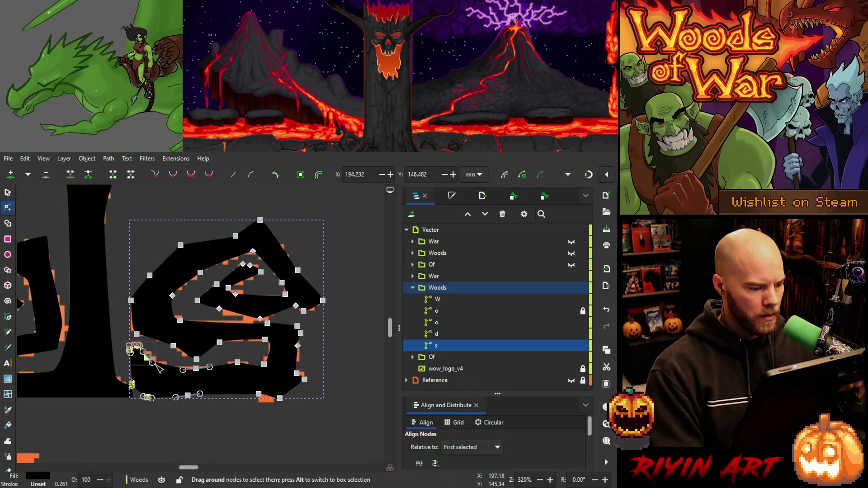
{"action": "left_click", "coordinate": [158, 368]}
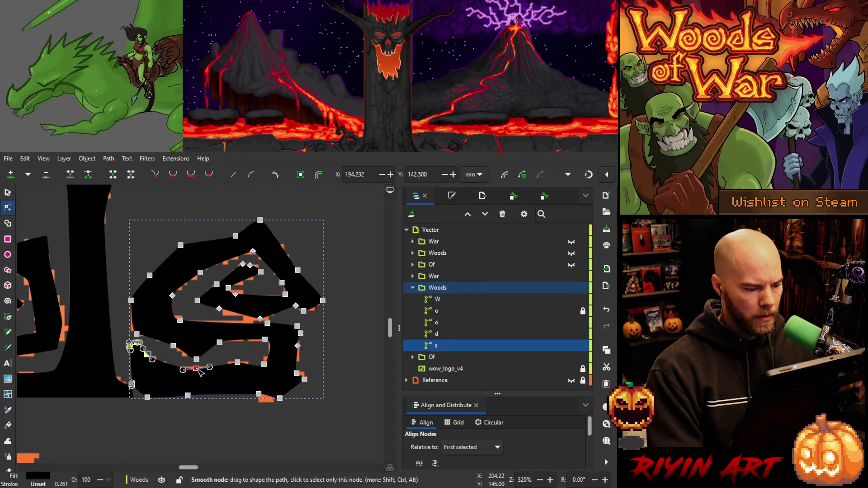
{"action": "left_click", "coordinate": [196, 368]}
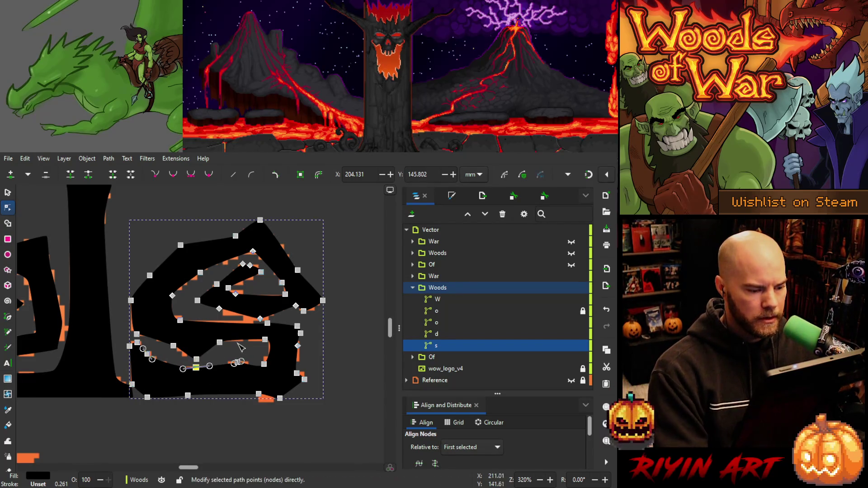
Nudge four nodes on the s's lower inner curve slightly left.
{"action": "left_click", "coordinate": [264, 339]}
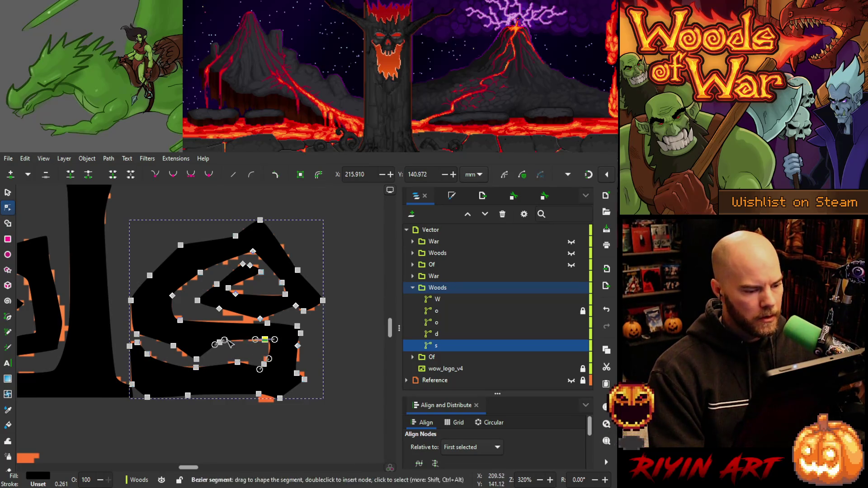
{"action": "left_click", "coordinate": [180, 318]}
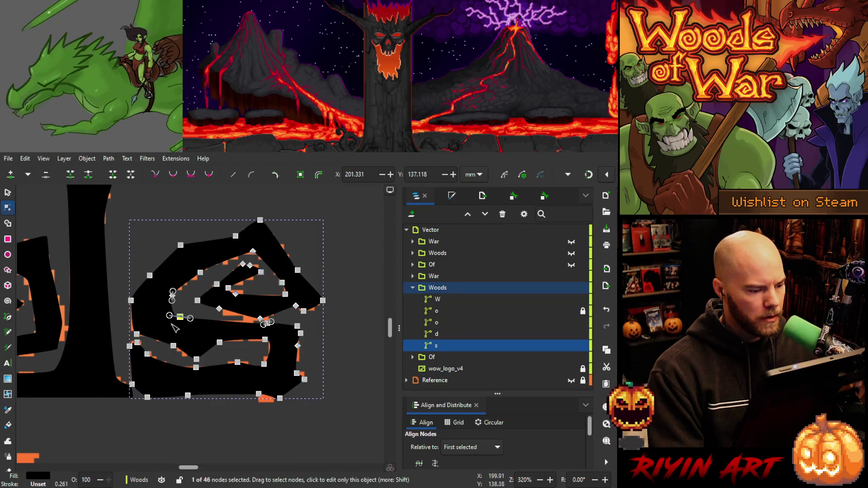
{"action": "left_click", "coordinate": [172, 293], "text": "shift"}
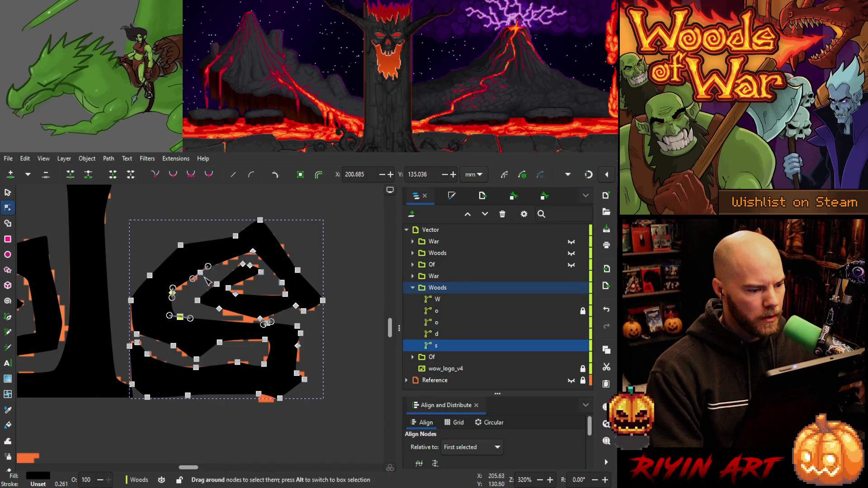
{"action": "left_click", "coordinate": [200, 270]}
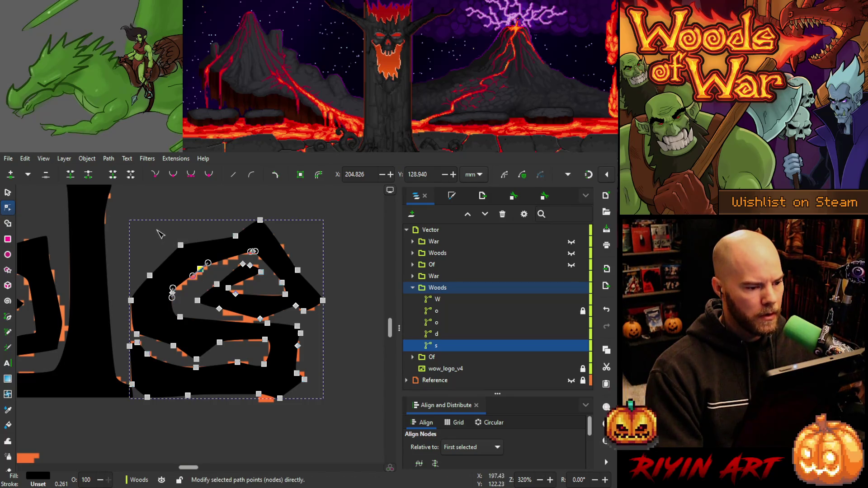
{"action": "left_click_drag", "start_coordinate": [160, 234], "coordinate": [244, 254]}
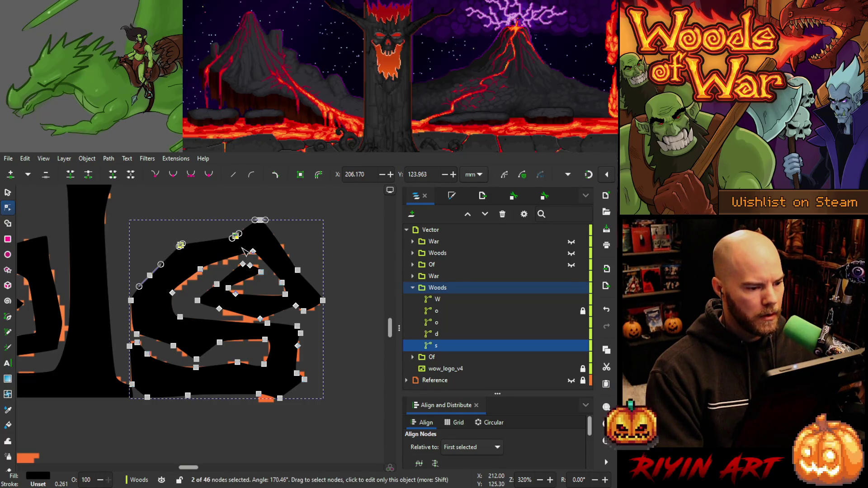
{"action": "left_click", "coordinate": [318, 241]}
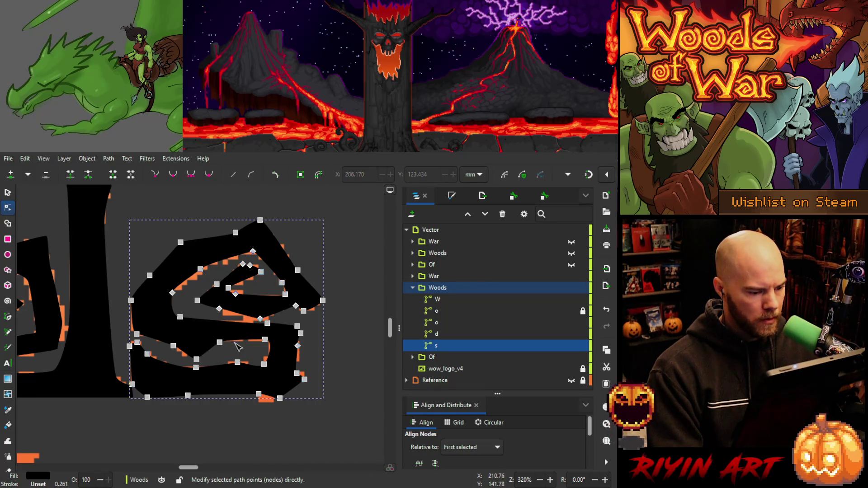
{"action": "left_click_drag", "start_coordinate": [229, 332], "coordinate": [168, 378]}
{"action": "key", "text": "Left"}
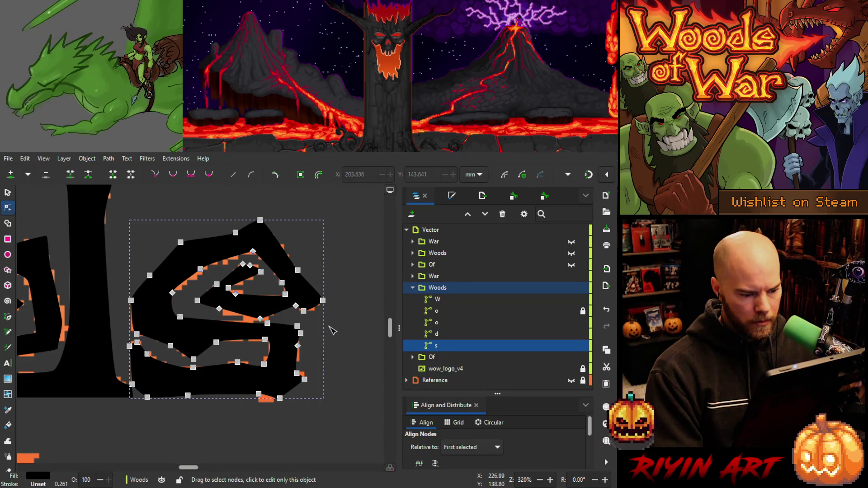
Select 22 nodes across the s and nudge them slightly left.
{"action": "scroll", "coordinate": [331, 332], "scroll_direction": "down", "scroll_amount": 6}
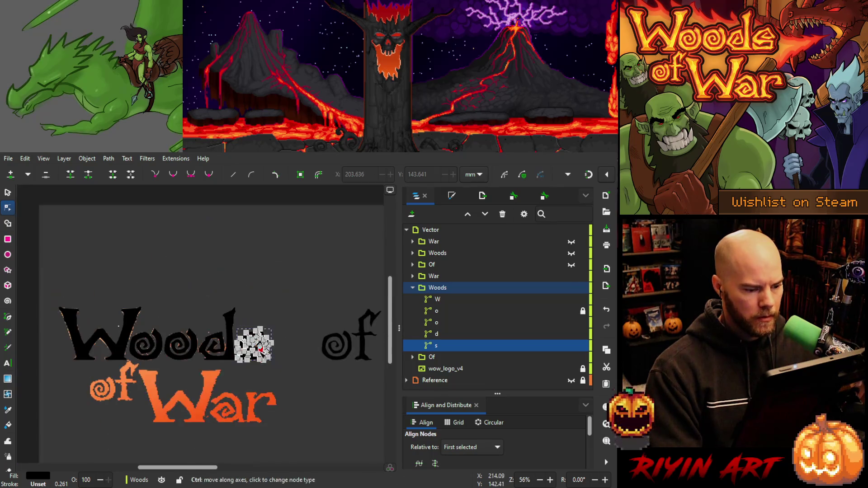
{"action": "scroll", "coordinate": [248, 351], "scroll_direction": "up", "scroll_amount": 3}
{"action": "left_click", "coordinate": [302, 424]}
{"action": "scroll", "coordinate": [271, 388], "scroll_direction": "down", "scroll_amount": 2}
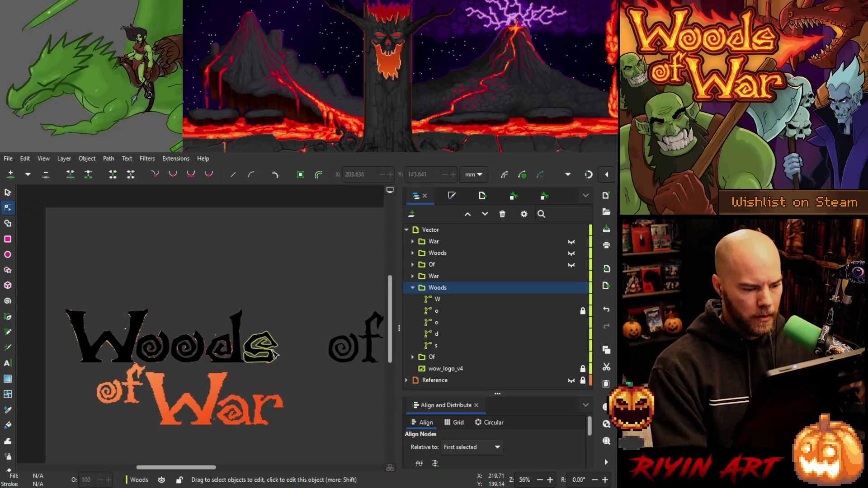
{"action": "scroll", "coordinate": [276, 352], "scroll_direction": "up", "scroll_amount": 4}
{"action": "scroll", "coordinate": [277, 352], "scroll_direction": "up", "scroll_amount": 1}
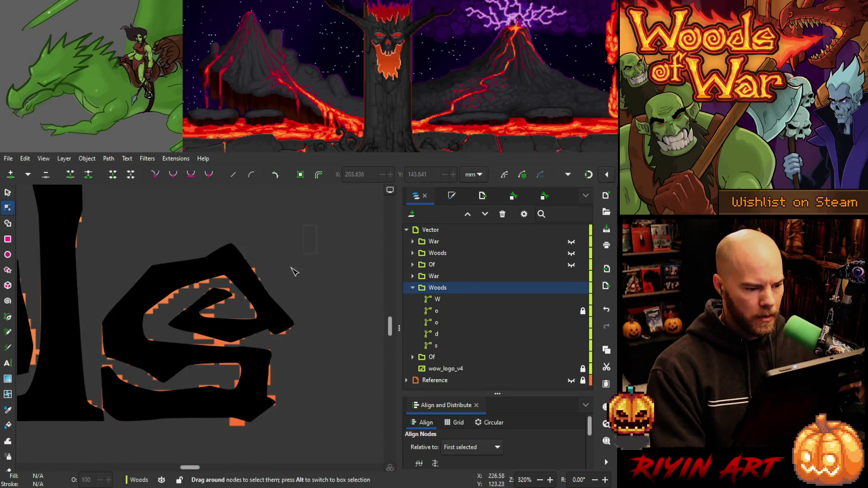
{"action": "mouse_move", "coordinate": [317, 226]}
{"action": "left_mouse_down"}
{"action": "mouse_move", "coordinate": [150, 339]}
{"action": "mouse_move", "coordinate": [203, 347]}
{"action": "left_mouse_up"}
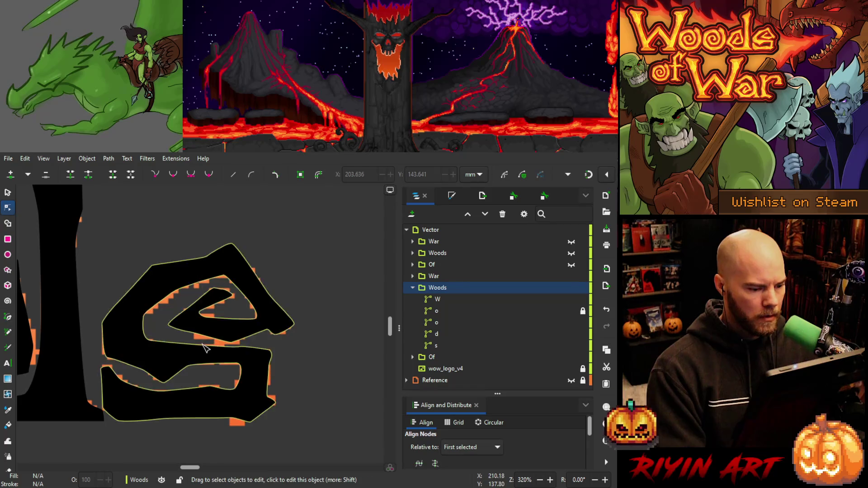
{"action": "left_click", "coordinate": [224, 338]}
{"action": "mouse_move", "coordinate": [331, 240]}
{"action": "left_mouse_down"}
{"action": "mouse_move", "coordinate": [159, 345]}
{"action": "mouse_move", "coordinate": [165, 337]}
{"action": "mouse_move", "coordinate": [150, 310]}
{"action": "left_mouse_up"}
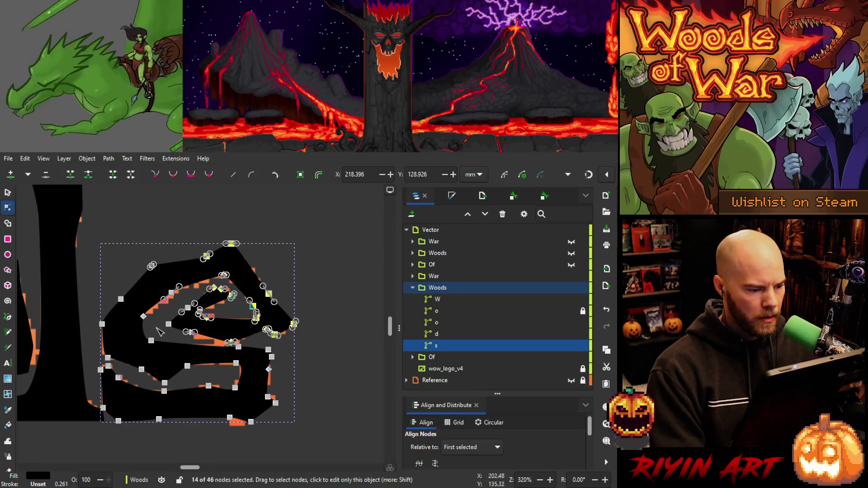
{"action": "left_click", "coordinate": [177, 316], "text": "shift"}
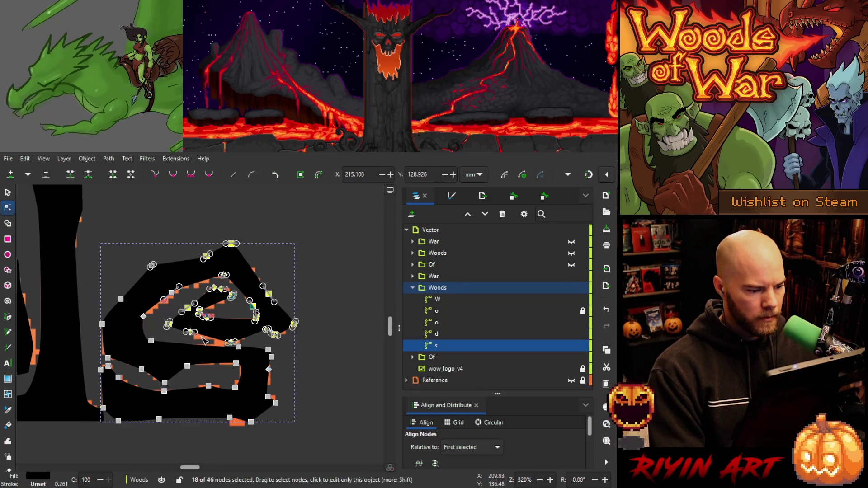
{"action": "left_click", "coordinate": [130, 304], "text": "shift"}
{"action": "left_click", "coordinate": [150, 329], "text": "shift"}
{"action": "key", "text": "Left"}
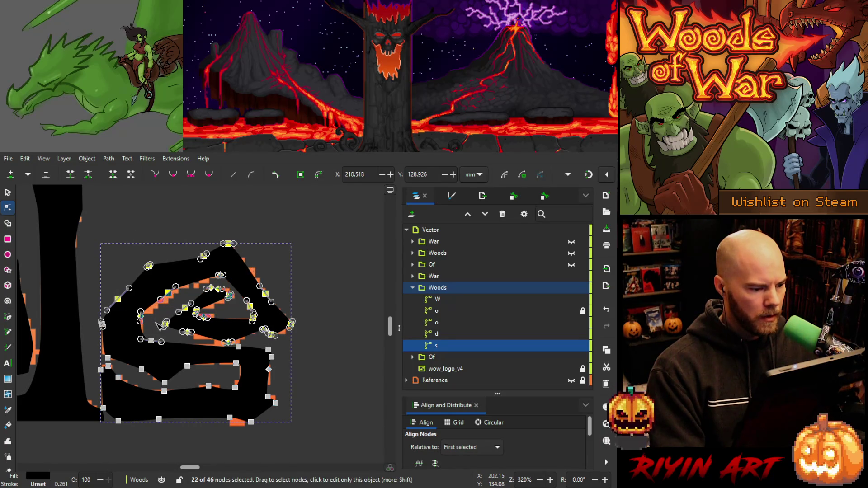
Deselect the s and inspect its fit against the reference, checking two outline nodes.
{"action": "left_click", "coordinate": [318, 334]}
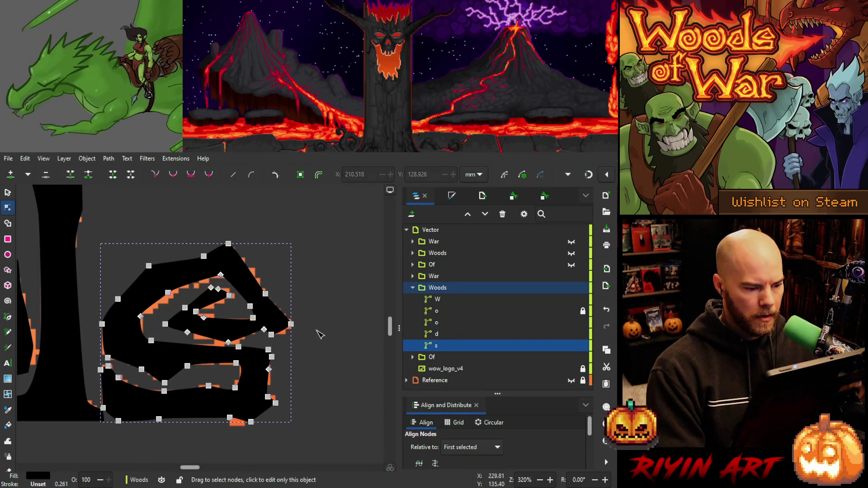
{"action": "left_click", "coordinate": [319, 334]}
{"action": "scroll", "coordinate": [316, 333], "scroll_direction": "down", "scroll_amount": 4, "text": "ctrl"}
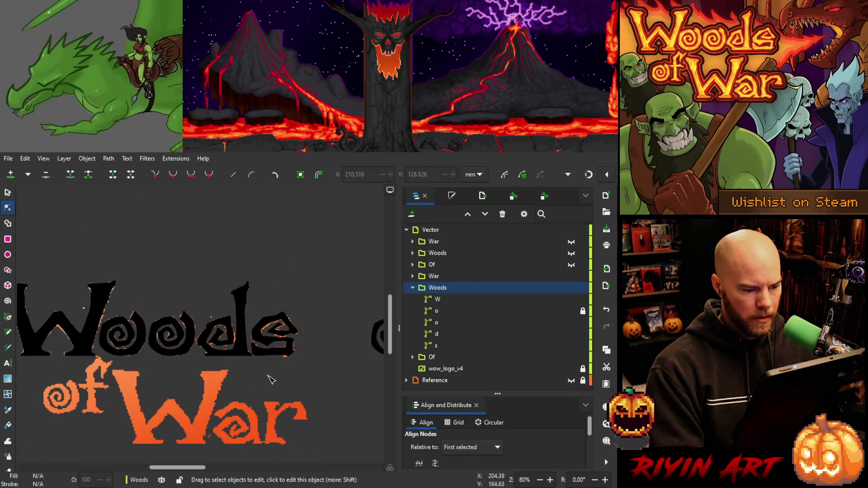
{"action": "scroll", "coordinate": [270, 377], "scroll_direction": "down", "scroll_amount": 1, "text": "ctrl"}
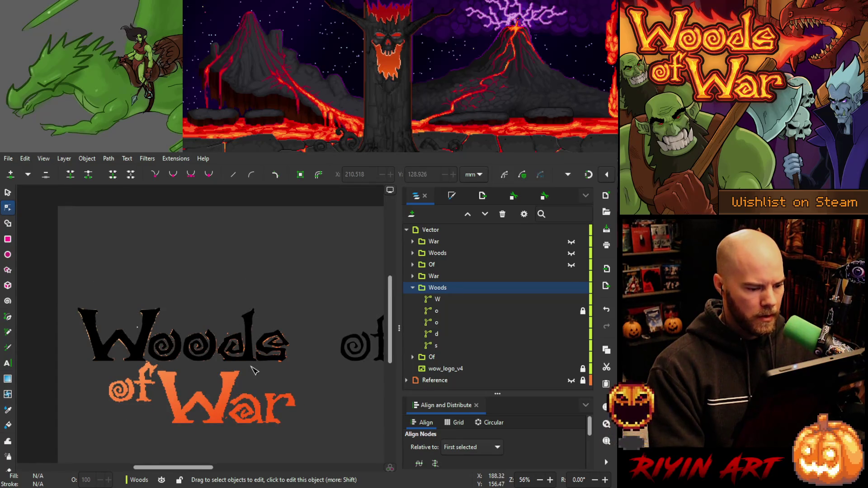
{"action": "scroll", "coordinate": [254, 370], "scroll_direction": "up", "scroll_amount": 1, "text": "ctrl"}
{"action": "scroll", "coordinate": [254, 370], "scroll_direction": "up", "scroll_amount": 1, "text": "ctrl"}
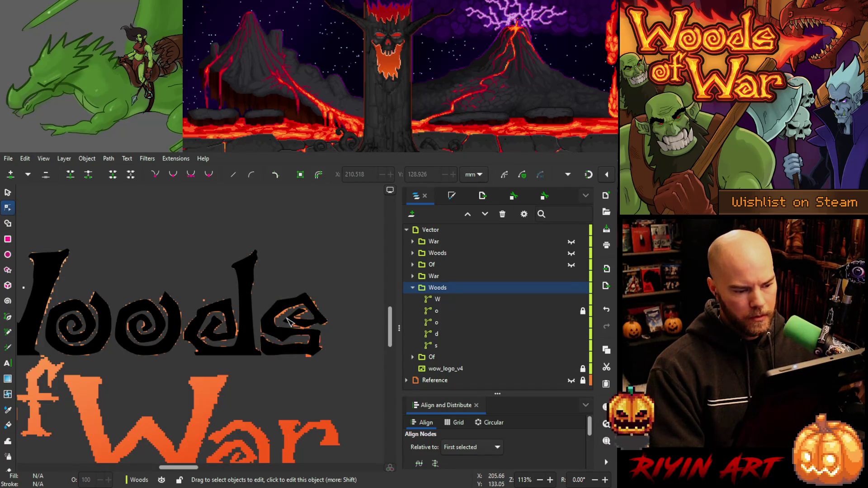
{"action": "scroll", "coordinate": [280, 321], "scroll_direction": "up", "scroll_amount": 2, "text": "ctrl"}
{"action": "scroll", "coordinate": [280, 321], "scroll_direction": "up", "scroll_amount": 1, "text": "ctrl"}
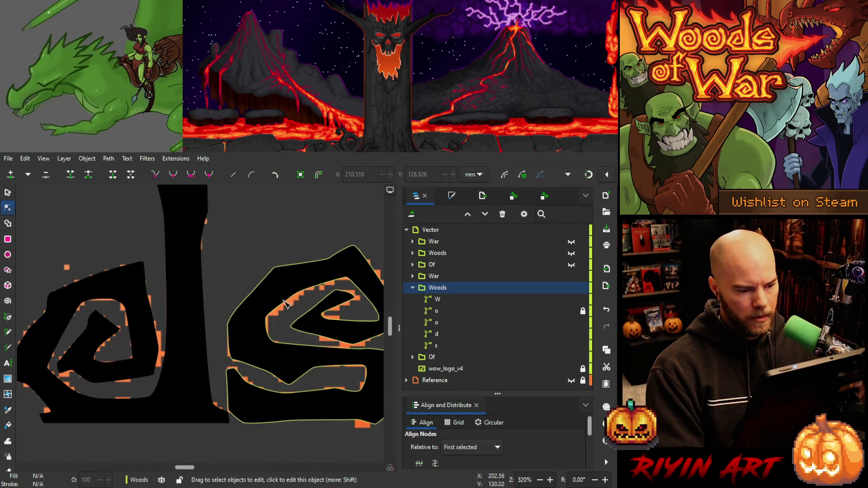
{"action": "left_click", "coordinate": [284, 299]}
{"action": "left_click_drag", "start_coordinate": [283, 296], "coordinate": [260, 367]}
{"action": "left_click", "coordinate": [262, 357]}
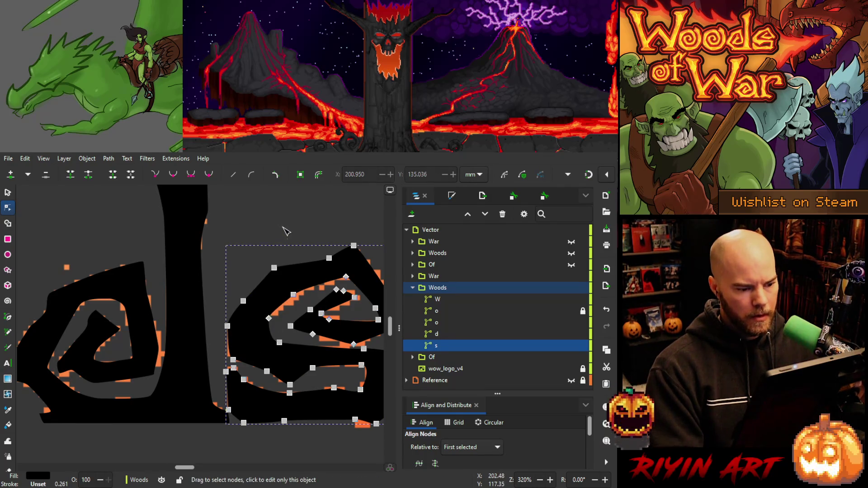
{"action": "scroll", "coordinate": [288, 231], "scroll_direction": "down", "scroll_amount": 3, "text": "ctrl"}
{"action": "left_click", "coordinate": [302, 357]}
Nudge two nodes on the s's lower curve slightly left, then deselect the path.
{"action": "scroll", "coordinate": [253, 361], "scroll_direction": "right", "scroll_amount": 5}
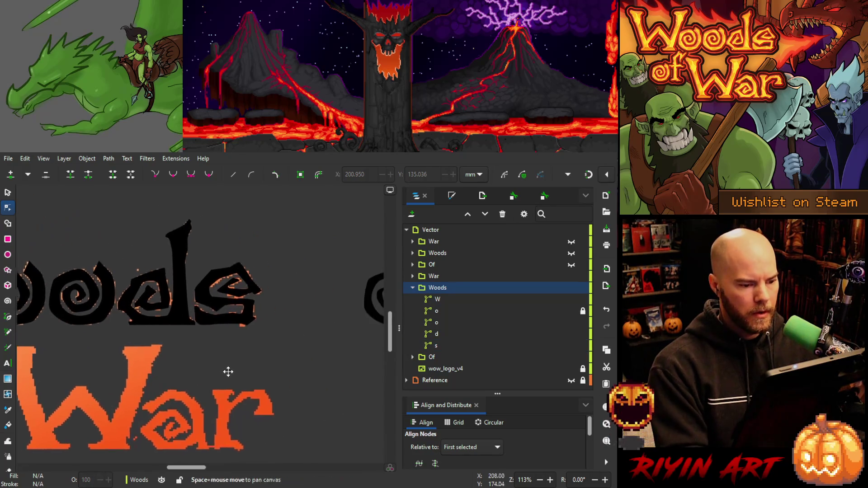
{"action": "scroll", "coordinate": [217, 313], "scroll_direction": "up", "scroll_amount": 3, "text": "ctrl"}
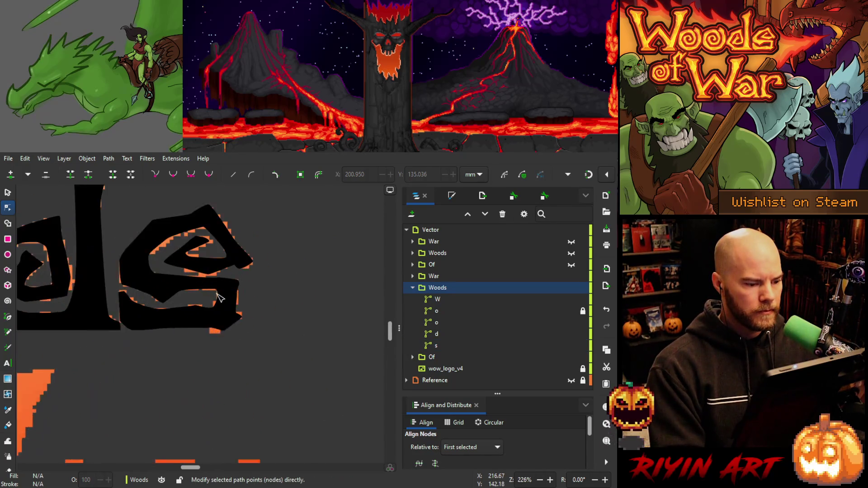
{"action": "left_click", "coordinate": [187, 302]}
{"action": "left_click_drag", "start_coordinate": [197, 282], "coordinate": [225, 324]}
{"action": "key", "text": "Left"}
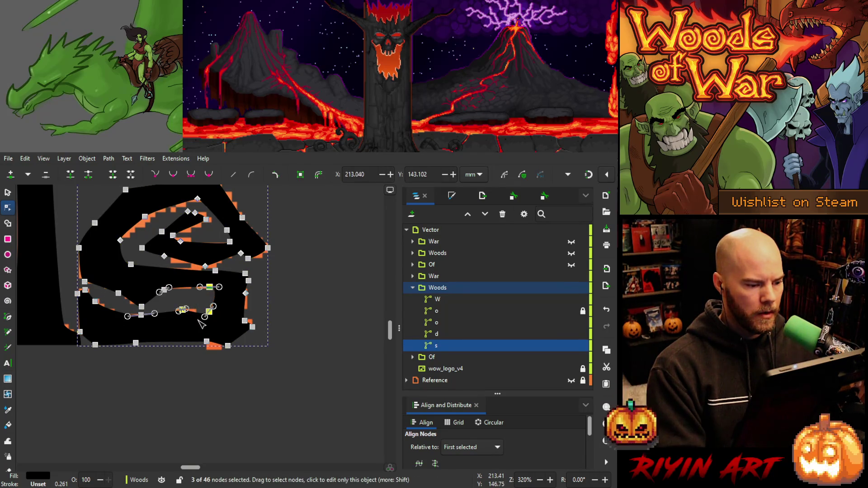
{"action": "left_click", "coordinate": [286, 312]}
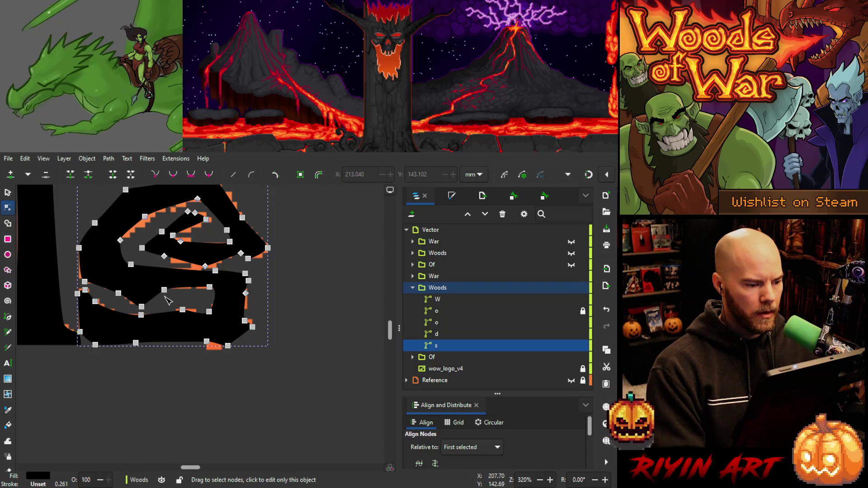
{"action": "left_click_drag", "start_coordinate": [226, 281], "coordinate": [146, 308]}
{"action": "left_click", "coordinate": [298, 297]}
{"action": "scroll", "coordinate": [293, 297], "scroll_direction": "down", "scroll_amount": 3}
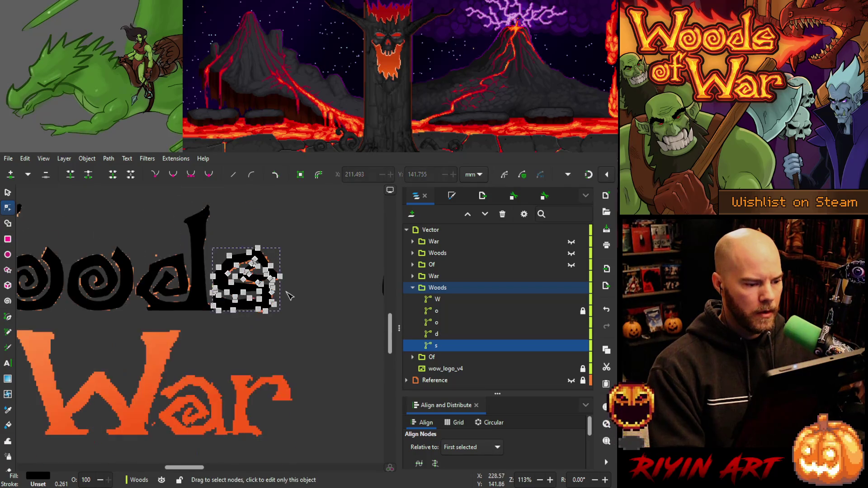
{"action": "left_click", "coordinate": [314, 296]}
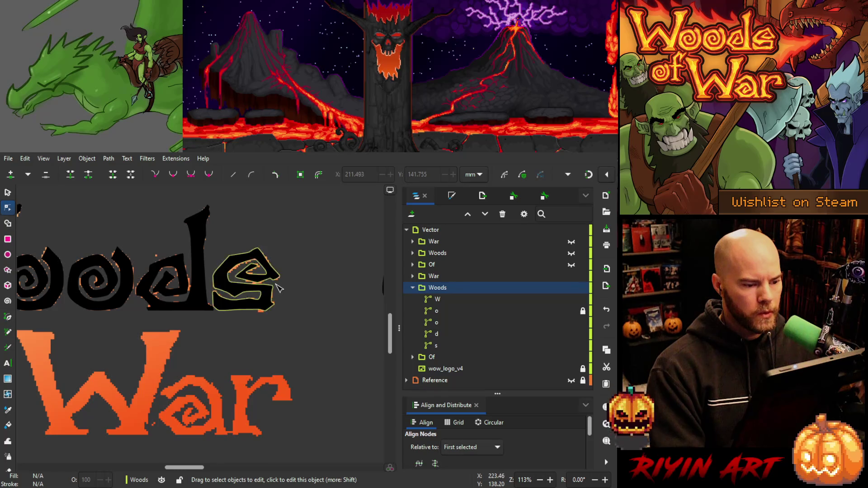
{"action": "scroll", "coordinate": [277, 288], "scroll_direction": "down", "scroll_amount": 1}
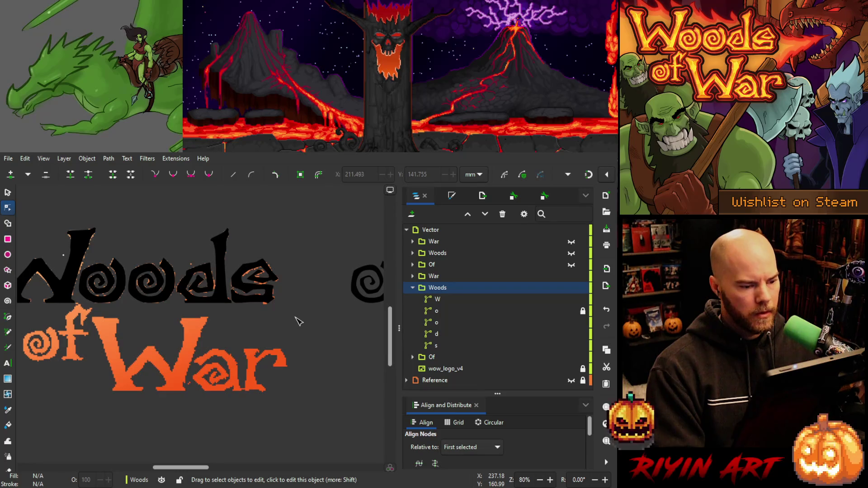
{"action": "scroll", "coordinate": [262, 282], "scroll_direction": "up", "scroll_amount": 3}
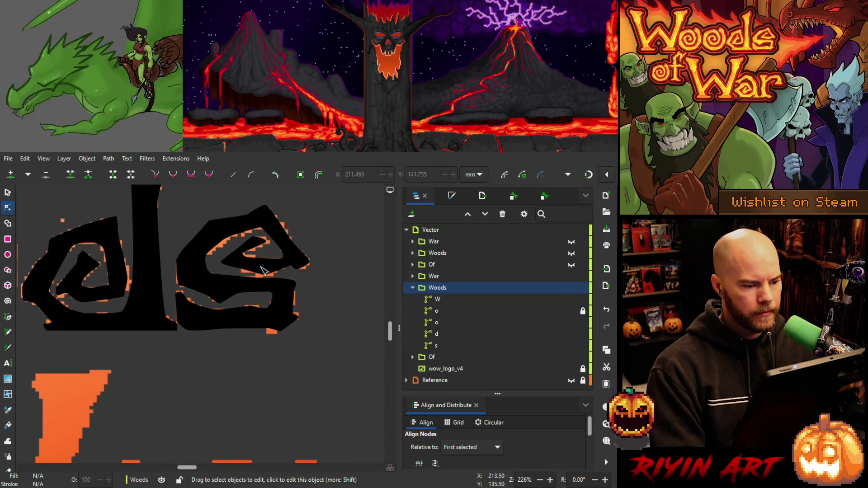
Select nodes across the middle and upper right of the s, make a last tweak, then deselect.
{"action": "mouse_move", "coordinate": [318, 252]}
{"action": "left_mouse_down"}
{"action": "mouse_move", "coordinate": [307, 266]}
{"action": "mouse_move", "coordinate": [173, 290]}
{"action": "left_mouse_up"}
{"action": "left_click", "coordinate": [192, 276]}
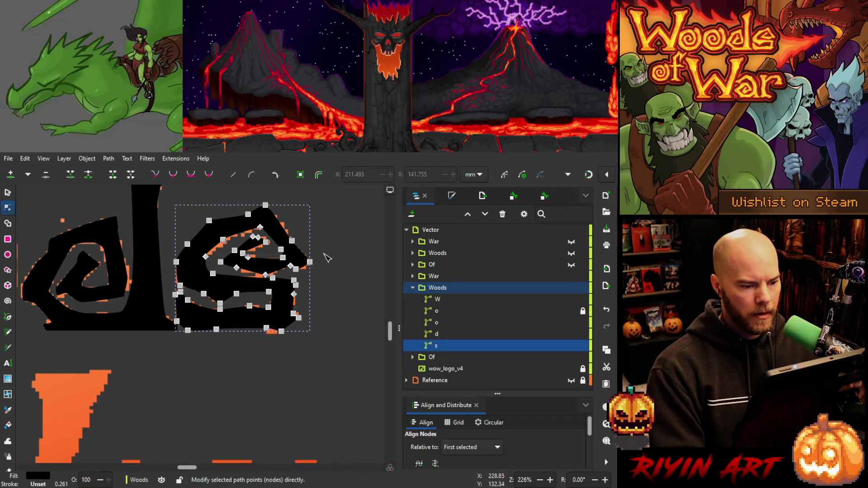
{"action": "left_click_drag", "start_coordinate": [323, 254], "coordinate": [173, 291]}
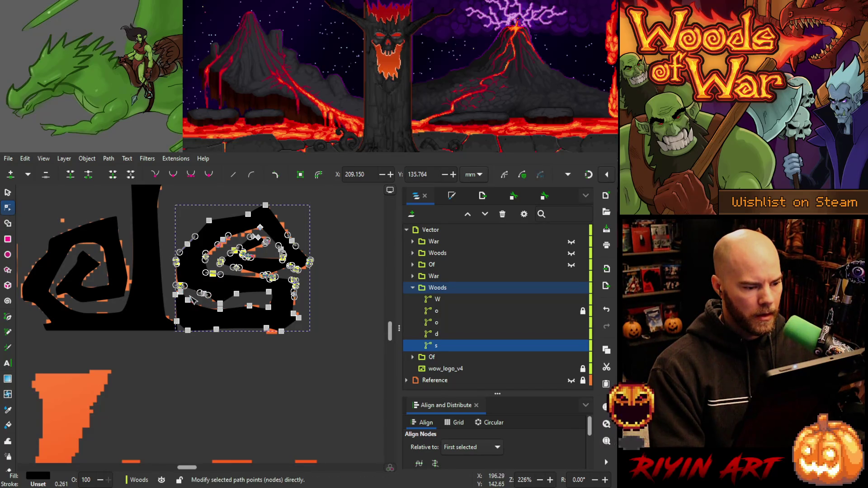
{"action": "left_click_drag", "start_coordinate": [189, 292], "coordinate": [305, 293]}
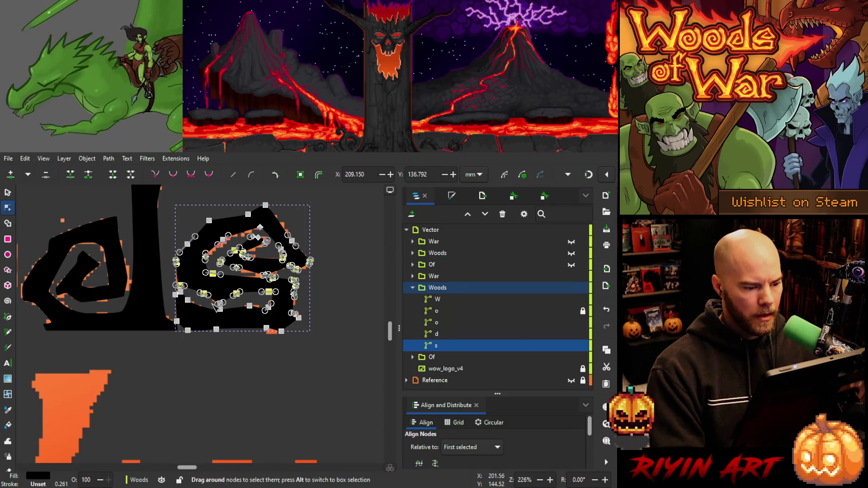
{"action": "left_click", "coordinate": [228, 305], "text": "shift"}
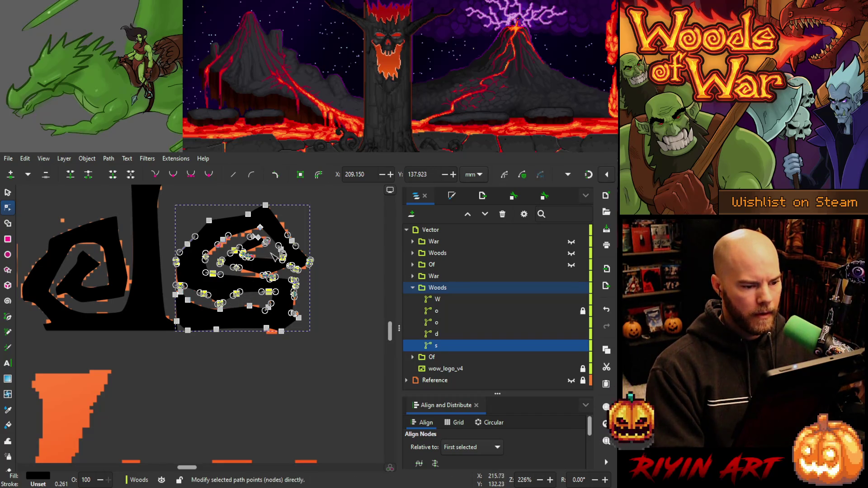
{"action": "left_click", "coordinate": [303, 240], "text": "shift"}
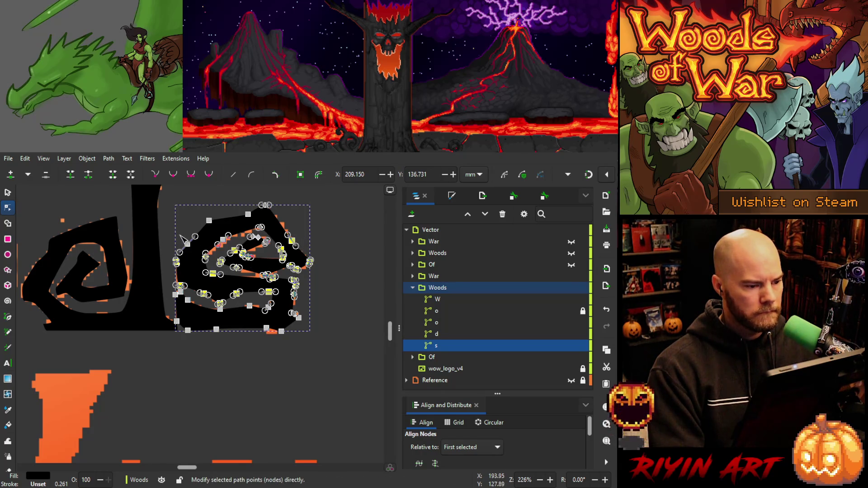
{"action": "left_click", "coordinate": [220, 309]}
{"action": "left_click", "coordinate": [287, 367]}
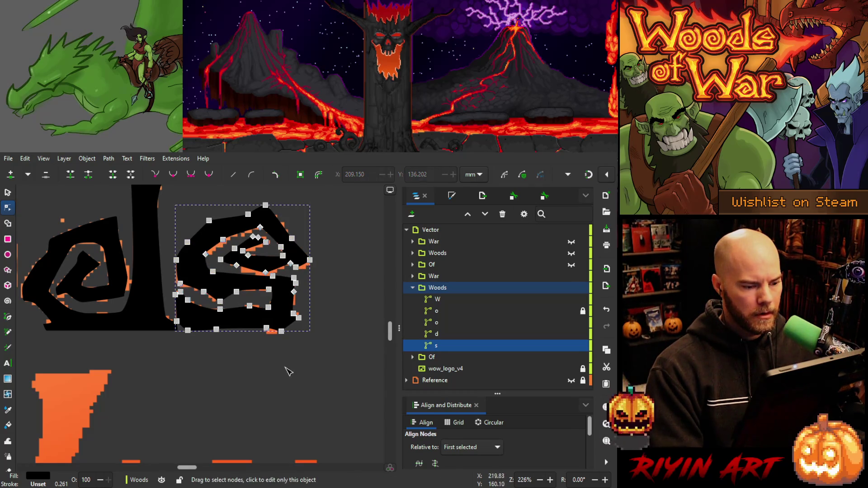
{"action": "scroll", "coordinate": [228, 357], "scroll_direction": "down", "scroll_amount": 3}
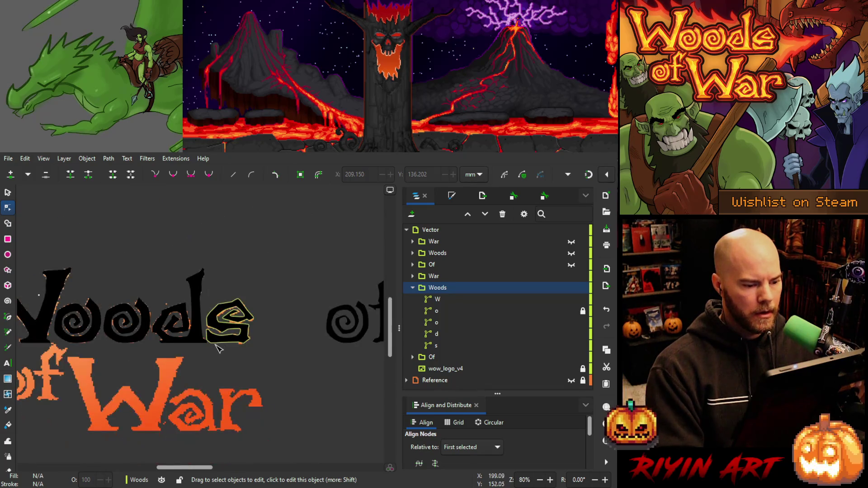
Zoom out to show all of Woods of War and unlock the o letter in Layers.
{"action": "left_click_drag", "start_coordinate": [207, 362], "coordinate": [258, 351]}
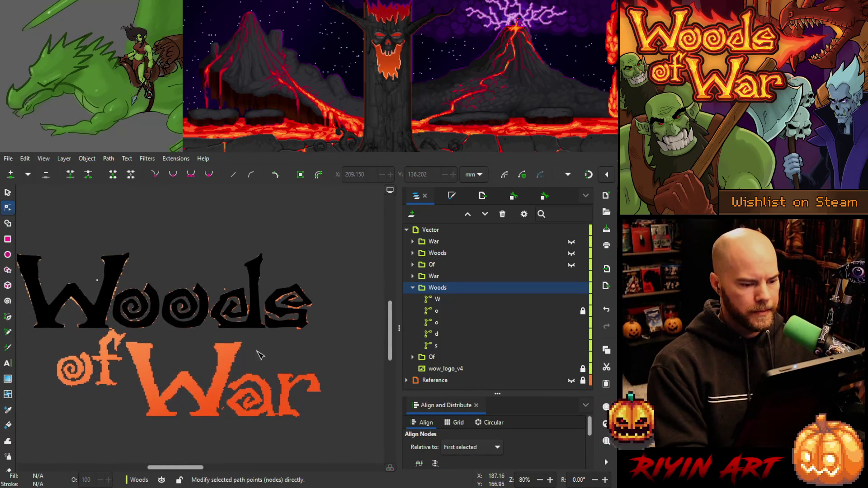
{"action": "scroll", "coordinate": [188, 319], "scroll_direction": "down", "scroll_amount": 2}
{"action": "scroll", "coordinate": [188, 318], "scroll_direction": "down", "scroll_amount": 1}
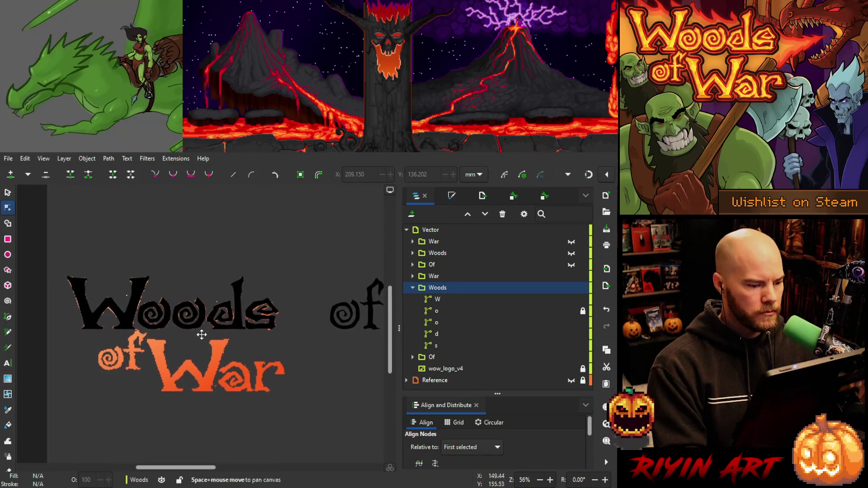
{"action": "left_click_drag", "start_coordinate": [201, 333], "coordinate": [256, 315]}
{"action": "left_click_drag", "start_coordinate": [324, 317], "coordinate": [271, 345]}
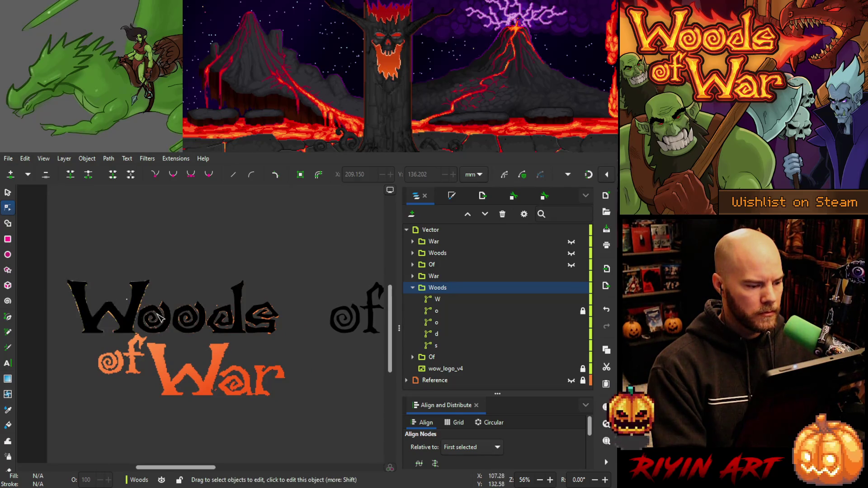
{"action": "left_click", "coordinate": [582, 310]}
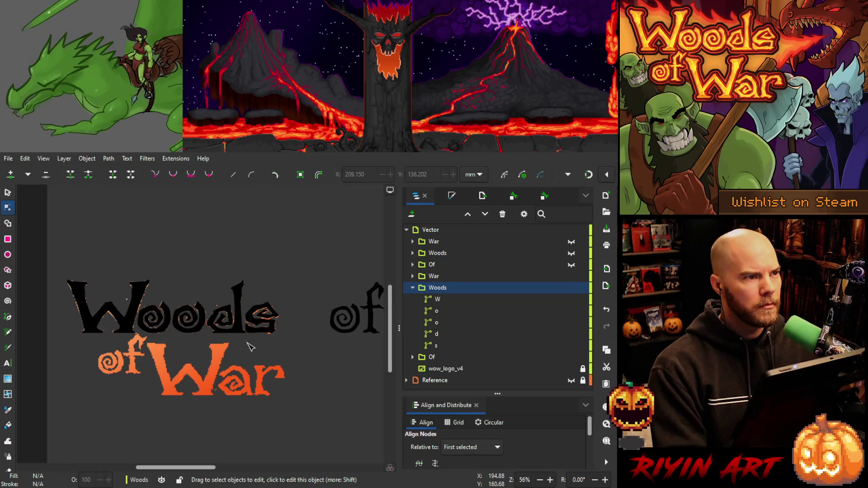
Bring the full 'of War' into view and select the wow_logo_v4 reference image.
{"action": "scroll", "coordinate": [250, 347], "scroll_direction": "down", "scroll_amount": 1, "text": "ctrl"}
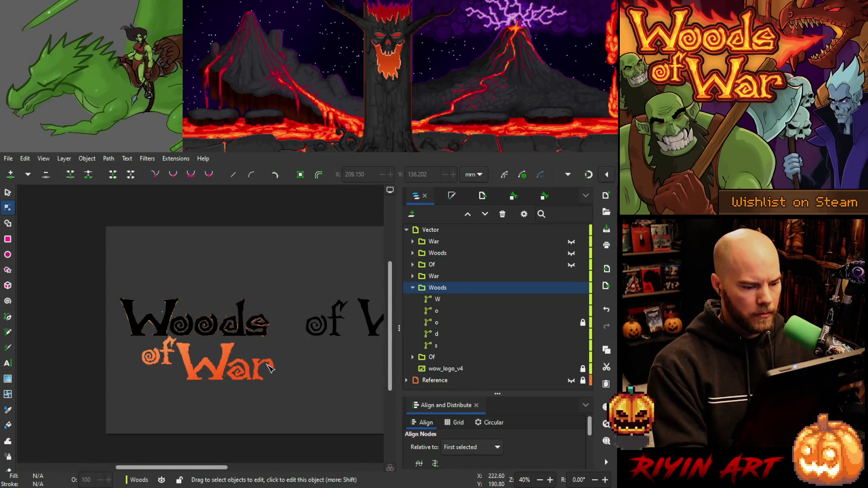
{"action": "mouse_move", "coordinate": [240, 361]}
{"action": "left_mouse_down"}
{"action": "mouse_move", "coordinate": [154, 364]}
{"action": "mouse_move", "coordinate": [176, 367]}
{"action": "left_mouse_up"}
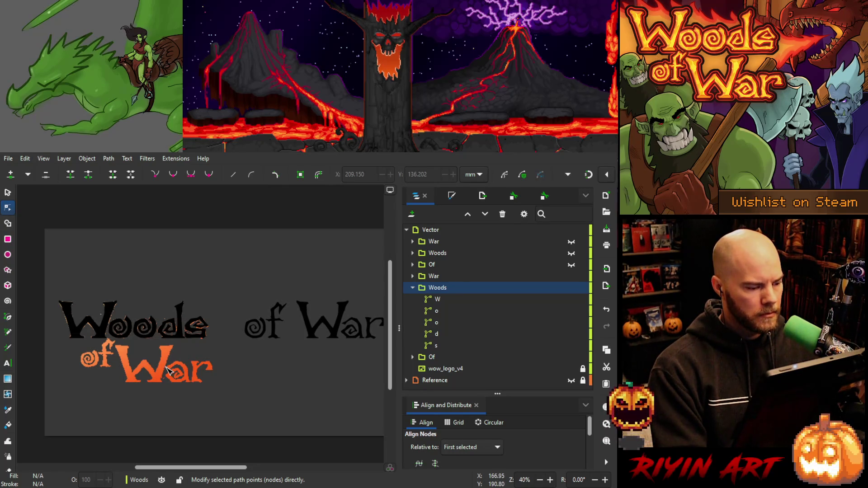
{"action": "left_click", "coordinate": [436, 369]}
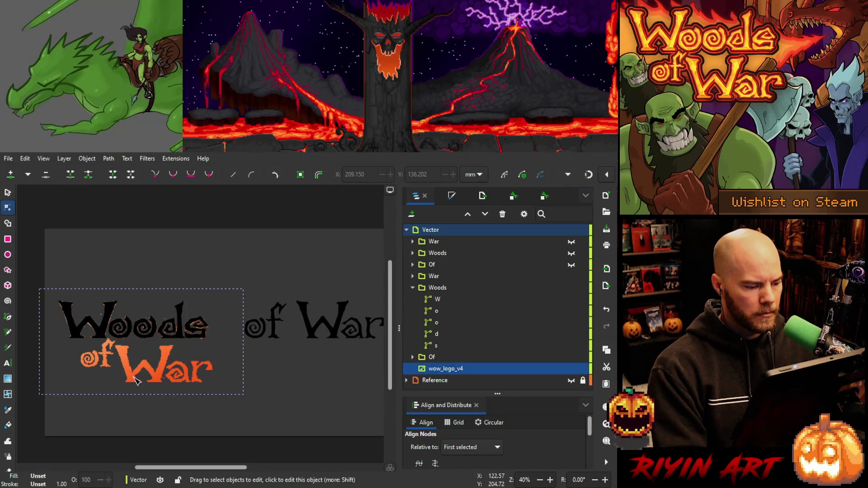
Move the orange reference logo behind the lettering, undo, and nudge it one step right.
{"action": "left_click", "coordinate": [8, 193]}
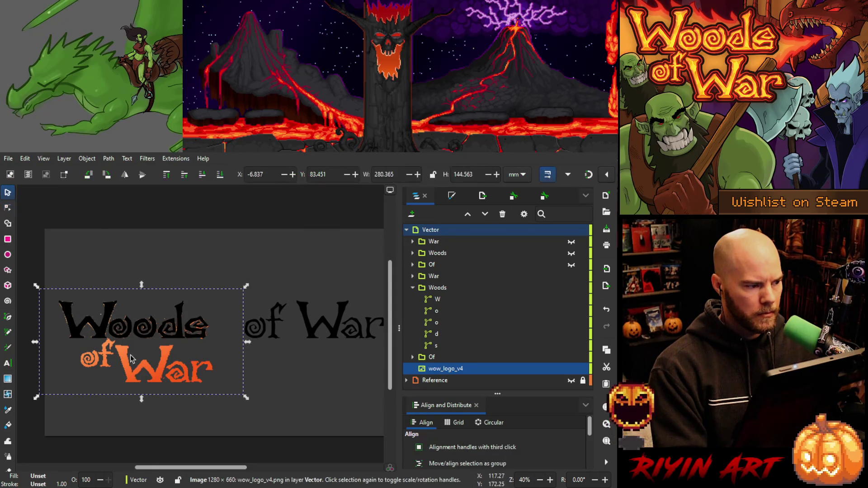
{"action": "mouse_move", "coordinate": [127, 373]}
{"action": "left_mouse_down"}
{"action": "mouse_move", "coordinate": [250, 355]}
{"action": "mouse_move", "coordinate": [256, 345]}
{"action": "mouse_move", "coordinate": [217, 348]}
{"action": "left_mouse_up"}
{"action": "key", "text": "Right"}
{"action": "key", "text": "Right"}
{"action": "key", "text": "Right"}
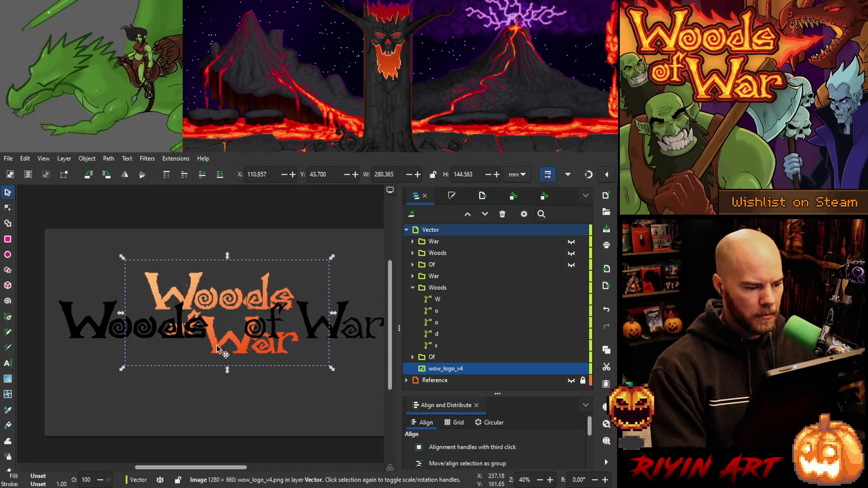
{"action": "key", "text": "Right"}
{"action": "key", "text": "Right"}
{"action": "key", "text": "Right"}
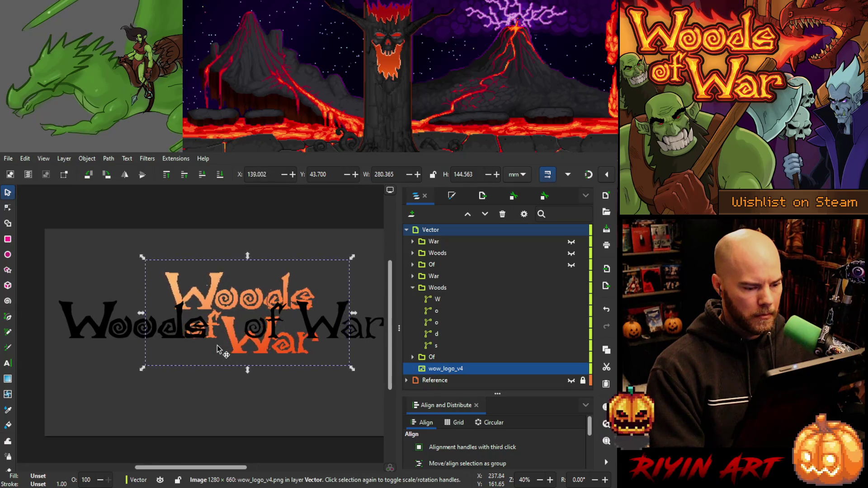
{"action": "key", "text": "Right"}
{"action": "key", "text": "Right"}
{"action": "key", "text": "Right"}
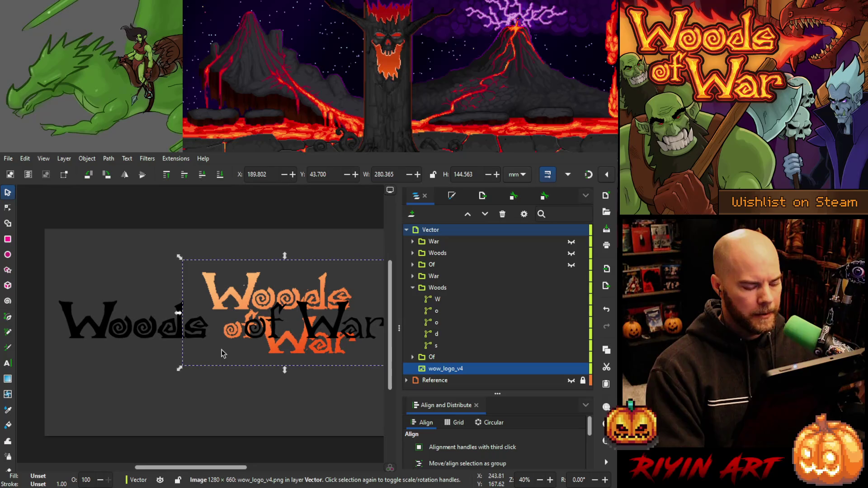
{"action": "key", "text": "ctrl+z"}
{"action": "key", "text": "ctrl+z"}
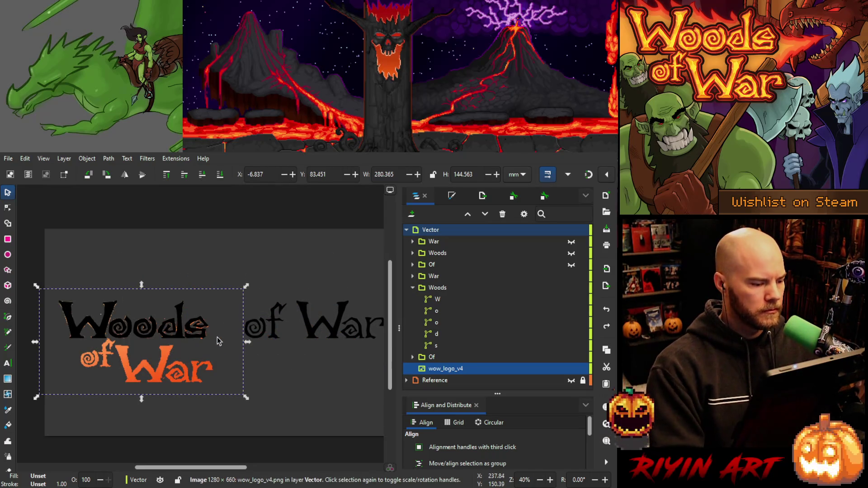
{"action": "key", "text": "Right"}
{"action": "key", "text": "Right"}
{"action": "key", "text": "Right"}
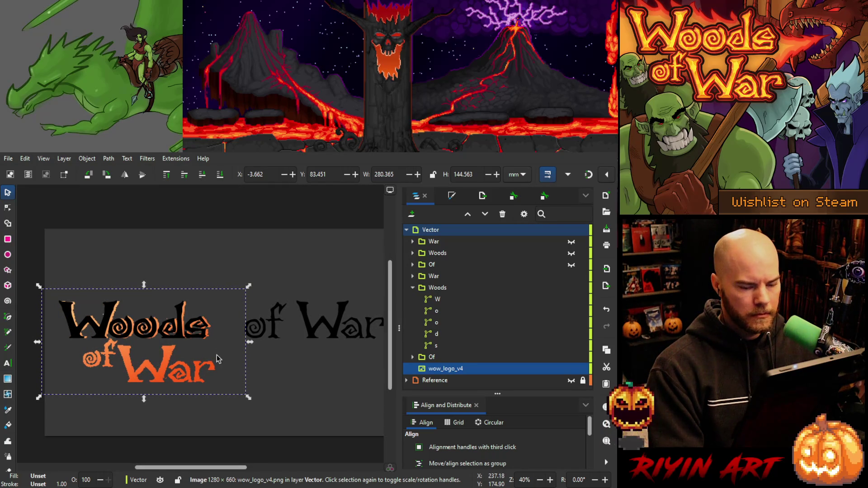
{"action": "left_click", "coordinate": [446, 299]}
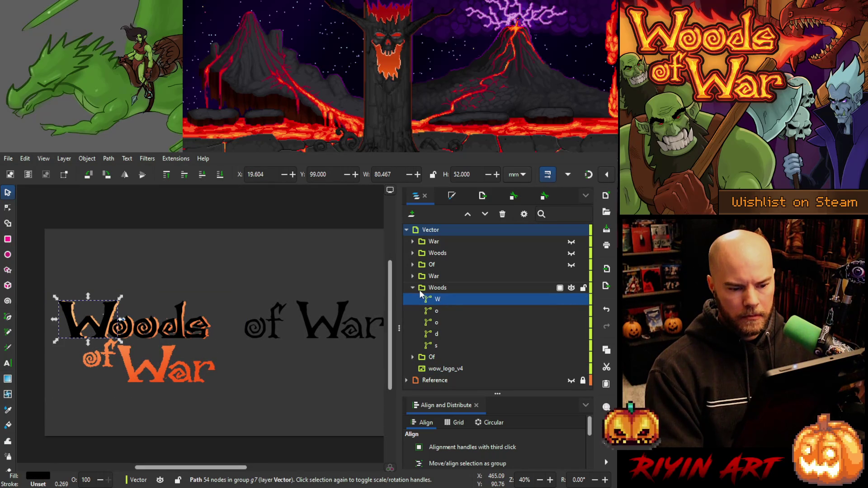
Show the Of layer and move Woods to the top of Vector with Of beneath it.
{"action": "left_click", "coordinate": [571, 265]}
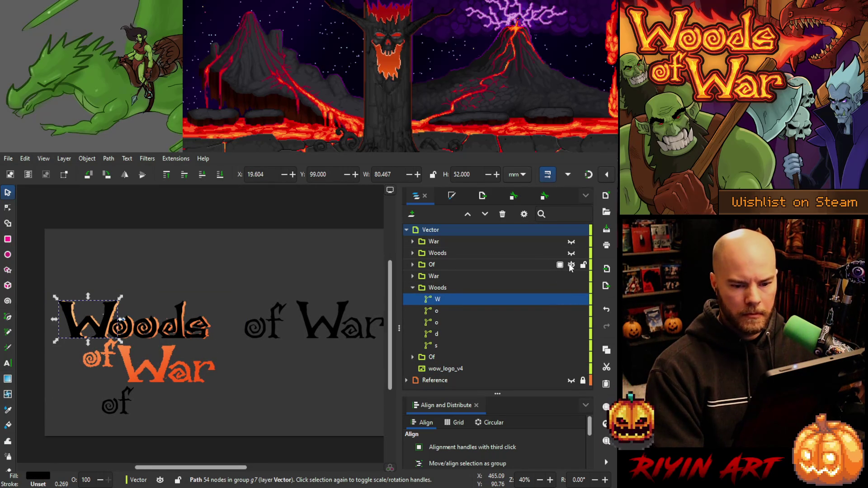
{"action": "left_click", "coordinate": [571, 253]}
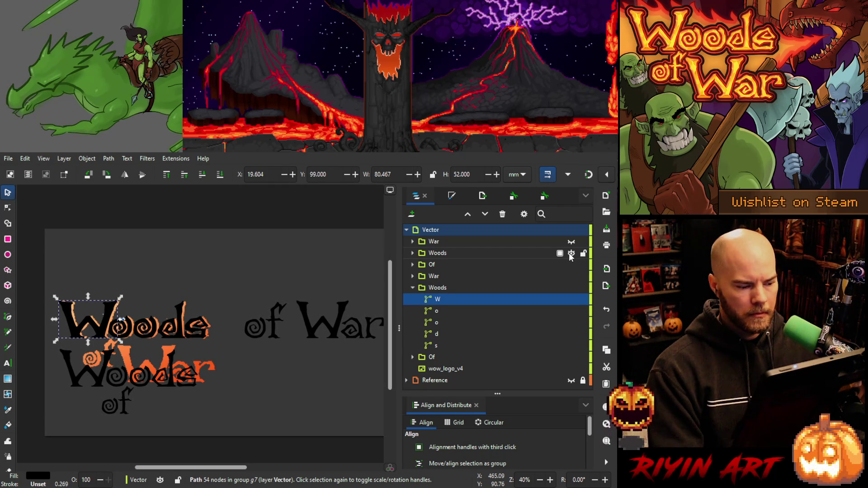
{"action": "left_click", "coordinate": [571, 253]}
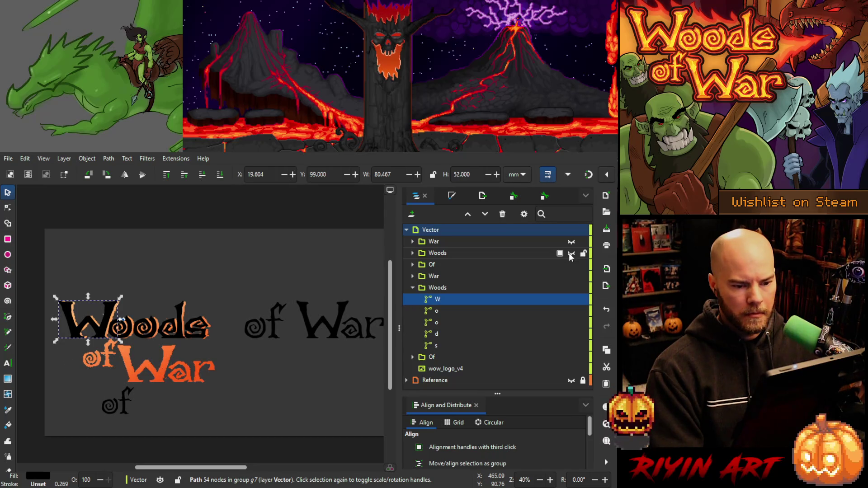
{"action": "left_click", "coordinate": [437, 254]}
{"action": "mouse_move", "coordinate": [443, 256]}
{"action": "left_mouse_down"}
{"action": "mouse_move", "coordinate": [437, 234]}
{"action": "mouse_move", "coordinate": [468, 248]}
{"action": "mouse_move", "coordinate": [471, 237]}
{"action": "left_mouse_up"}
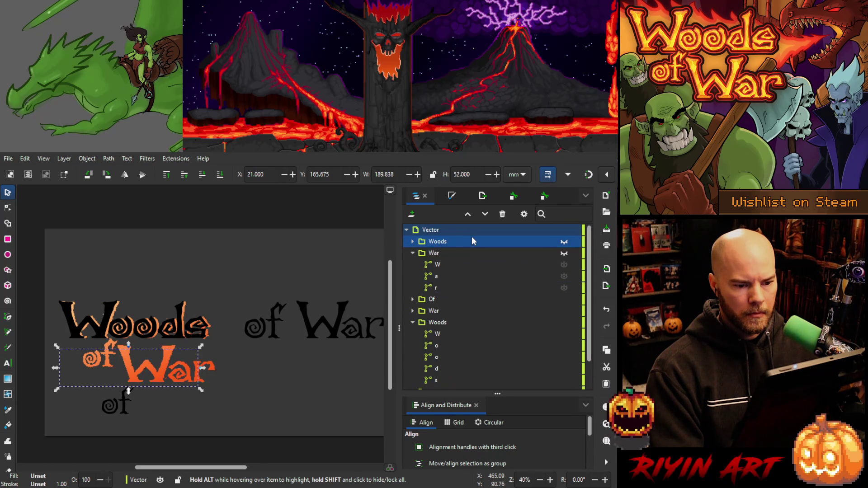
{"action": "left_click", "coordinate": [412, 253]}
{"action": "left_click_drag", "start_coordinate": [442, 261], "coordinate": [443, 245]}
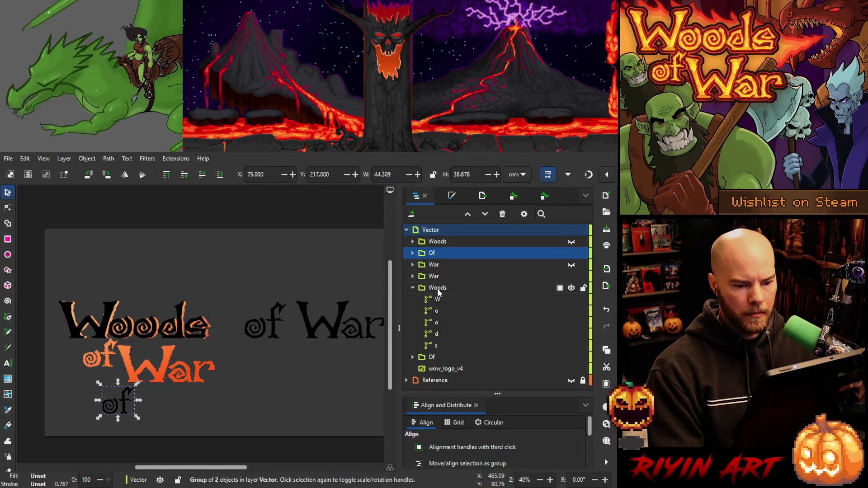
{"action": "left_click", "coordinate": [431, 242]}
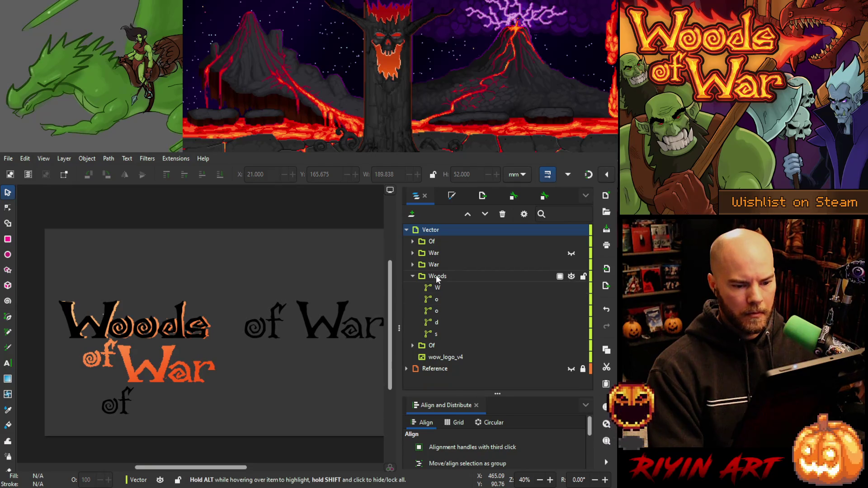
Reorder the letter groups, raise the lower Of above War, and put a Woods duplicate below Of.
{"action": "left_click", "coordinate": [420, 277]}
{"action": "left_click", "coordinate": [414, 276]}
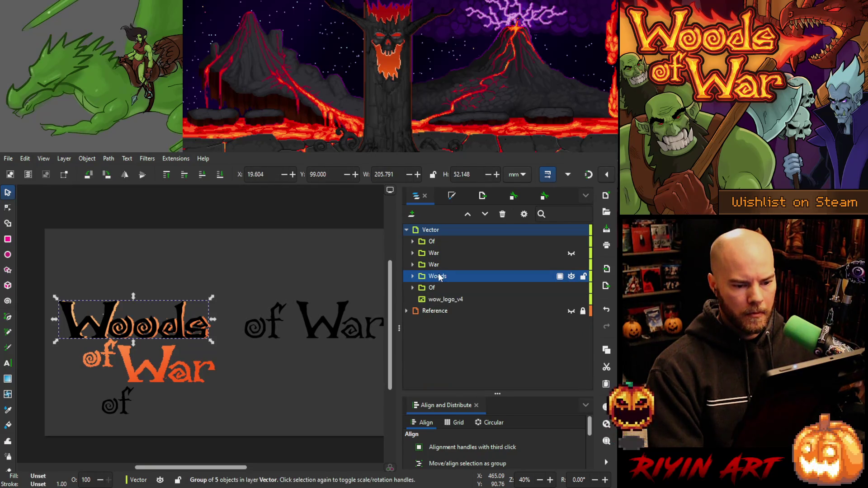
{"action": "left_click", "coordinate": [435, 267]}
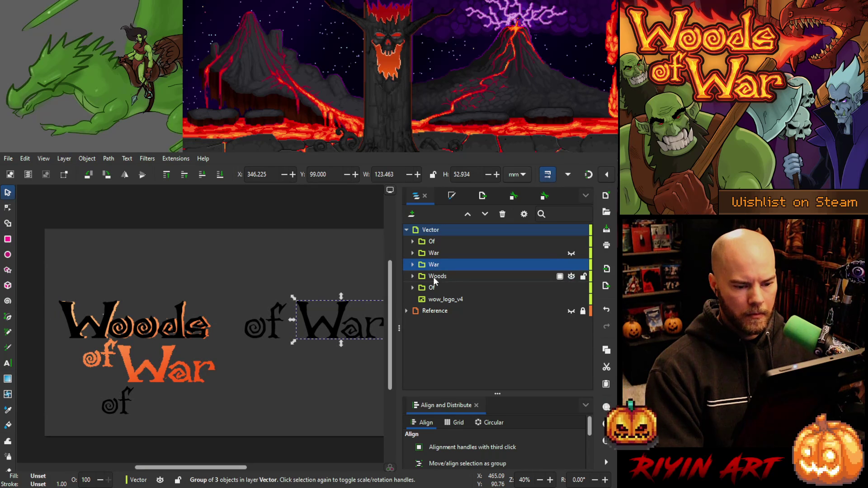
{"action": "mouse_move", "coordinate": [435, 275]}
{"action": "left_mouse_down"}
{"action": "mouse_move", "coordinate": [444, 238]}
{"action": "mouse_move", "coordinate": [465, 237]}
{"action": "left_mouse_up"}
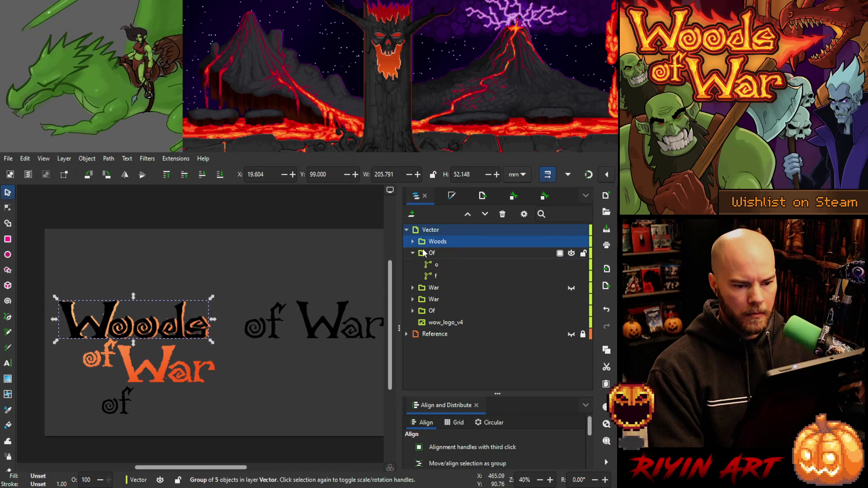
{"action": "left_click", "coordinate": [436, 276]}
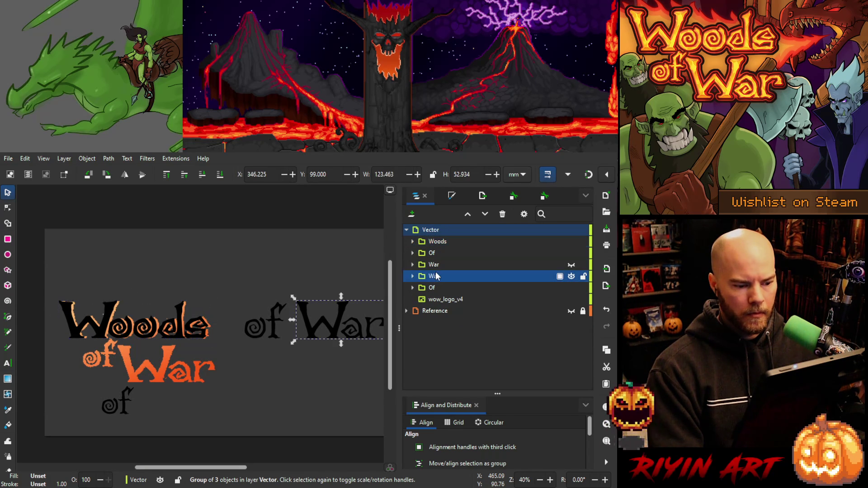
{"action": "left_click", "coordinate": [432, 289]}
{"action": "mouse_move", "coordinate": [432, 288]}
{"action": "left_mouse_down"}
{"action": "mouse_move", "coordinate": [435, 273]}
{"action": "mouse_move", "coordinate": [453, 283]}
{"action": "left_mouse_up"}
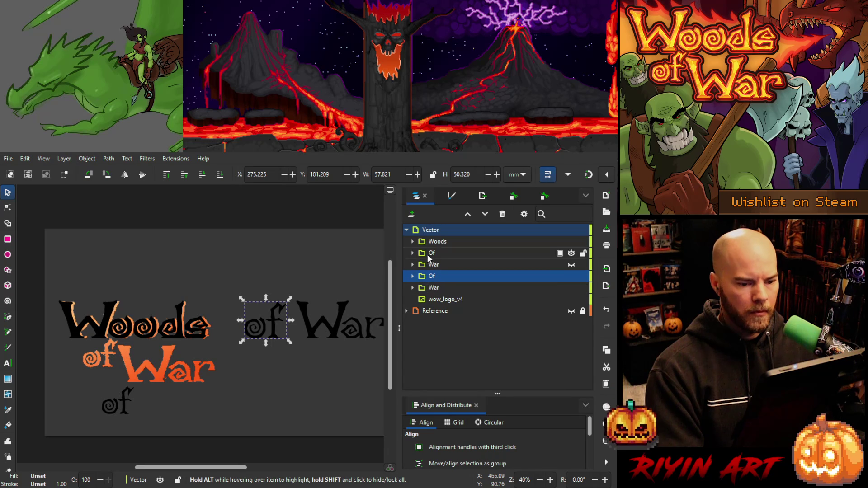
{"action": "left_click", "coordinate": [439, 242]}
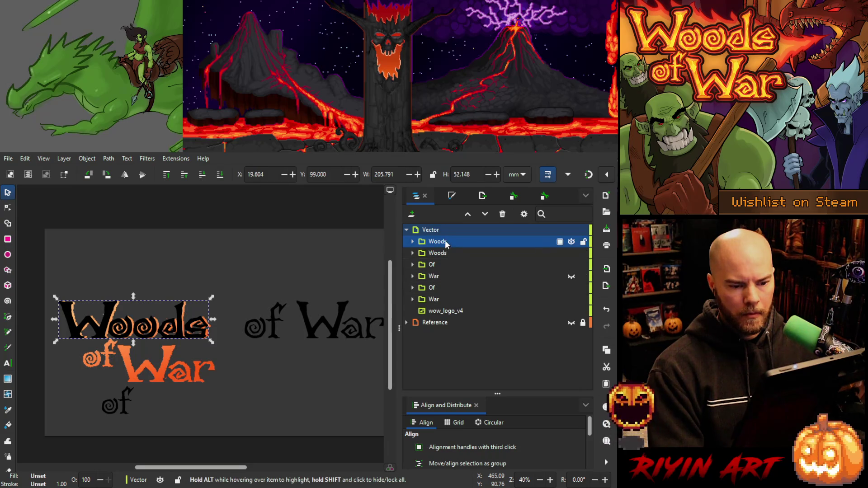
{"action": "key", "text": "ctrl+d"}
{"action": "left_click_drag", "start_coordinate": [445, 241], "coordinate": [480, 281]}
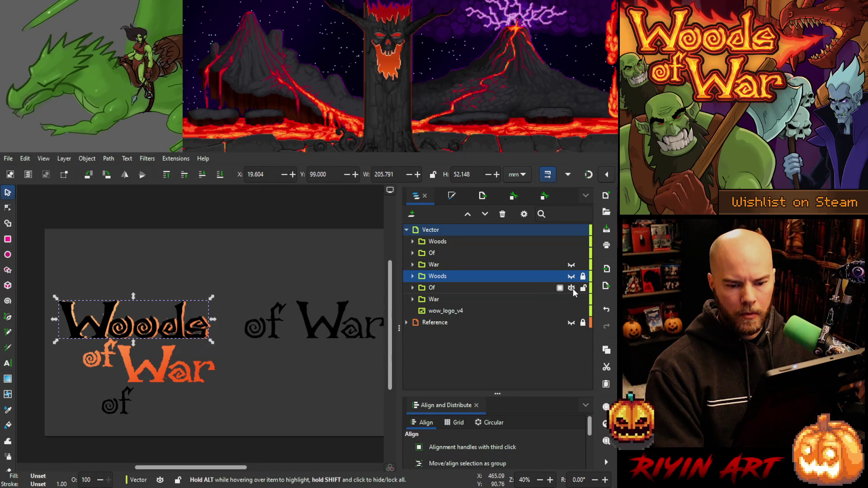
Hide the old Of and War copies, save as WoodsOfWar_v5.svg, and show the new War.
{"action": "left_click", "coordinate": [572, 288]}
{"action": "left_click", "coordinate": [571, 300]}
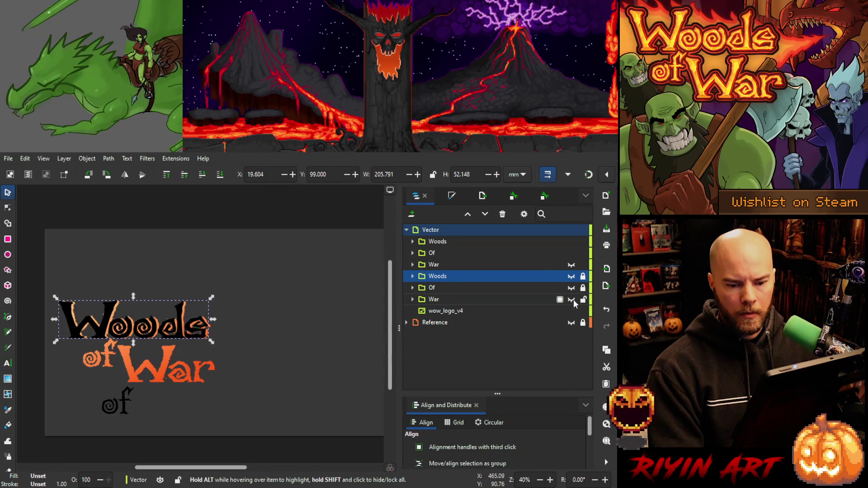
{"action": "left_click", "coordinate": [443, 242]}
{"action": "key", "text": "ctrl+s"}
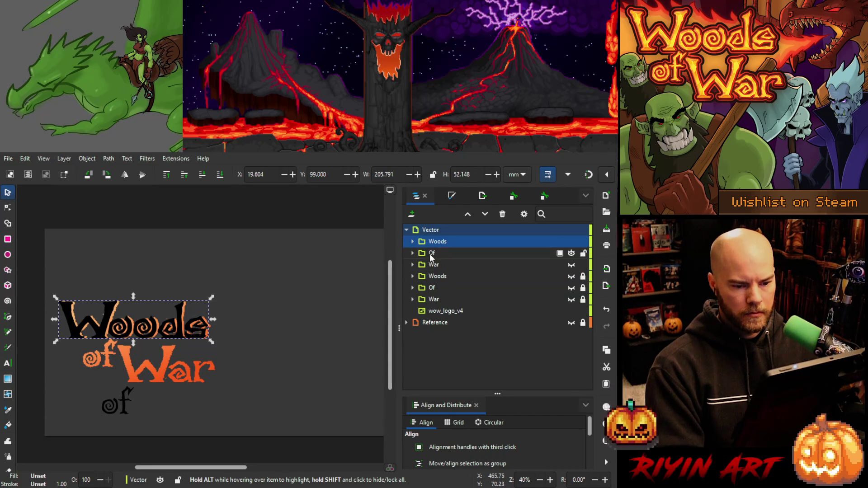
{"action": "left_click", "coordinate": [570, 265]}
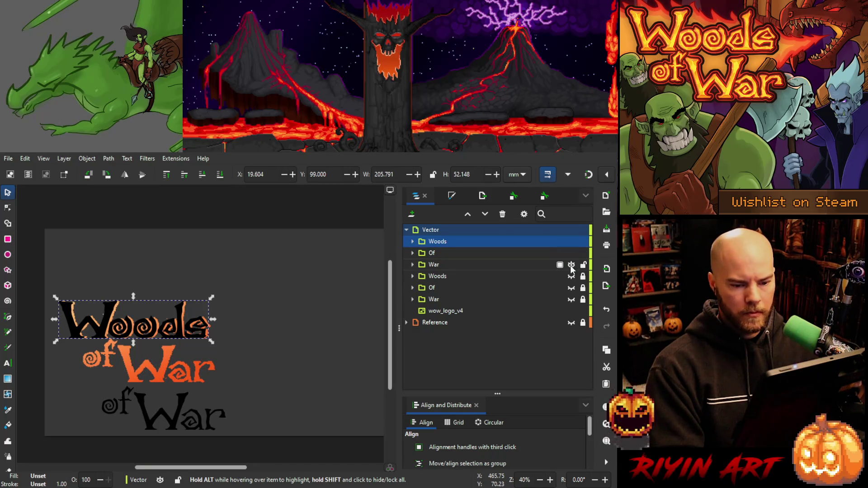
Place the 'of' and 'War' groups onto the orange reference beneath Woods.
{"action": "left_click", "coordinate": [467, 263]}
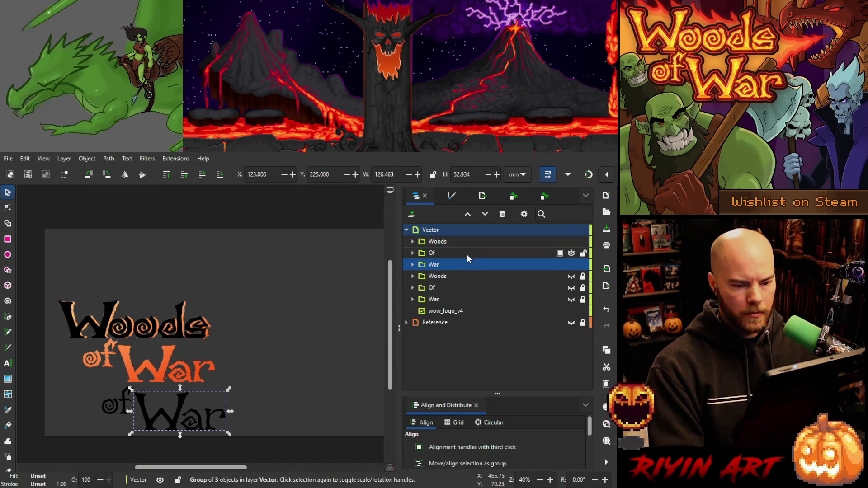
{"action": "left_click", "coordinate": [465, 252], "text": "shift"}
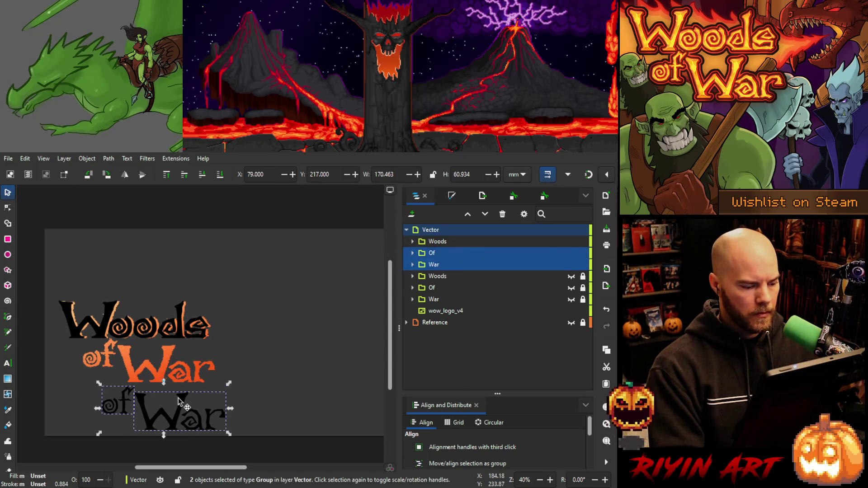
{"action": "left_click_drag", "start_coordinate": [178, 401], "coordinate": [162, 353]}
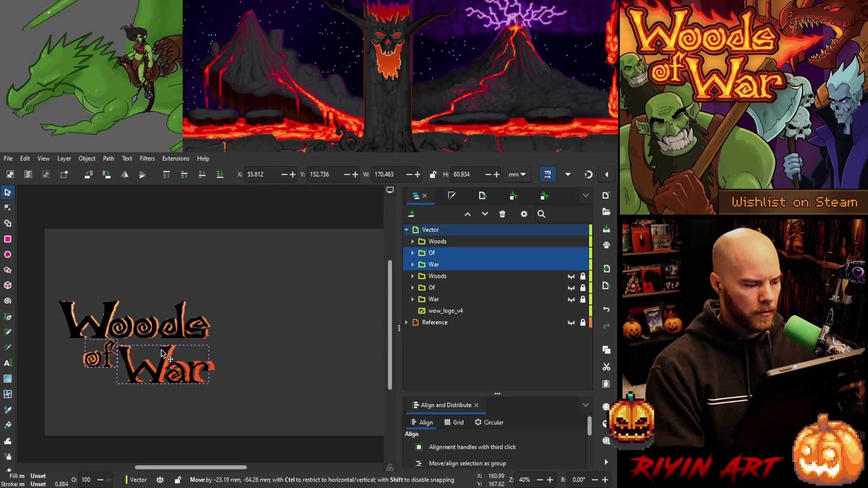
{"action": "left_click_drag", "start_coordinate": [161, 352], "coordinate": [162, 349]}
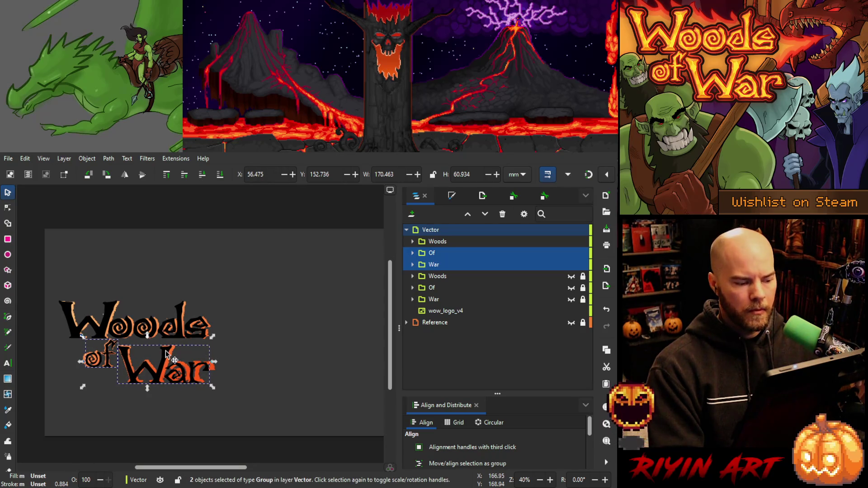
Shift the Woods, Of and War groups with the Reference layer up-right.
{"action": "left_click", "coordinate": [437, 242]}
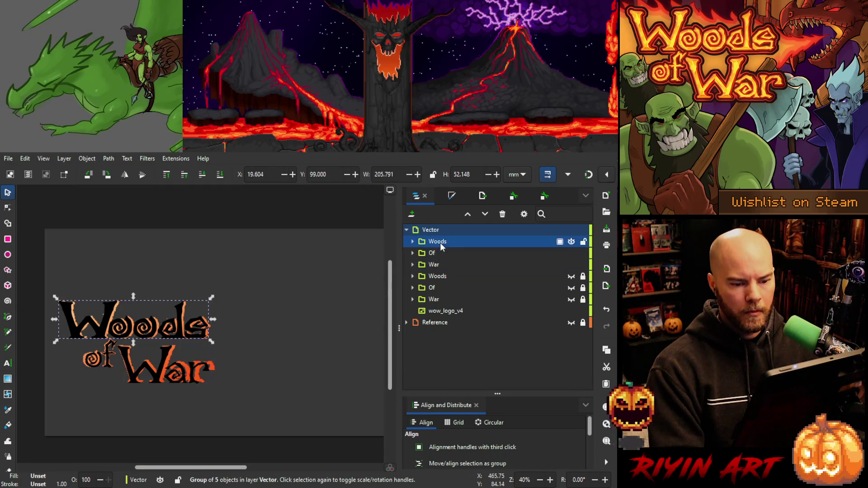
{"action": "left_click", "coordinate": [442, 262], "text": "shift"}
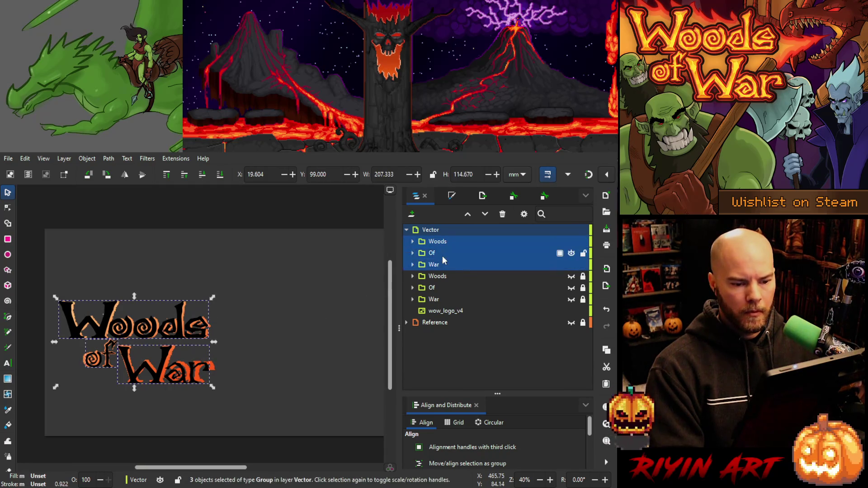
{"action": "left_click", "coordinate": [437, 324], "text": "ctrl"}
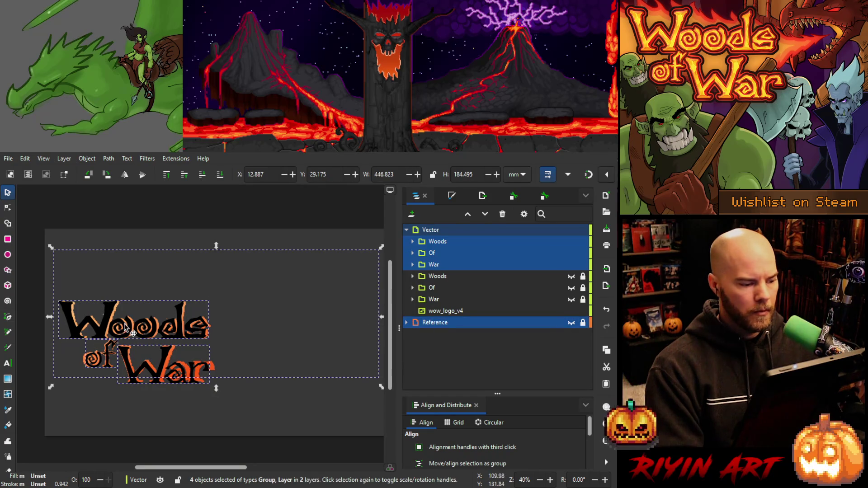
{"action": "left_click_drag", "start_coordinate": [133, 332], "coordinate": [220, 317]}
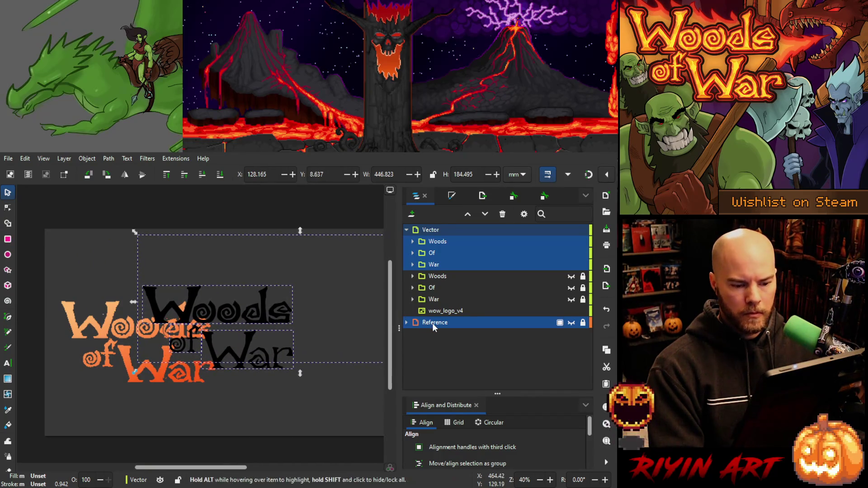
{"action": "left_click", "coordinate": [410, 332]}
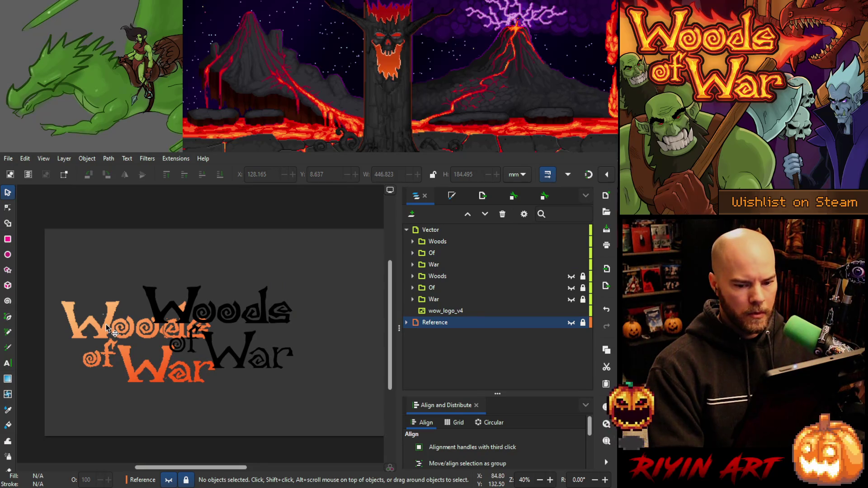
Undo the split move, then shift wow_logo_v4 and all lettering groups up-right together.
{"action": "left_click", "coordinate": [512, 313]}
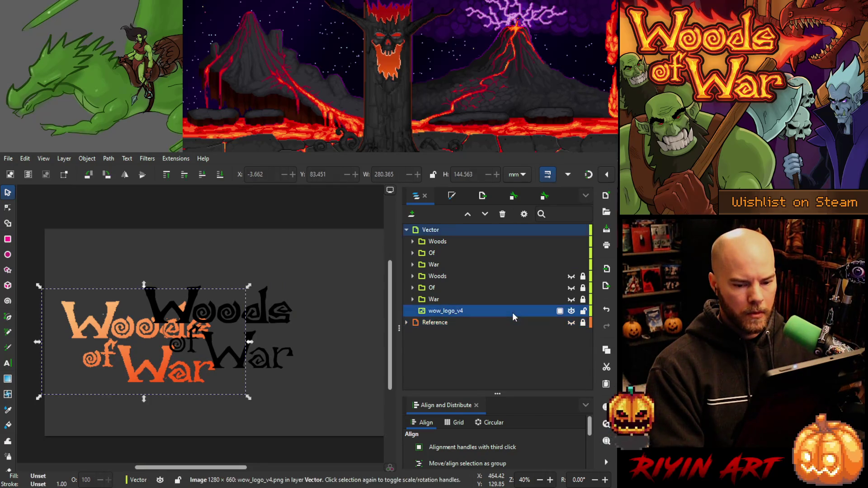
{"action": "key", "text": "ctrl+z"}
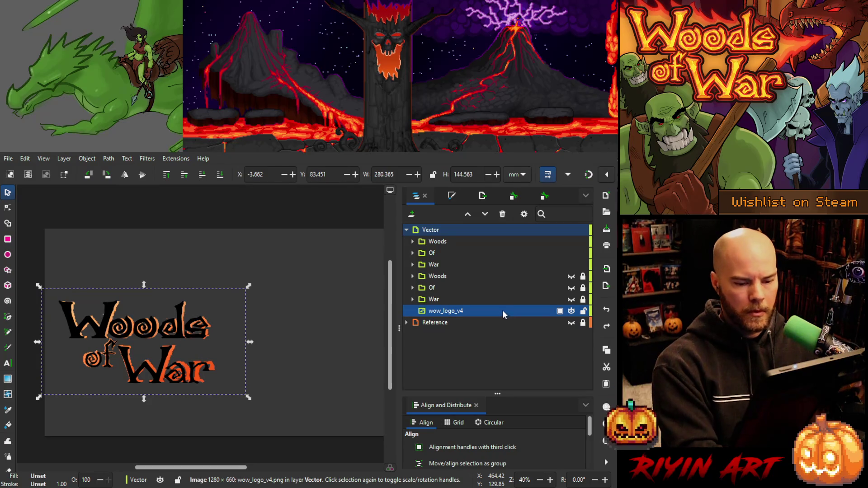
{"action": "left_click", "coordinate": [441, 265], "text": "ctrl"}
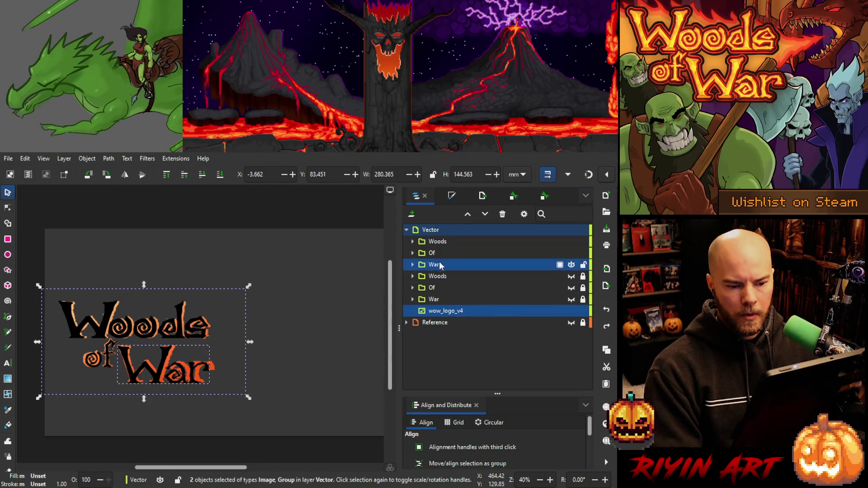
{"action": "left_click", "coordinate": [440, 253], "text": "ctrl"}
{"action": "left_click", "coordinate": [442, 243], "text": "ctrl"}
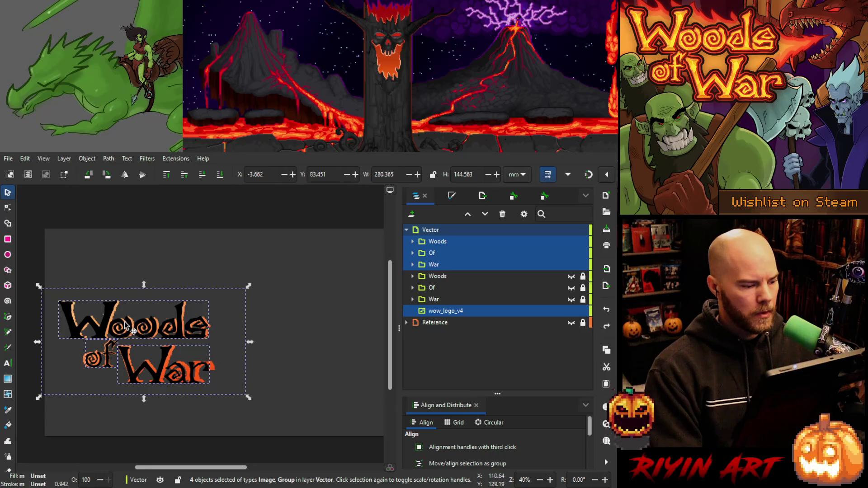
{"action": "mouse_move", "coordinate": [131, 329]}
{"action": "left_mouse_down"}
{"action": "mouse_move", "coordinate": [218, 308]}
{"action": "mouse_move", "coordinate": [210, 316]}
{"action": "left_mouse_up"}
{"action": "key", "text": "space"}
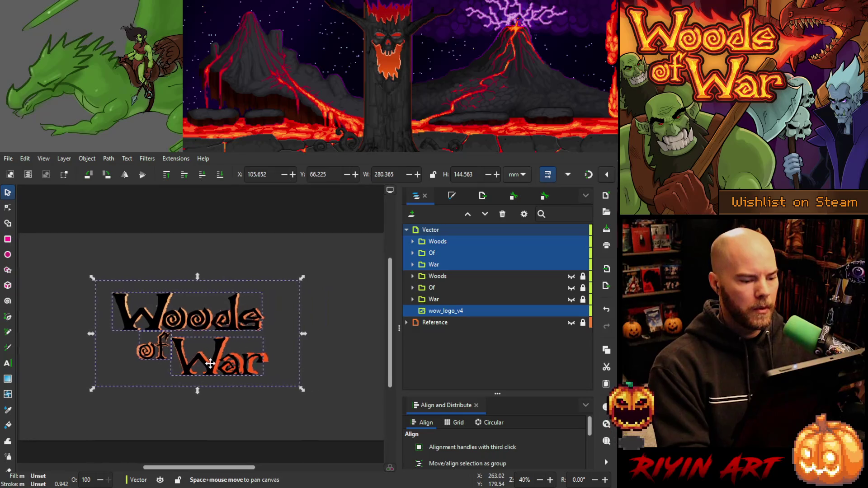
{"action": "mouse_move", "coordinate": [212, 360]}
{"action": "left_mouse_down"}
{"action": "mouse_move", "coordinate": [160, 334]}
{"action": "mouse_move", "coordinate": [195, 334]}
{"action": "left_mouse_up"}
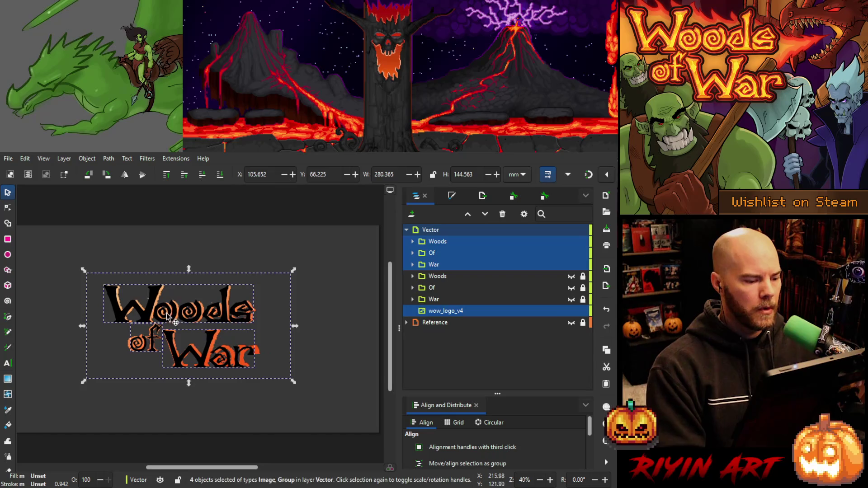
{"action": "scroll", "coordinate": [165, 322], "scroll_direction": "up", "scroll_amount": 3}
{"action": "scroll", "coordinate": [163, 320], "scroll_direction": "down", "scroll_amount": 1}
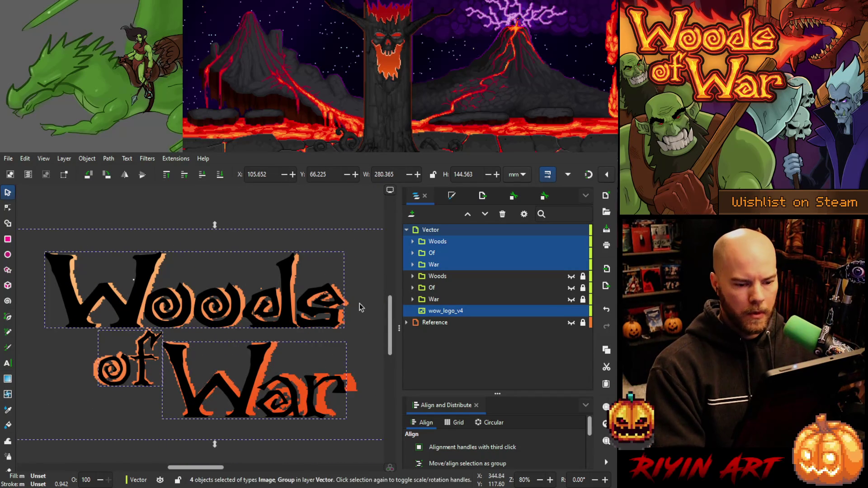
Nudge the wow_logo_v4 reference image one step left and back right.
{"action": "left_click", "coordinate": [445, 313]}
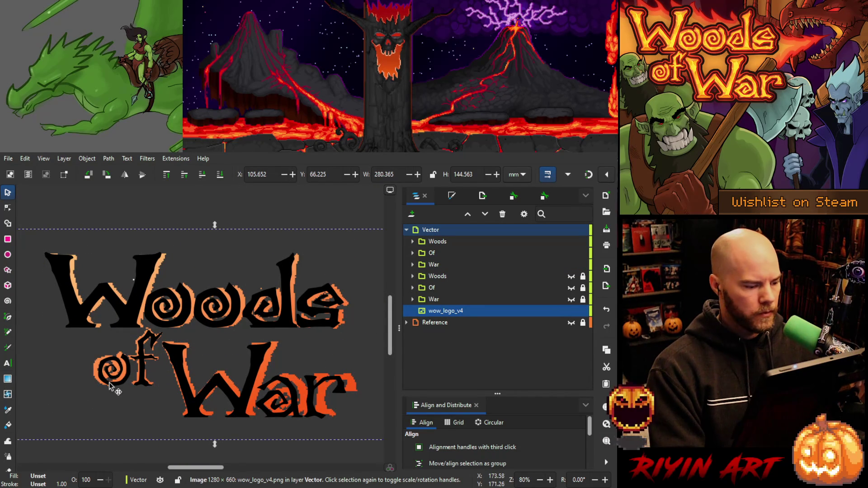
{"action": "key", "text": "Escape"}
{"action": "left_click", "coordinate": [95, 377]}
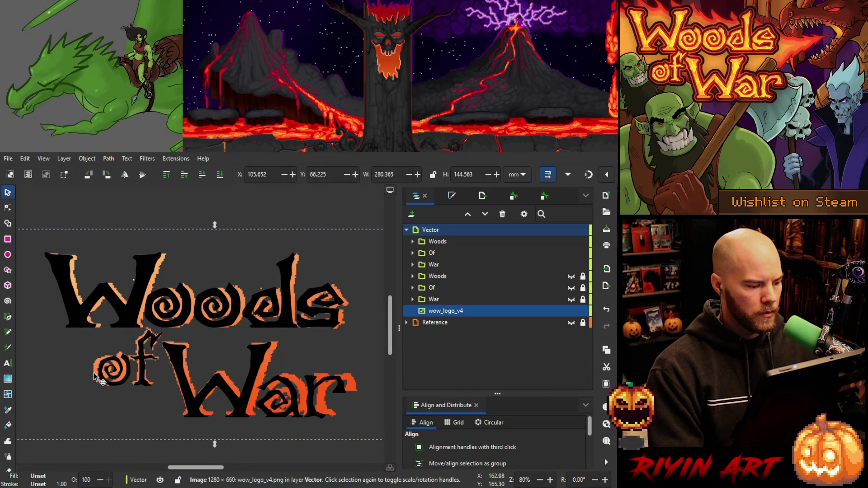
{"action": "key", "text": "Left"}
{"action": "key", "text": "Left"}
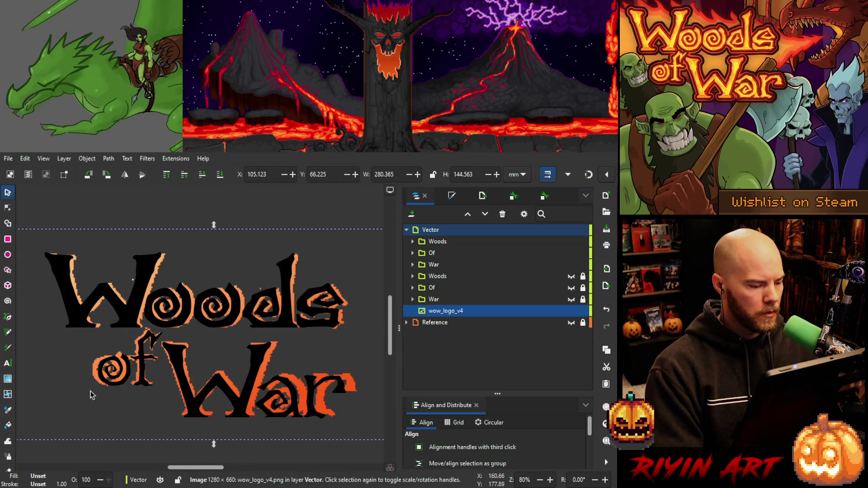
{"action": "key", "text": "Right"}
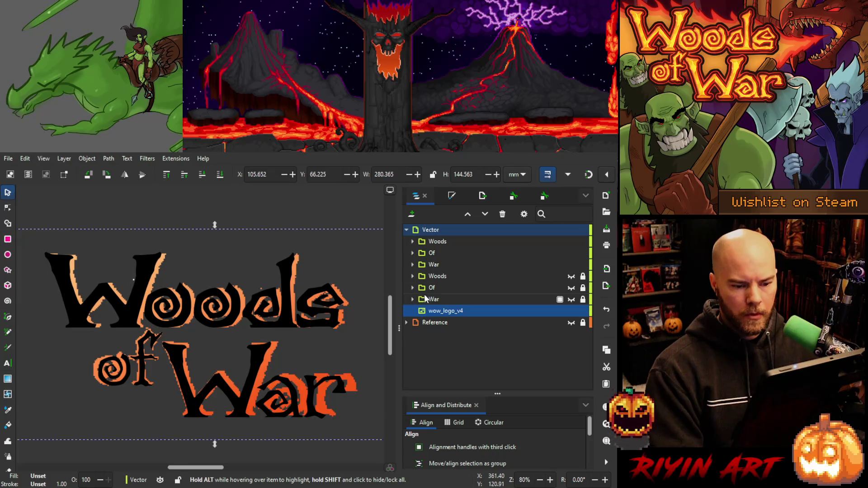
Nudge 'of' one step and 'War' two steps right, then expand the War group.
{"action": "left_click", "coordinate": [437, 254]}
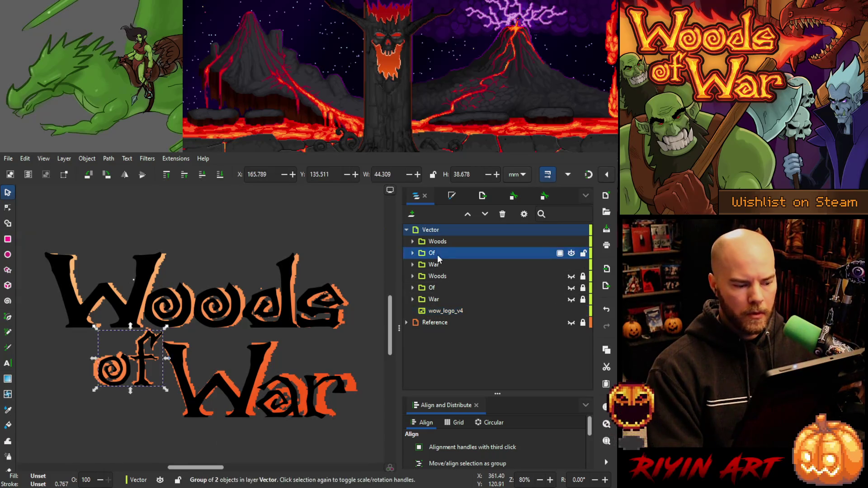
{"action": "left_click", "coordinate": [142, 360]}
{"action": "key", "text": "Right"}
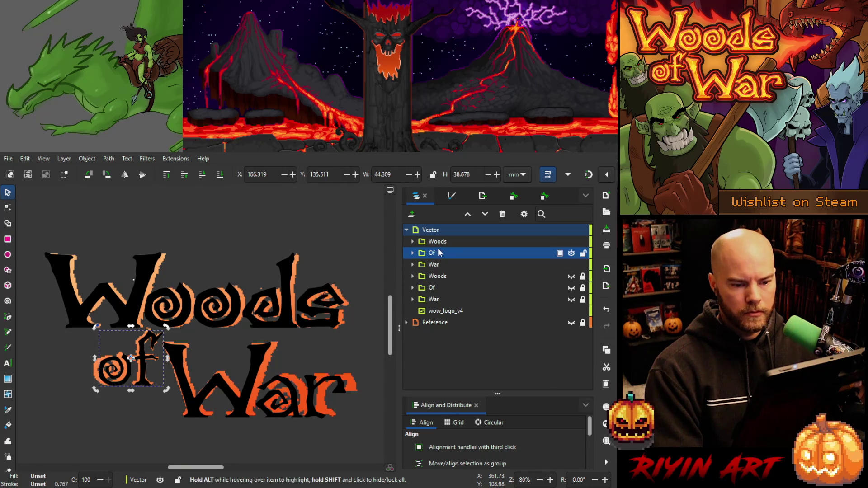
{"action": "left_click", "coordinate": [444, 264]}
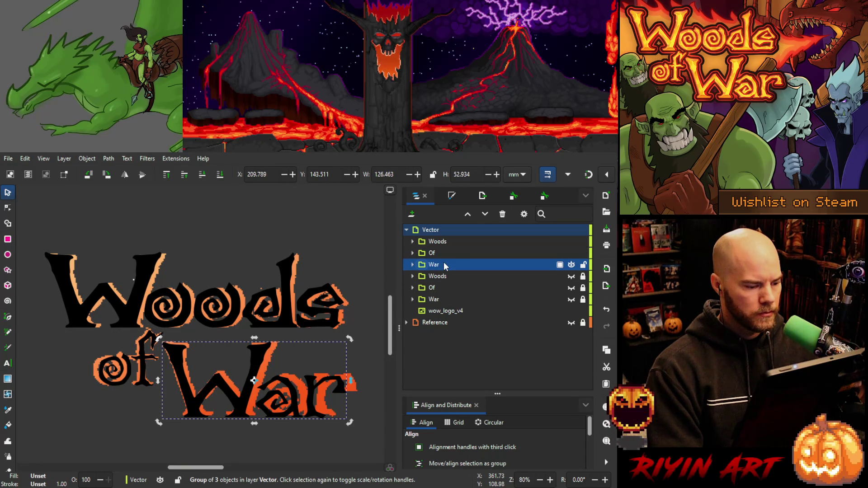
{"action": "left_click", "coordinate": [178, 358]}
{"action": "key", "text": "Right"}
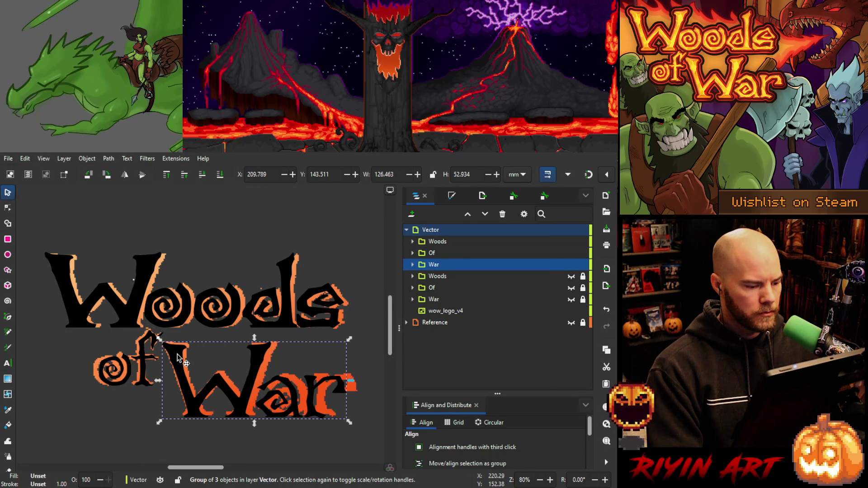
{"action": "key", "text": "Right"}
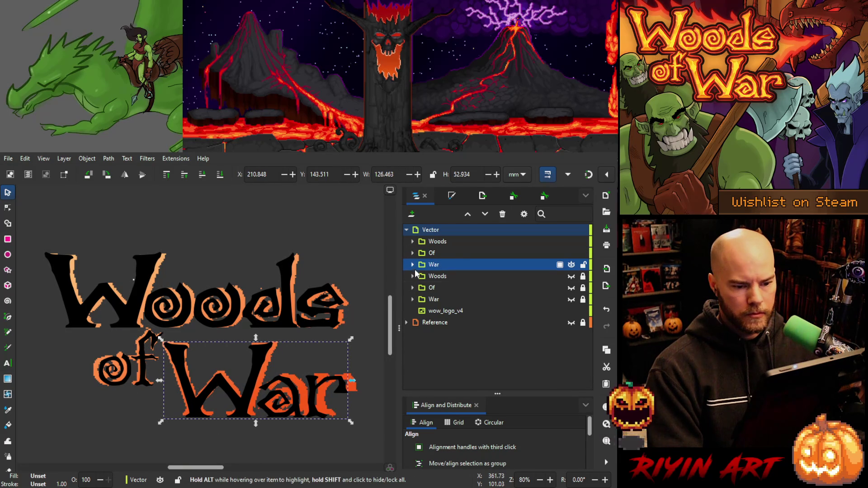
{"action": "left_click", "coordinate": [412, 264]}
Duplicate the W of Woods and move the copy into the War group.
{"action": "left_click", "coordinate": [411, 242]}
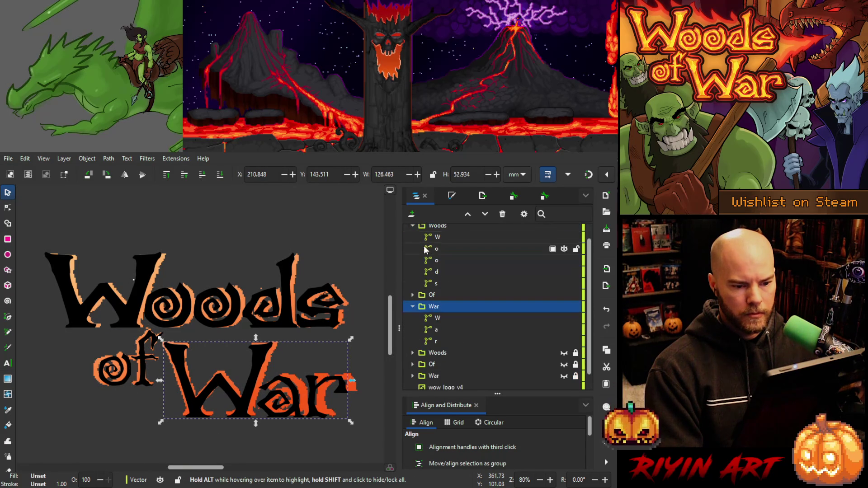
{"action": "left_click", "coordinate": [441, 236]}
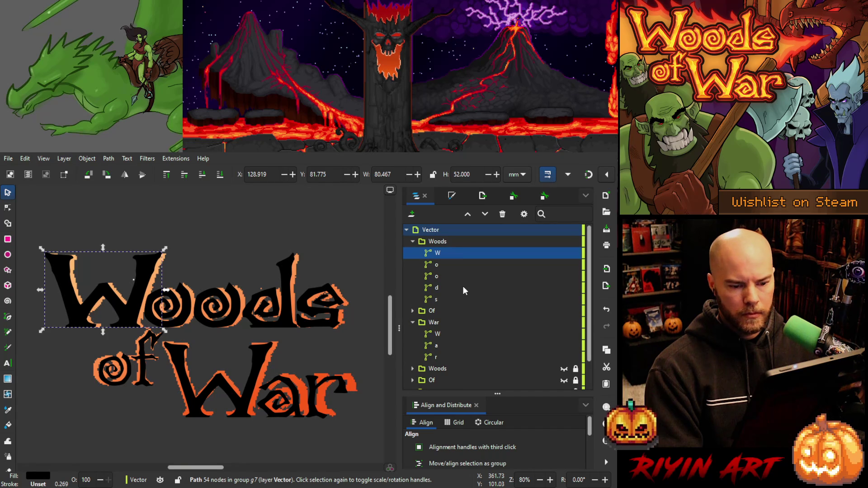
{"action": "key", "text": "ctrl+d"}
{"action": "left_click_drag", "start_coordinate": [447, 264], "coordinate": [456, 338]}
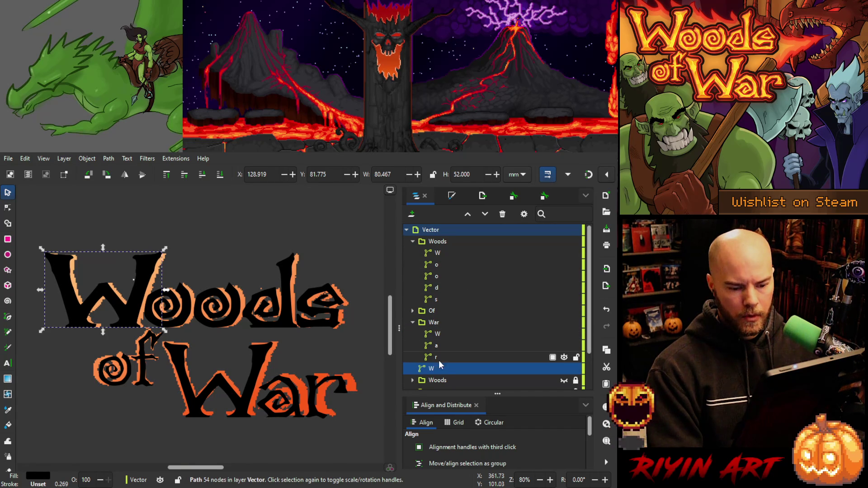
{"action": "left_click_drag", "start_coordinate": [435, 369], "coordinate": [449, 333]}
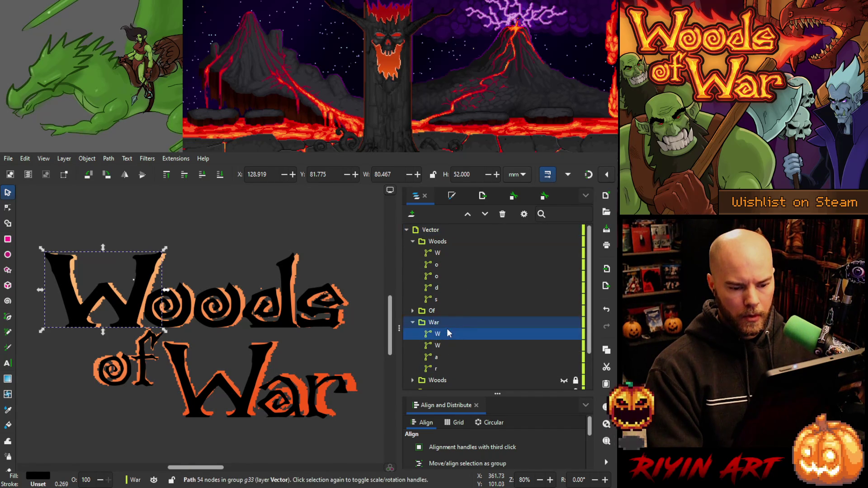
{"action": "left_click", "coordinate": [436, 336]}
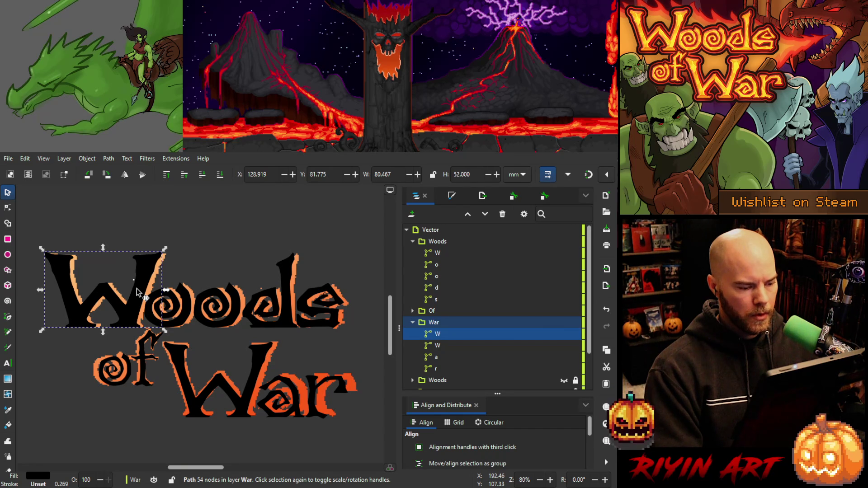
Lock the Woods group and drag the spare W down onto the W of War.
{"action": "left_click_drag", "start_coordinate": [145, 292], "coordinate": [182, 308]}
{"action": "key", "text": "ctrl+z"}
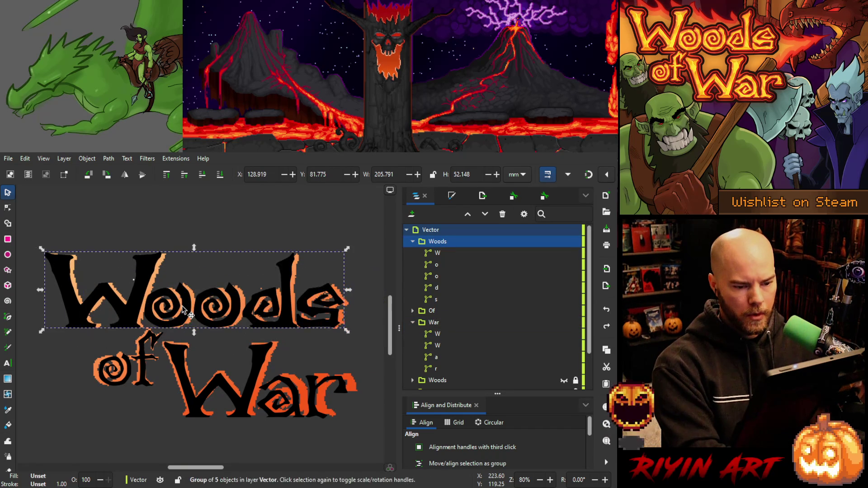
{"action": "left_click", "coordinate": [441, 333]}
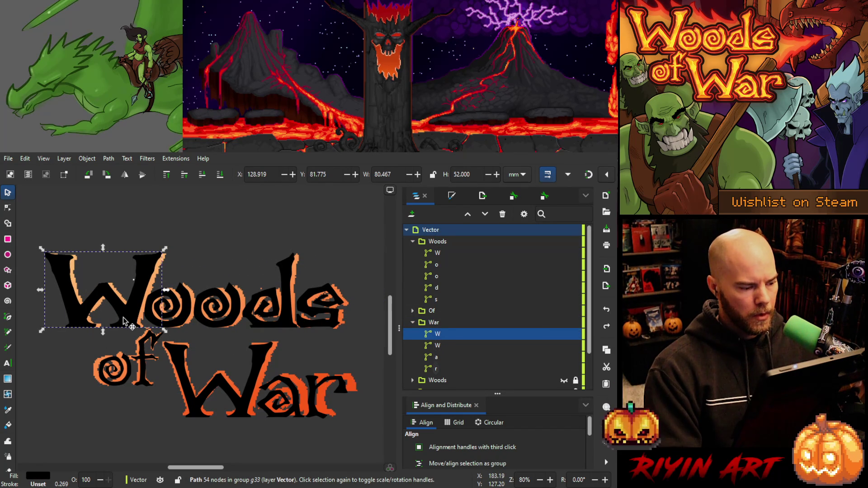
{"action": "left_click", "coordinate": [576, 243]}
{"action": "left_click", "coordinate": [134, 303]}
{"action": "left_click", "coordinate": [127, 313]}
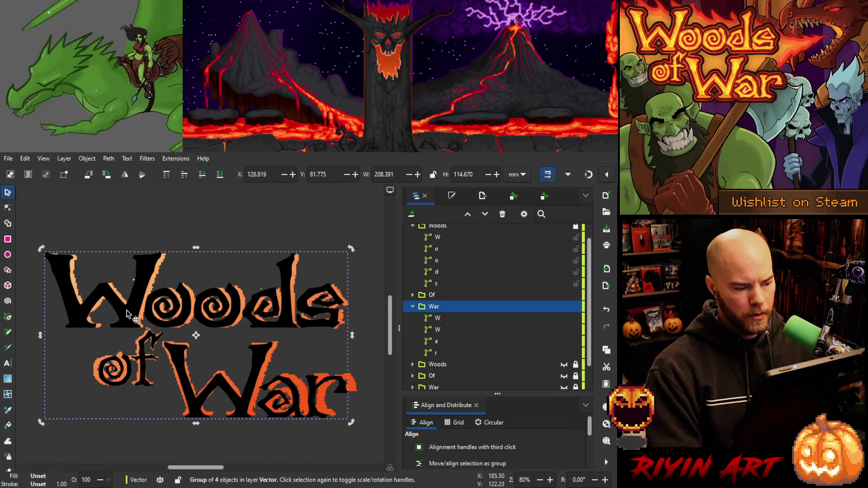
{"action": "left_click", "coordinate": [439, 329]}
{"action": "left_click", "coordinate": [437, 319]}
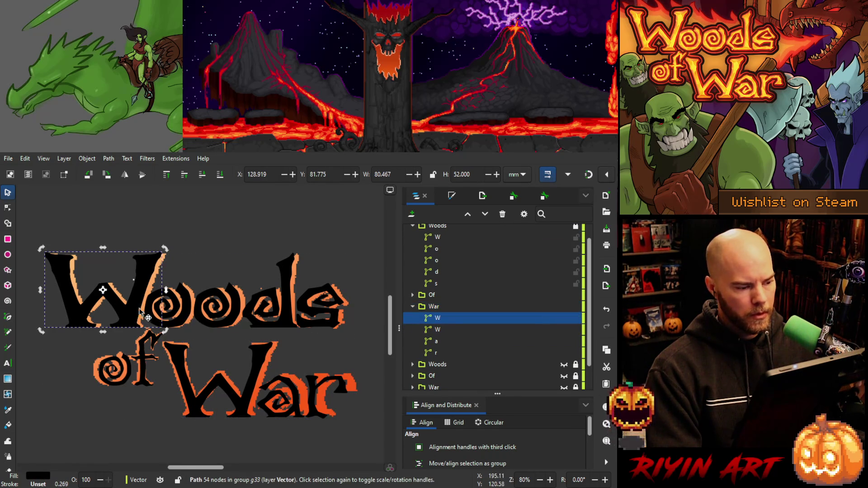
{"action": "mouse_move", "coordinate": [130, 314]}
{"action": "left_mouse_down"}
{"action": "mouse_move", "coordinate": [154, 319]}
{"action": "mouse_move", "coordinate": [203, 387]}
{"action": "mouse_move", "coordinate": [247, 404]}
{"action": "left_mouse_up"}
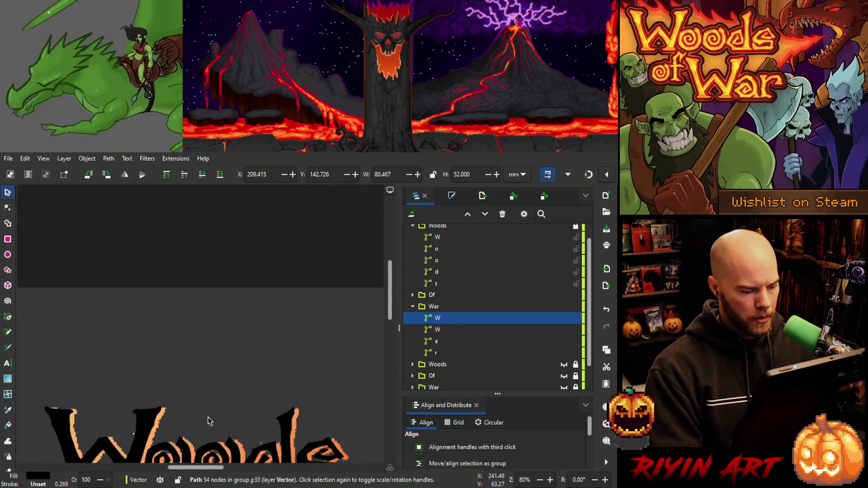
Zoom in on the new W and drag it down about 0.23 mm to match War's baseline.
{"action": "scroll", "coordinate": [194, 398], "scroll_direction": "down", "scroll_amount": 2}
{"action": "scroll", "coordinate": [194, 392], "scroll_direction": "up", "scroll_amount": 5, "text": "ctrl"}
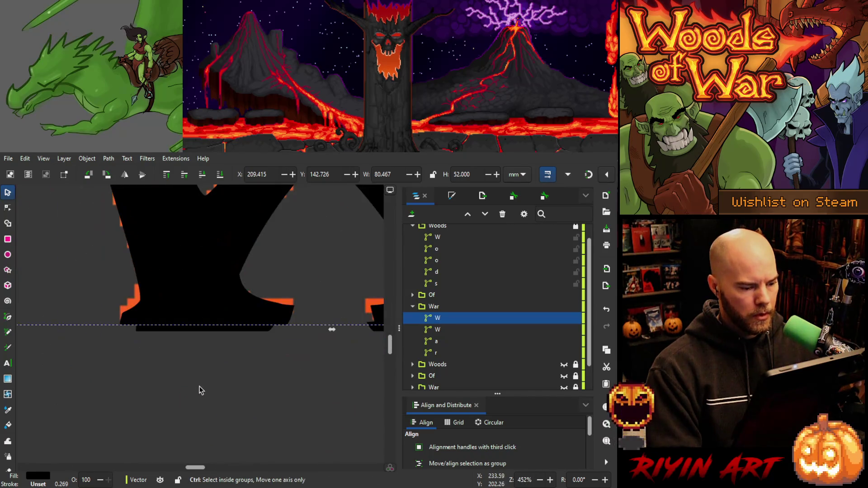
{"action": "key", "text": "Down"}
{"action": "key", "text": "Down"}
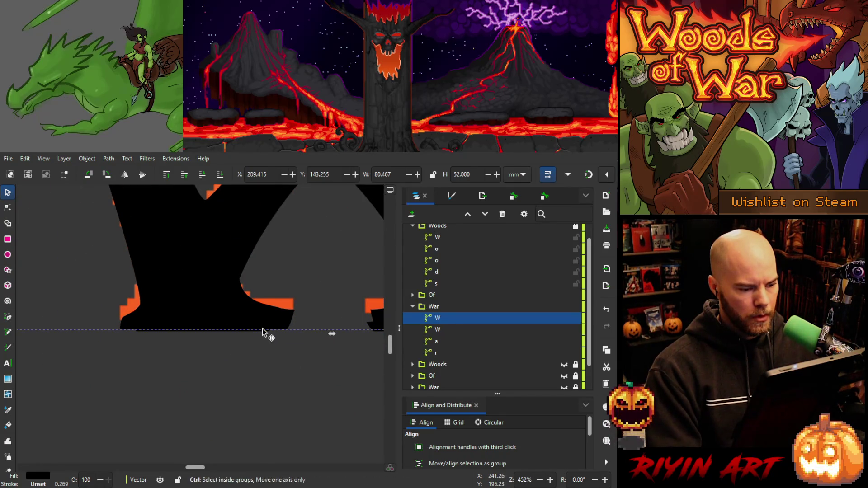
{"action": "scroll", "coordinate": [264, 334], "scroll_direction": "up", "scroll_amount": 8, "text": "ctrl"}
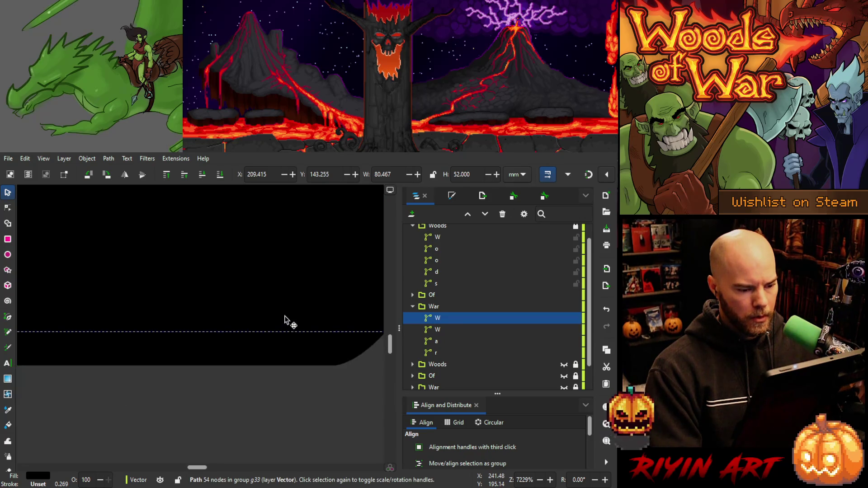
{"action": "left_click_drag", "start_coordinate": [287, 321], "coordinate": [288, 357]}
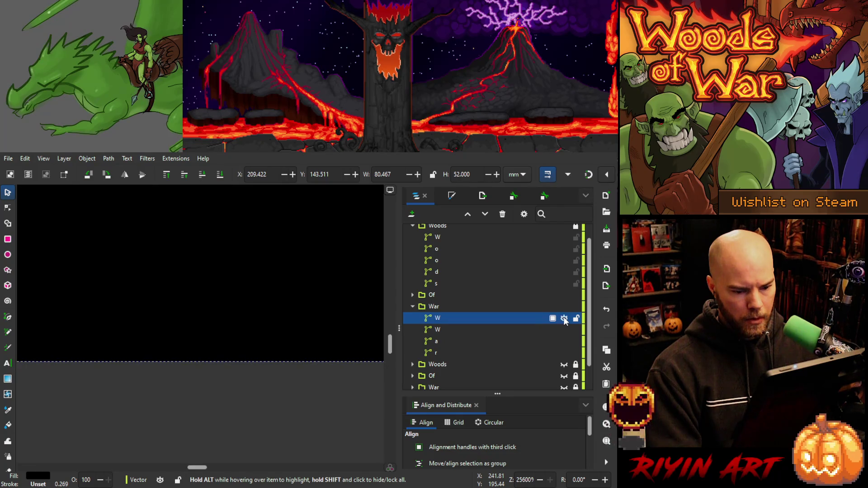
{"action": "left_click", "coordinate": [273, 420]}
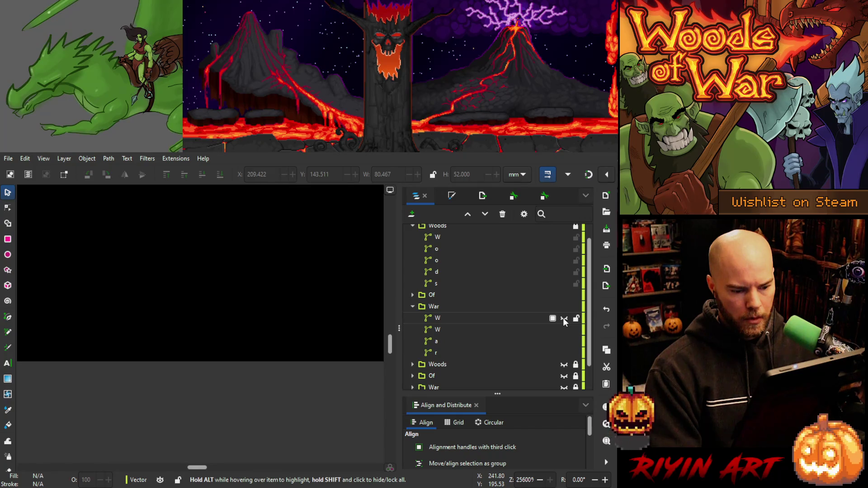
{"action": "left_click", "coordinate": [245, 333]}
{"action": "left_click", "coordinate": [447, 320]}
{"action": "scroll", "coordinate": [192, 327], "scroll_direction": "down", "scroll_amount": 1}
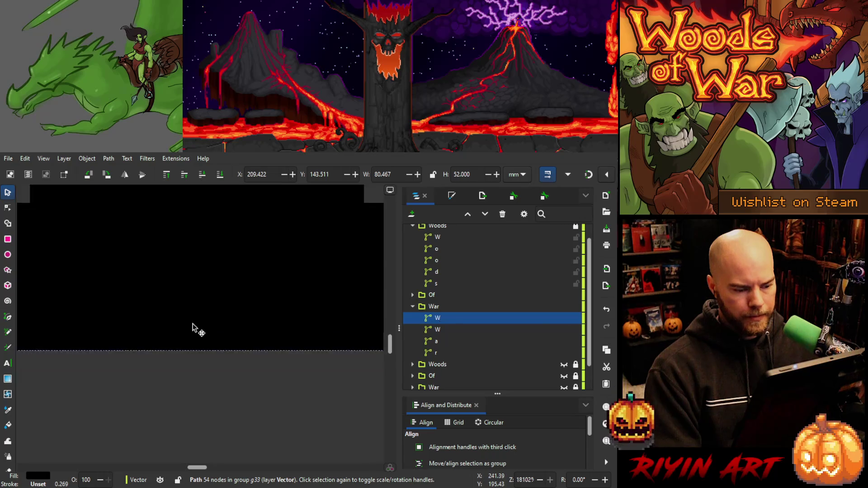
{"action": "scroll", "coordinate": [193, 327], "scroll_direction": "down", "scroll_amount": 15}
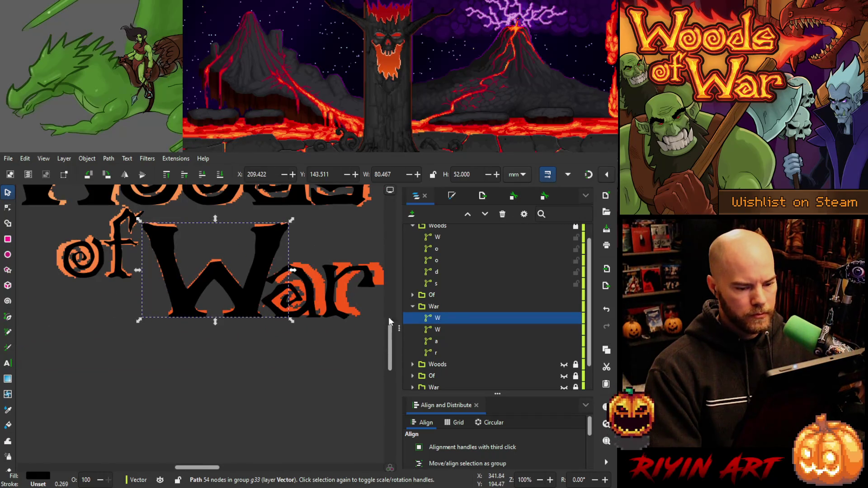
Delete the old W of War and shift the a and r right and slightly up.
{"action": "left_click", "coordinate": [451, 328]}
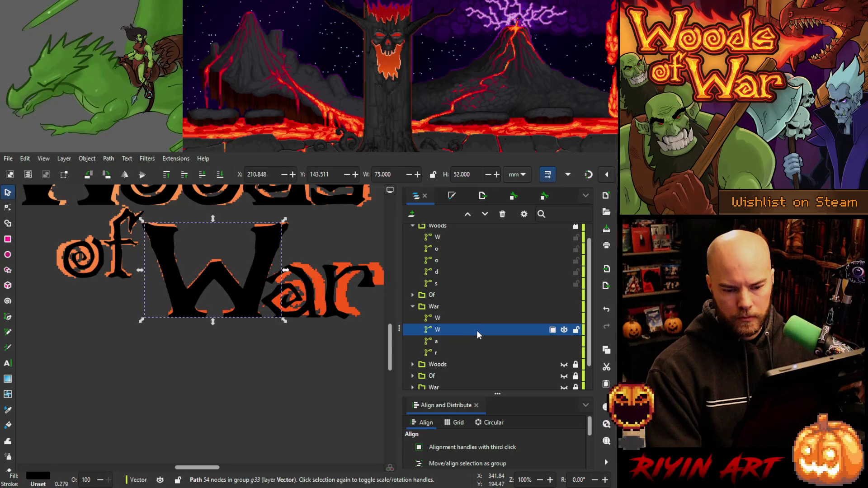
{"action": "scroll", "coordinate": [478, 334], "scroll_direction": "down", "scroll_amount": 1}
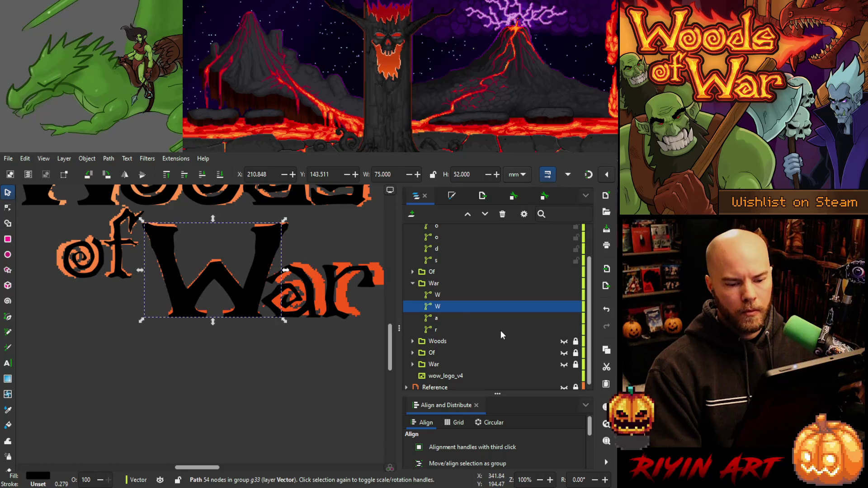
{"action": "key", "text": "Delete"}
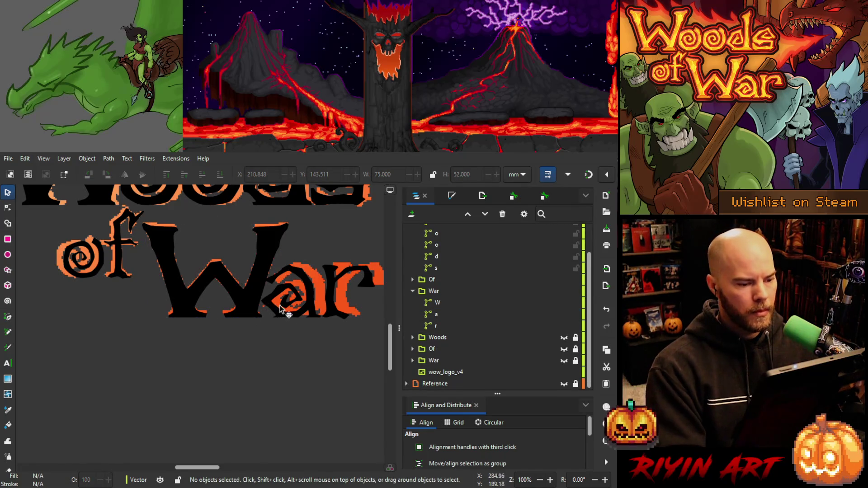
{"action": "left_click", "coordinate": [446, 316]}
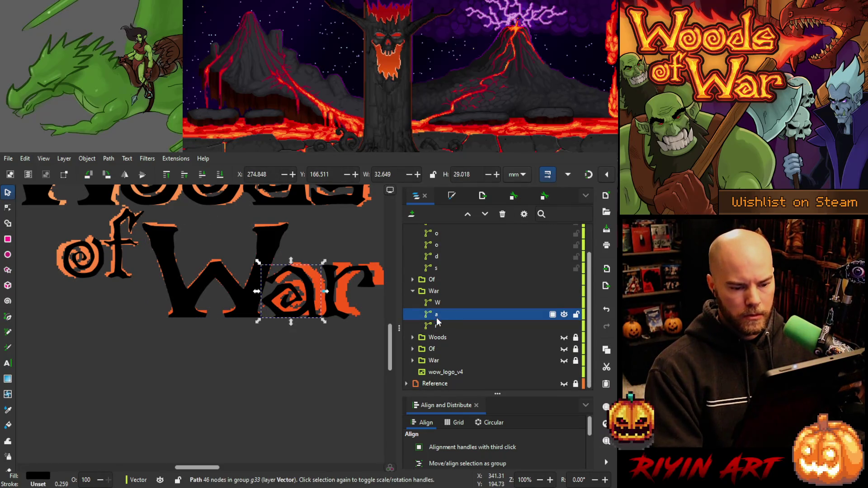
{"action": "key", "text": "shift+Down"}
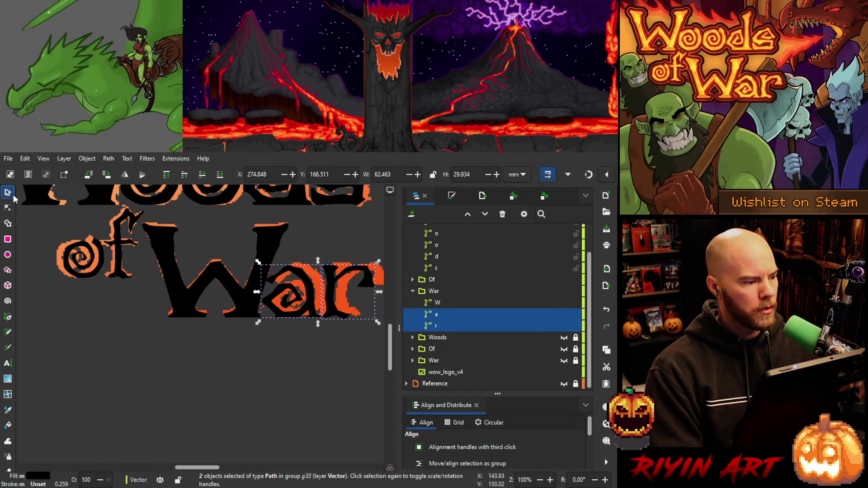
{"action": "mouse_move", "coordinate": [311, 287]}
{"action": "left_mouse_down"}
{"action": "mouse_move", "coordinate": [322, 284]}
{"action": "mouse_move", "coordinate": [234, 391]}
{"action": "mouse_move", "coordinate": [217, 357]}
{"action": "left_mouse_up"}
Reselect the r of War and nudge it slightly left onto the reference letter.
{"action": "left_click", "coordinate": [348, 285]}
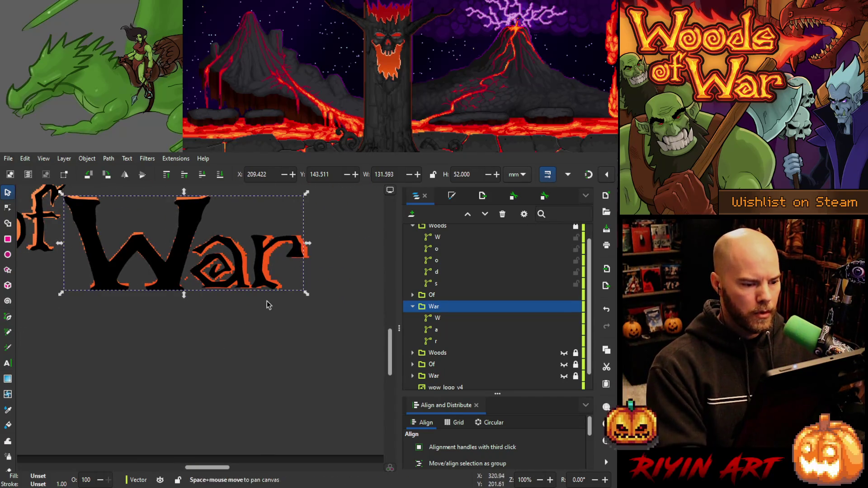
{"action": "left_click_drag", "start_coordinate": [268, 304], "coordinate": [167, 381]}
{"action": "left_click", "coordinate": [151, 378]}
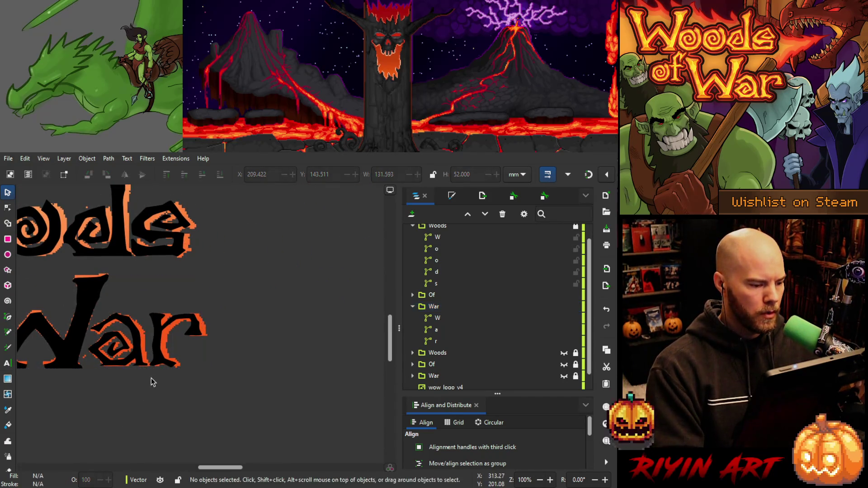
{"action": "left_click", "coordinate": [158, 346]}
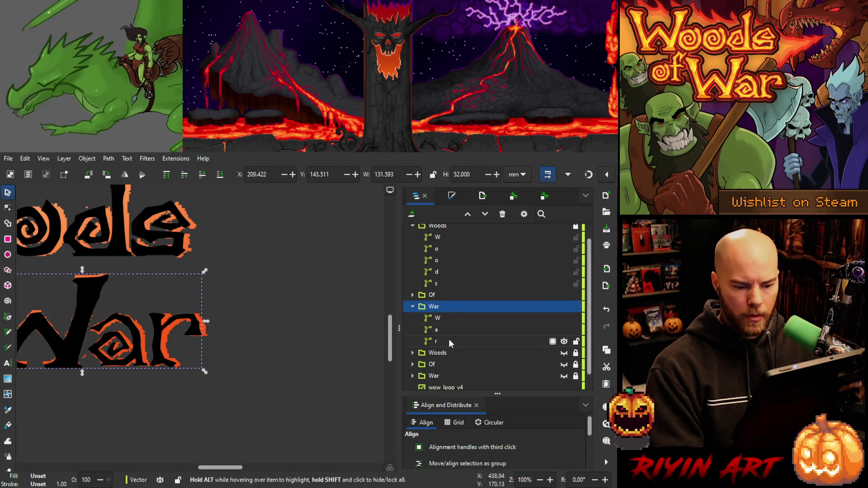
{"action": "left_click", "coordinate": [159, 342], "text": "ctrl"}
{"action": "left_click", "coordinate": [160, 342]}
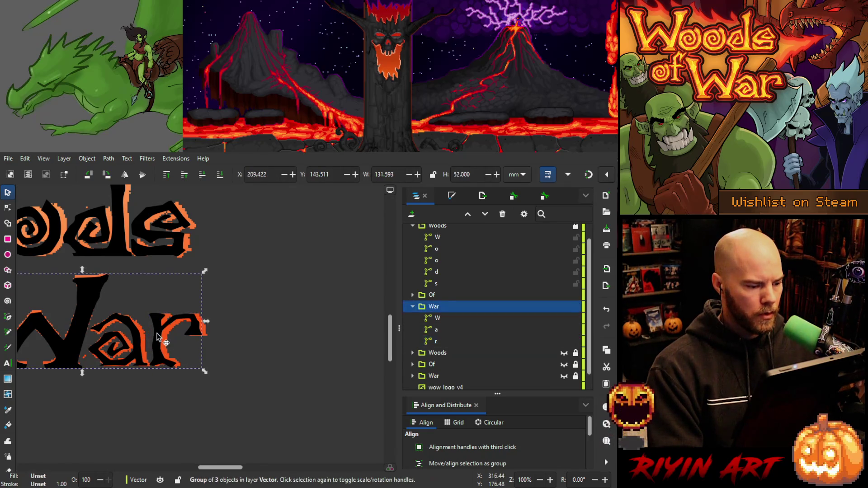
{"action": "left_click", "coordinate": [7, 209]}
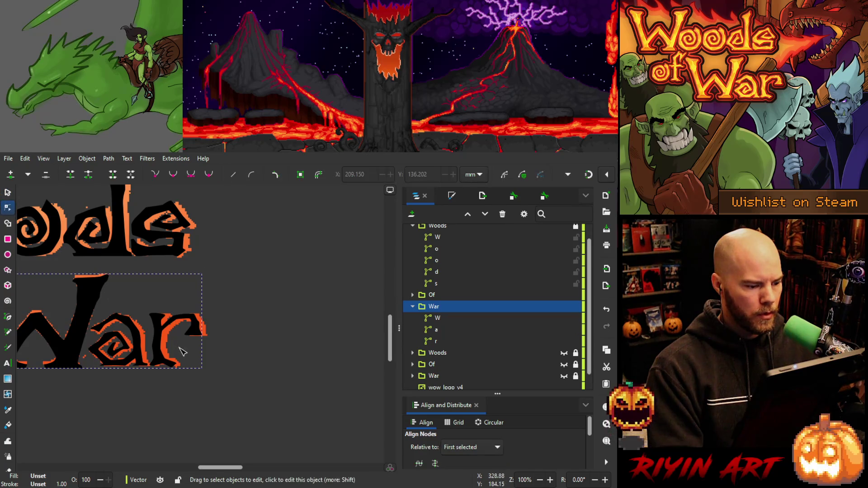
{"action": "left_click", "coordinate": [162, 339]}
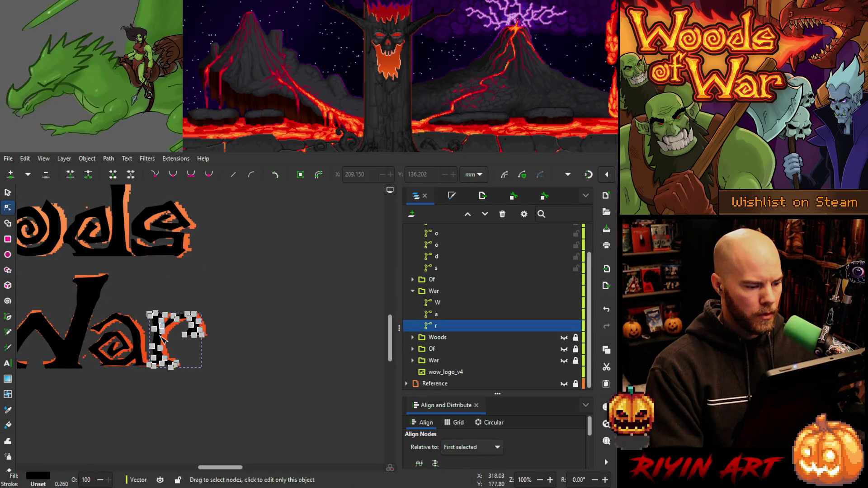
{"action": "left_click", "coordinate": [8, 193]}
{"action": "mouse_move", "coordinate": [175, 335]}
{"action": "left_mouse_down"}
{"action": "mouse_move", "coordinate": [339, 333]}
{"action": "mouse_move", "coordinate": [316, 340]}
{"action": "left_mouse_up"}
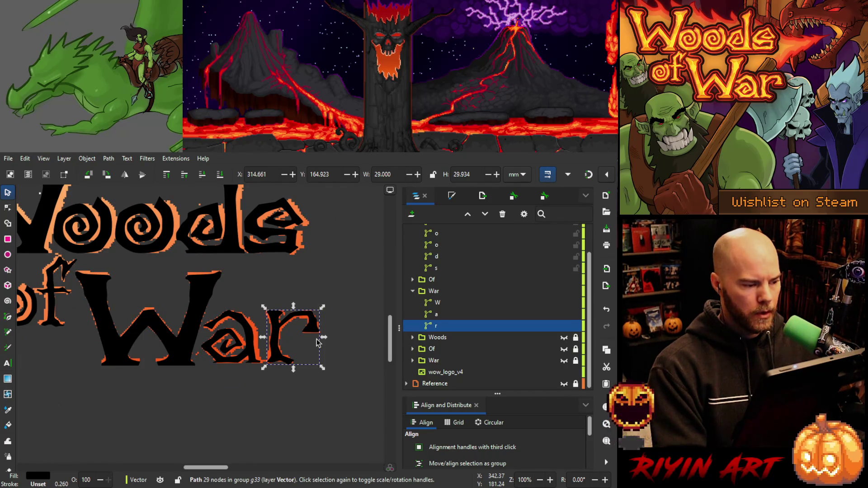
Align the bottoms of the W, a and r of War.
{"action": "left_click", "coordinate": [442, 306]}
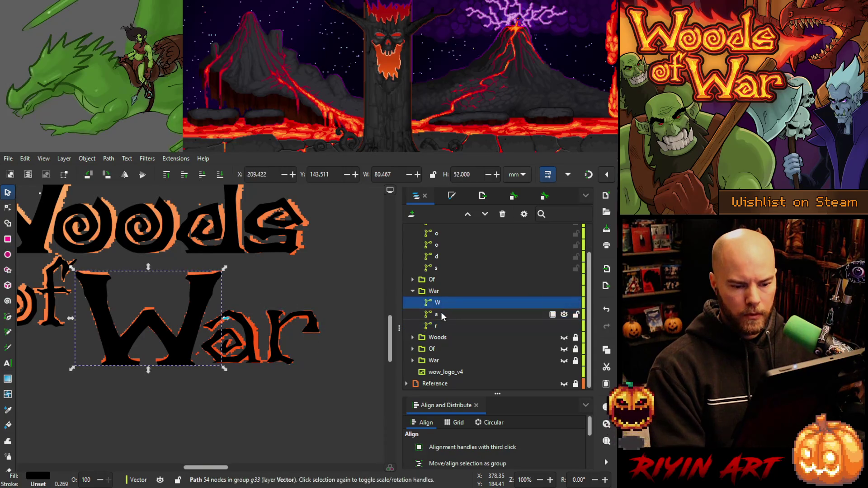
{"action": "left_click", "coordinate": [441, 314], "text": "shift"}
{"action": "left_click", "coordinate": [443, 325], "text": "shift"}
{"action": "scroll", "coordinate": [448, 280], "scroll_direction": "up", "scroll_amount": 1}
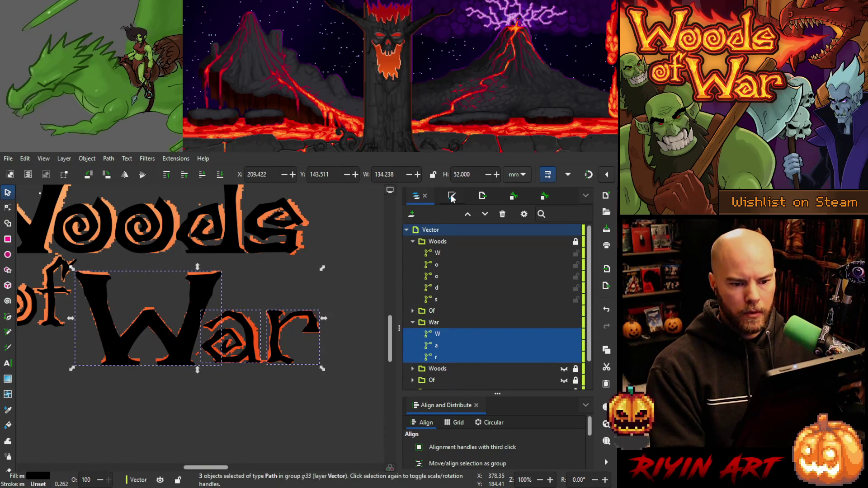
{"action": "left_click", "coordinate": [452, 199]}
{"action": "left_click", "coordinate": [430, 198]}
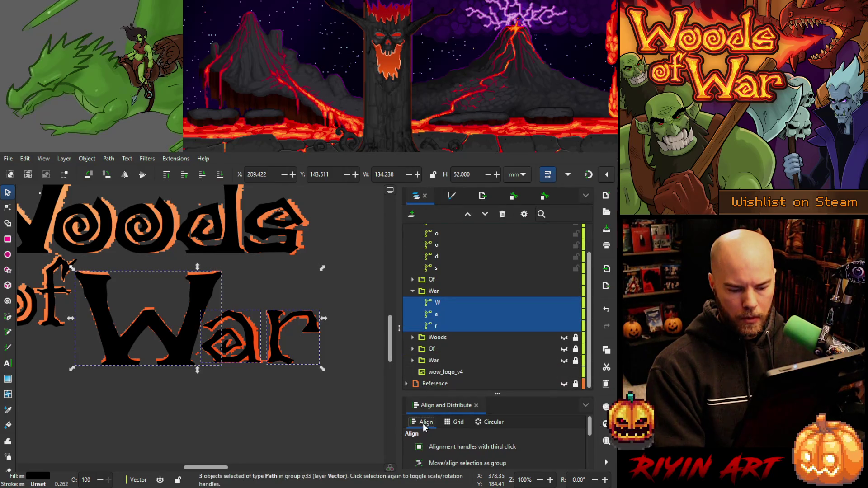
{"action": "left_click_drag", "start_coordinate": [489, 393], "coordinate": [470, 233]}
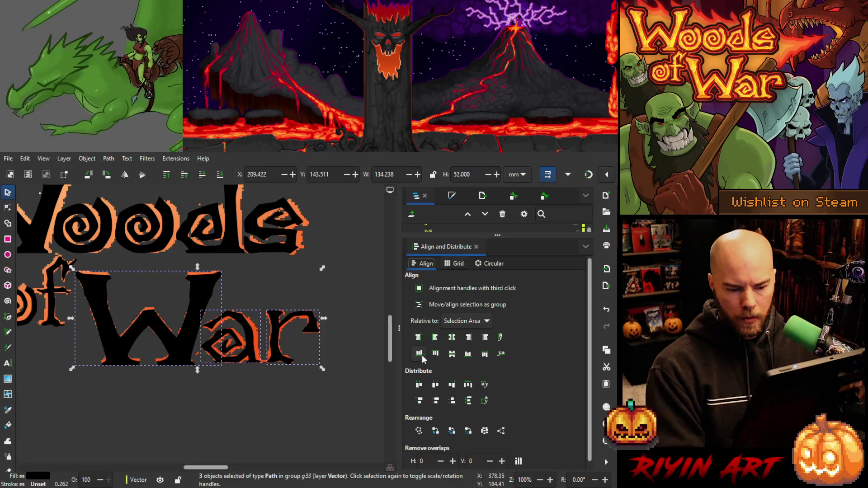
{"action": "left_click", "coordinate": [468, 355]}
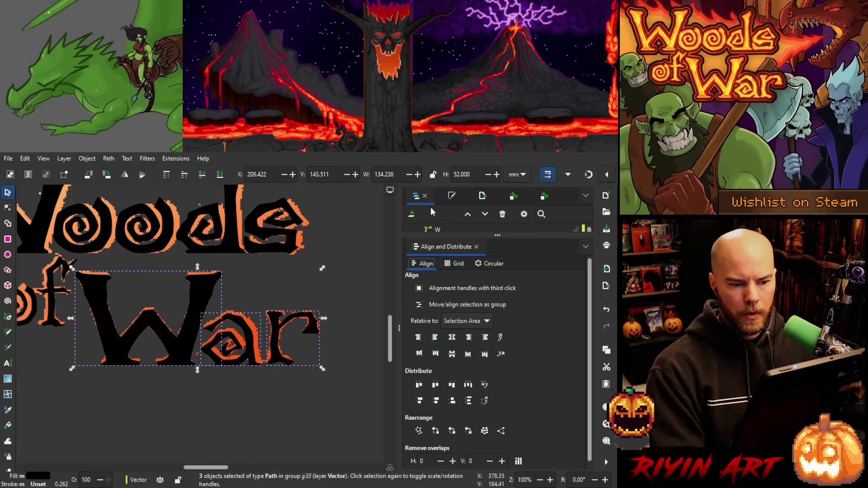
Nudge the War group up one step to Y 142.453 over the reference.
{"action": "left_click_drag", "start_coordinate": [495, 235], "coordinate": [496, 376]}
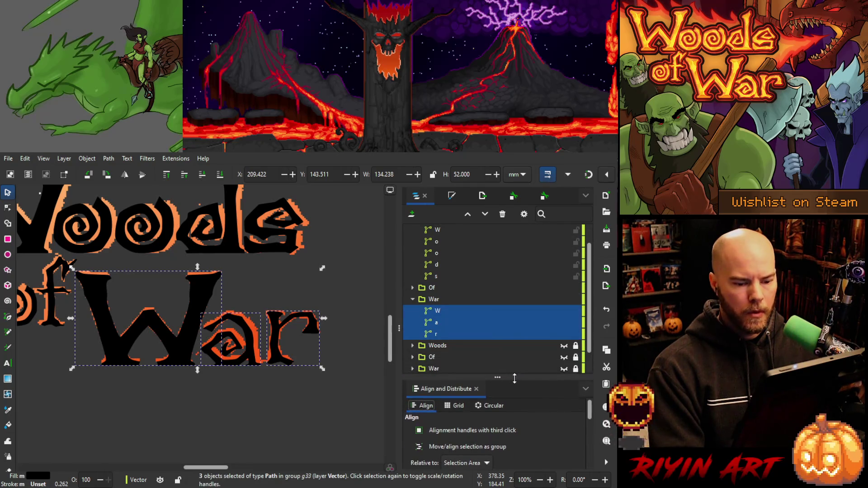
{"action": "left_click", "coordinate": [202, 309]}
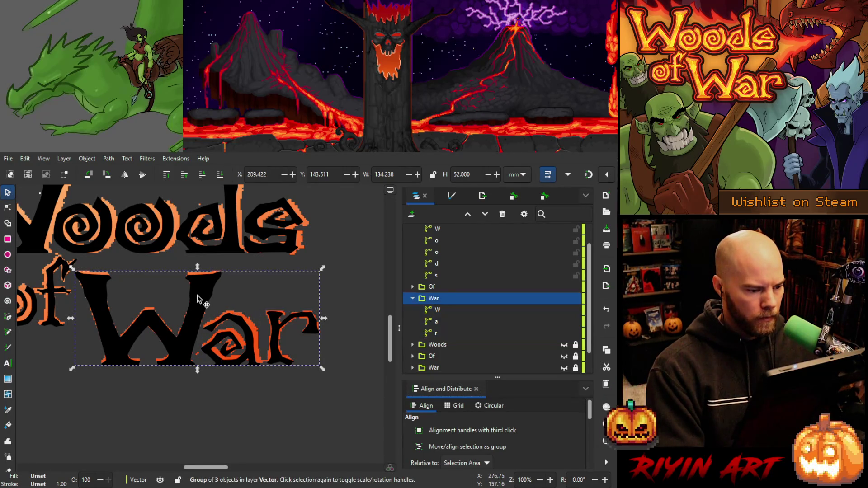
{"action": "key", "text": "Up"}
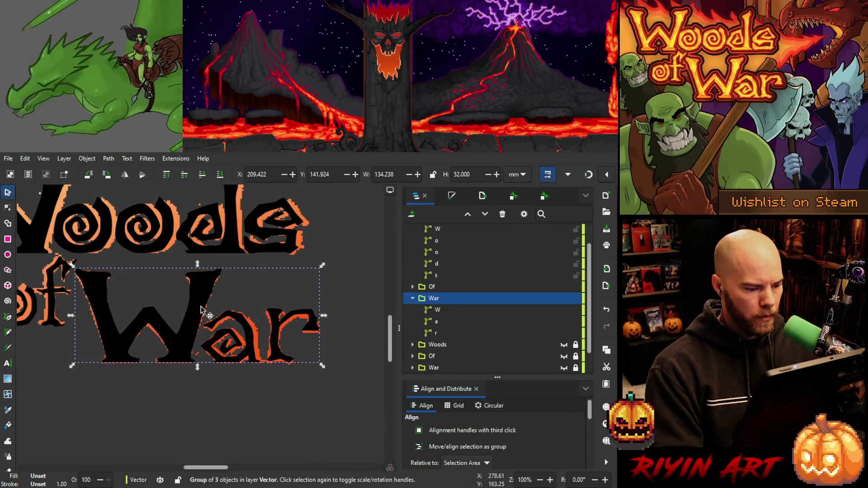
{"action": "left_click_drag", "start_coordinate": [201, 310], "coordinate": [283, 320]}
{"action": "key", "text": "Right"}
{"action": "key", "text": "Right"}
{"action": "key", "text": "Right"}
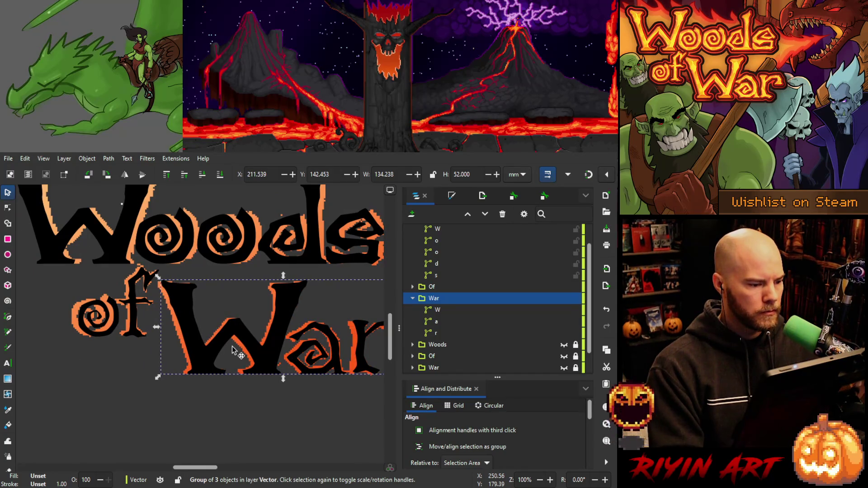
{"action": "key", "text": "Left"}
{"action": "key", "text": "Left"}
{"action": "key", "text": "Left"}
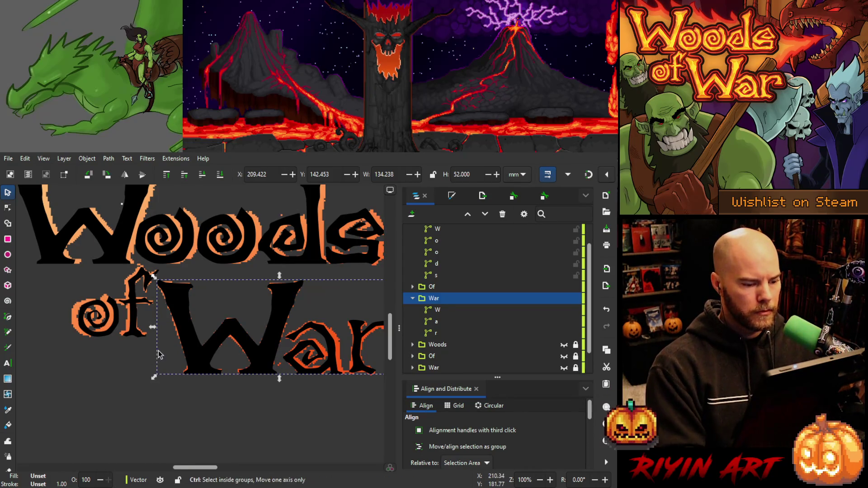
{"action": "scroll", "coordinate": [158, 354], "scroll_direction": "down", "scroll_amount": 1}
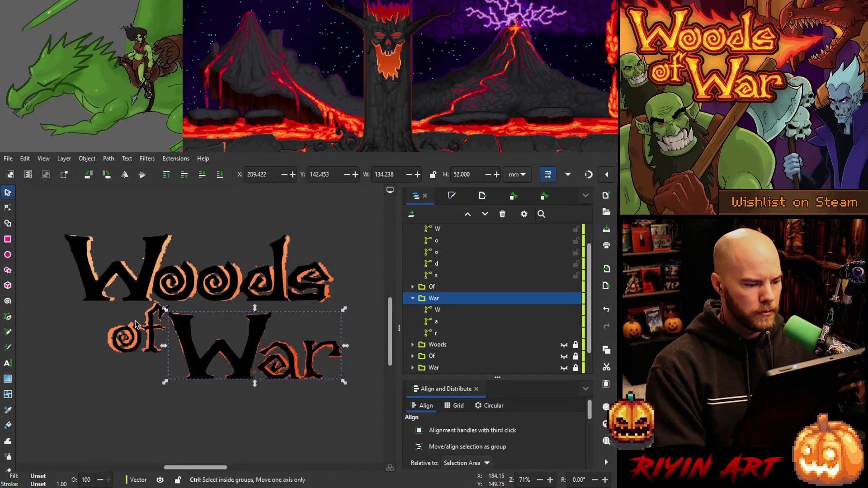
Expand the Of group and select the spiral o, undoing an accidental drag.
{"action": "scroll", "coordinate": [127, 338], "scroll_direction": "up", "scroll_amount": 3}
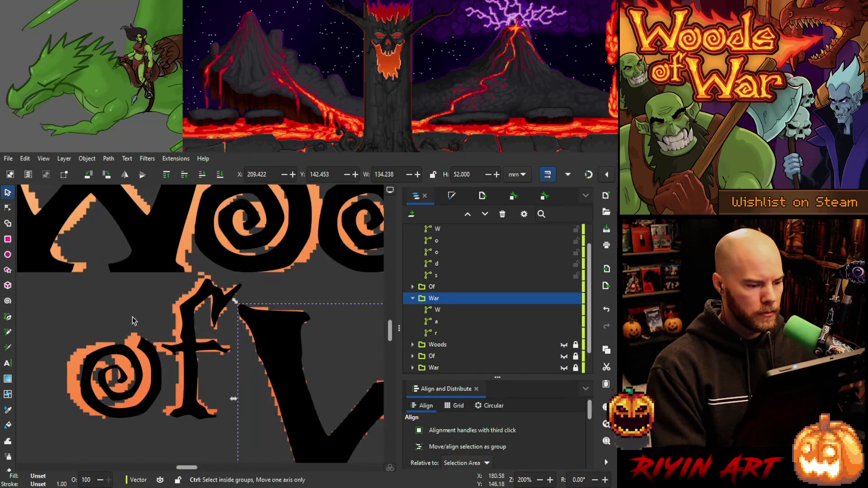
{"action": "scroll", "coordinate": [133, 320], "scroll_direction": "up", "scroll_amount": 1}
{"action": "mouse_move", "coordinate": [178, 324]}
{"action": "left_mouse_down"}
{"action": "mouse_move", "coordinate": [207, 286]}
{"action": "mouse_move", "coordinate": [194, 284]}
{"action": "left_mouse_up"}
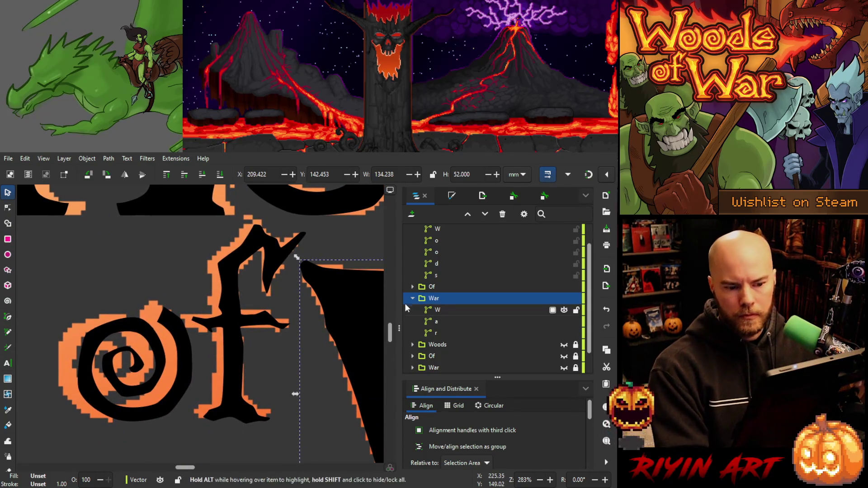
{"action": "left_click", "coordinate": [412, 286]}
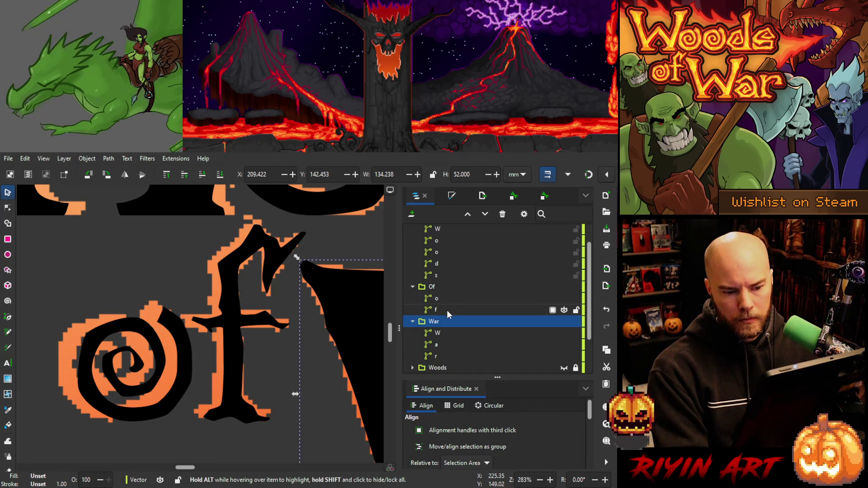
{"action": "left_click", "coordinate": [439, 300]}
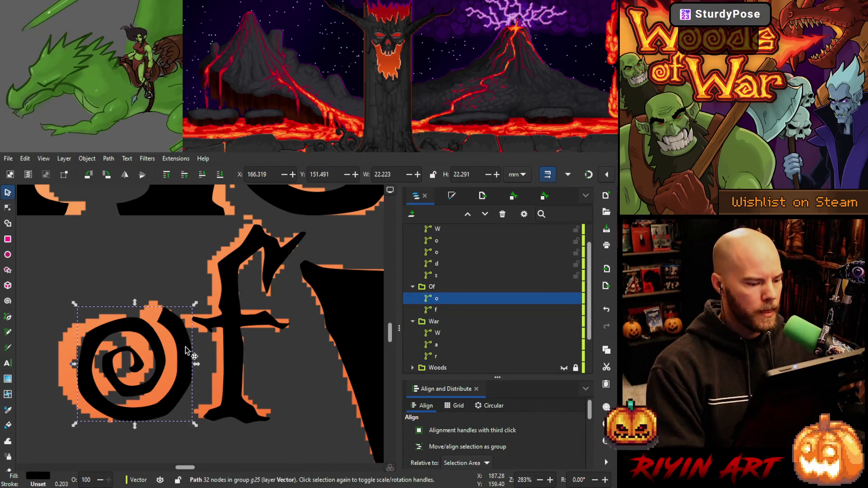
{"action": "left_click_drag", "start_coordinate": [185, 350], "coordinate": [173, 348]}
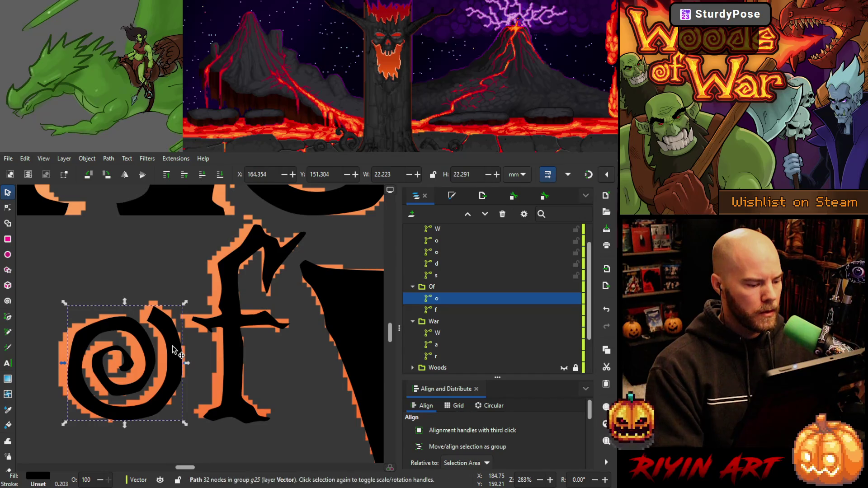
{"action": "key", "text": "ctrl+z"}
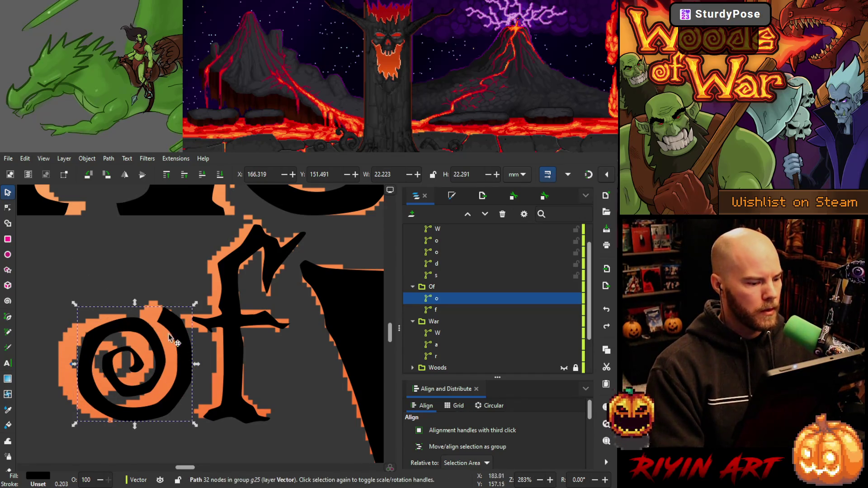
Nudge the spiral o one step left and switch to the Node tool.
{"action": "left_click", "coordinate": [173, 335]}
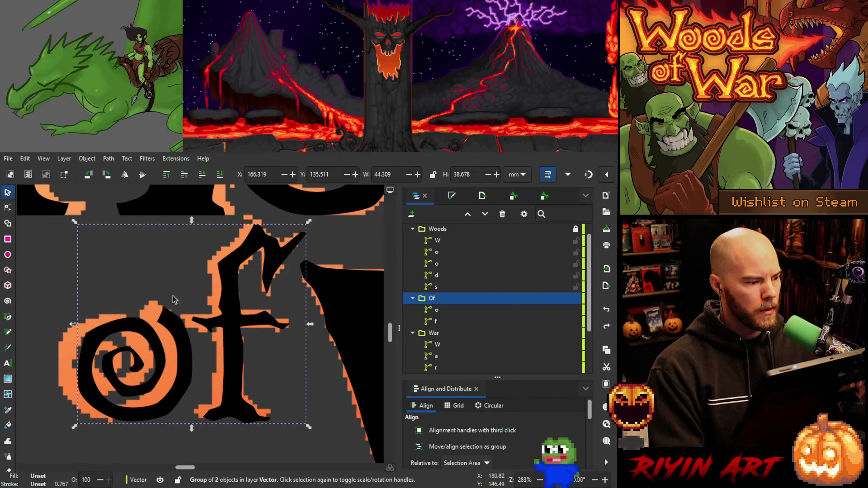
{"action": "left_click", "coordinate": [180, 348]}
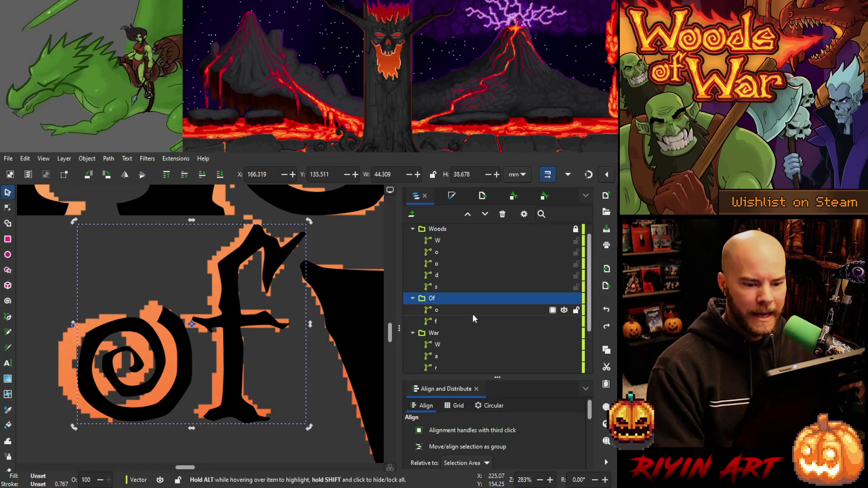
{"action": "left_click", "coordinate": [448, 311]}
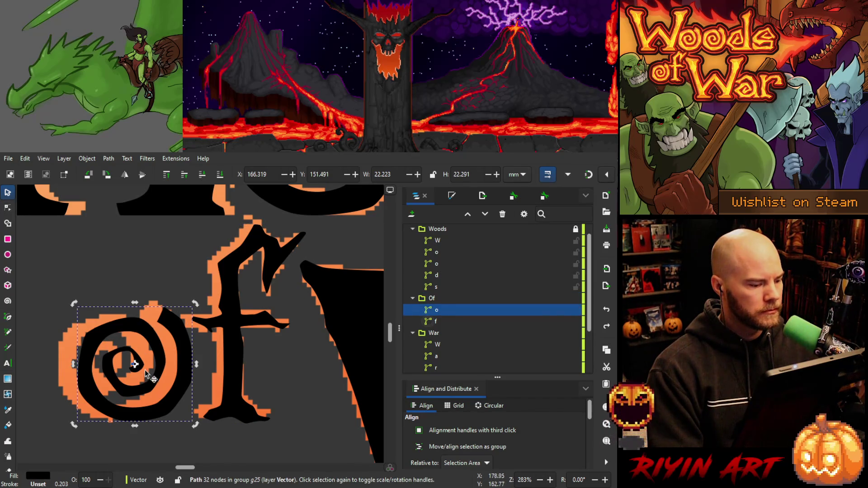
{"action": "key", "text": "Left"}
{"action": "key", "text": "Left"}
{"action": "key", "text": "Left"}
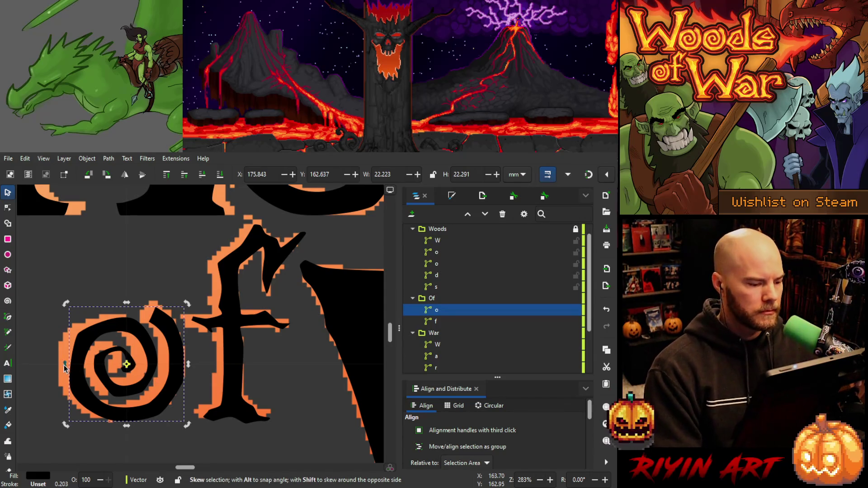
{"action": "left_click", "coordinate": [5, 207]}
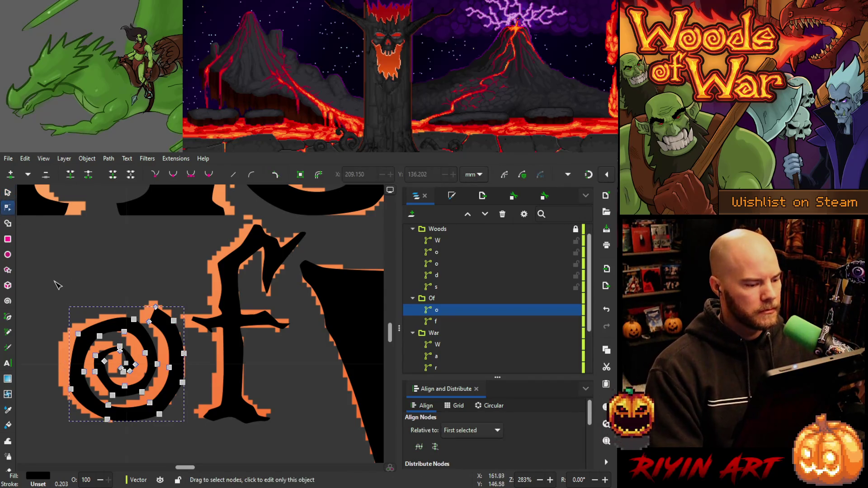
Box-select most of the spiral o's nodes, dropping one stray node.
{"action": "mouse_move", "coordinate": [144, 294]}
{"action": "left_mouse_down"}
{"action": "mouse_move", "coordinate": [160, 326]}
{"action": "mouse_move", "coordinate": [145, 310]}
{"action": "left_mouse_up"}
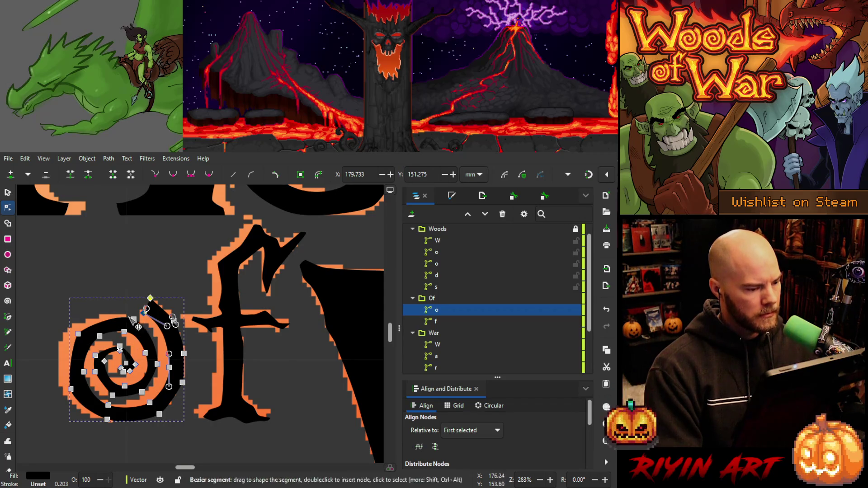
{"action": "mouse_move", "coordinate": [121, 305]}
{"action": "left_mouse_down"}
{"action": "mouse_move", "coordinate": [172, 423]}
{"action": "mouse_move", "coordinate": [172, 409]}
{"action": "left_mouse_up"}
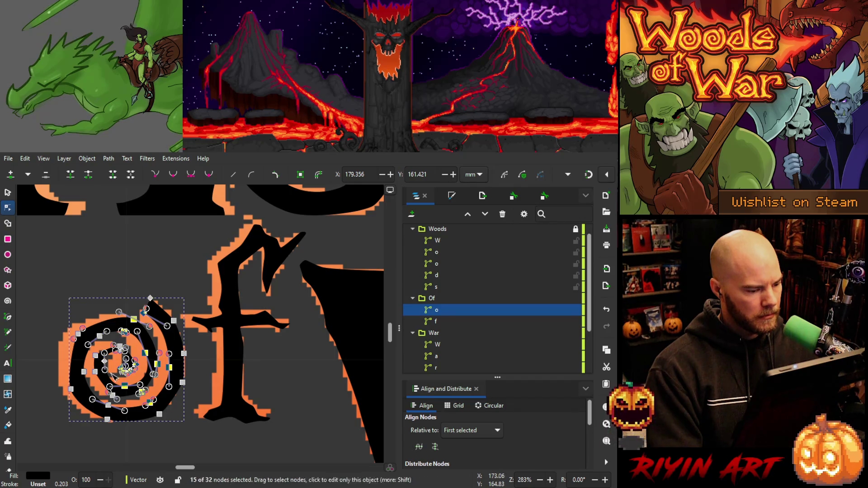
{"action": "left_click_drag", "start_coordinate": [36, 299], "coordinate": [117, 448]}
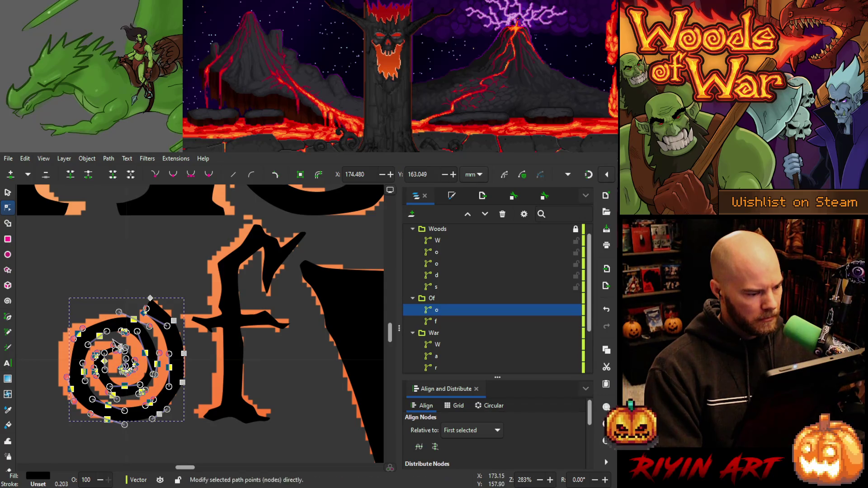
{"action": "mouse_move", "coordinate": [119, 347]}
{"action": "left_mouse_down"}
{"action": "mouse_move", "coordinate": [140, 382]}
{"action": "mouse_move", "coordinate": [136, 367]}
{"action": "left_mouse_up"}
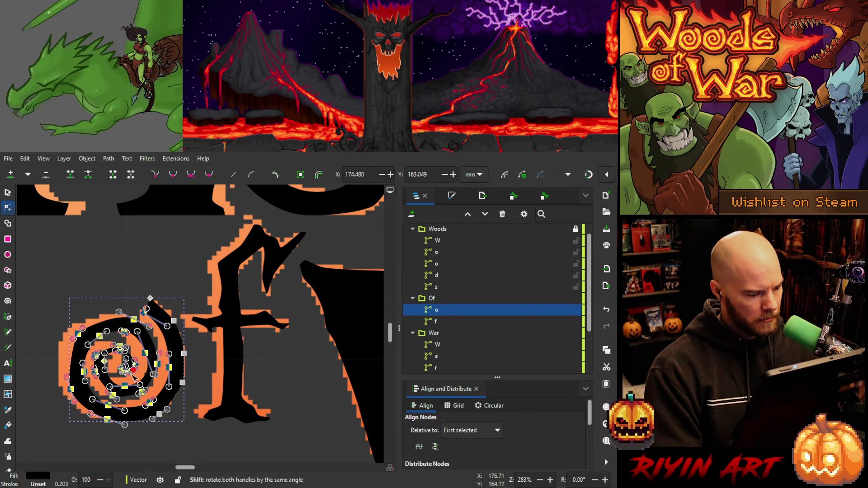
{"action": "scroll", "coordinate": [113, 375], "scroll_direction": "up", "scroll_amount": 3}
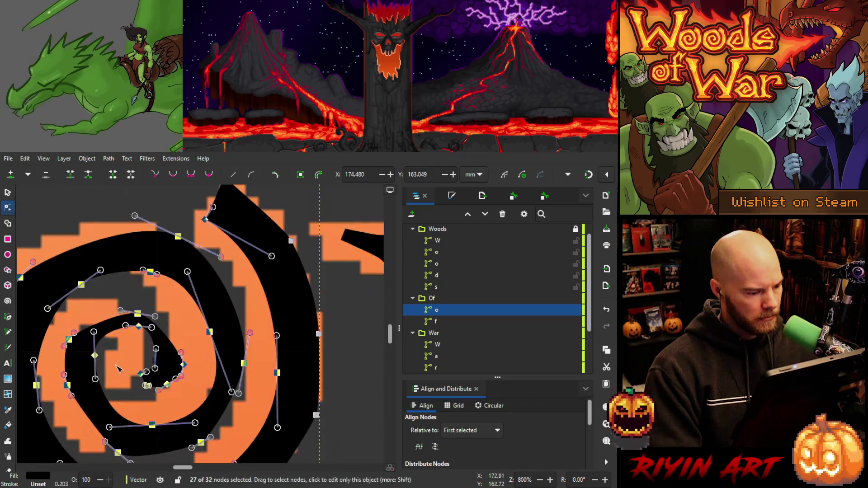
{"action": "left_click", "coordinate": [140, 374], "text": "shift"}
{"action": "scroll", "coordinate": [141, 358], "scroll_direction": "up", "scroll_amount": 1}
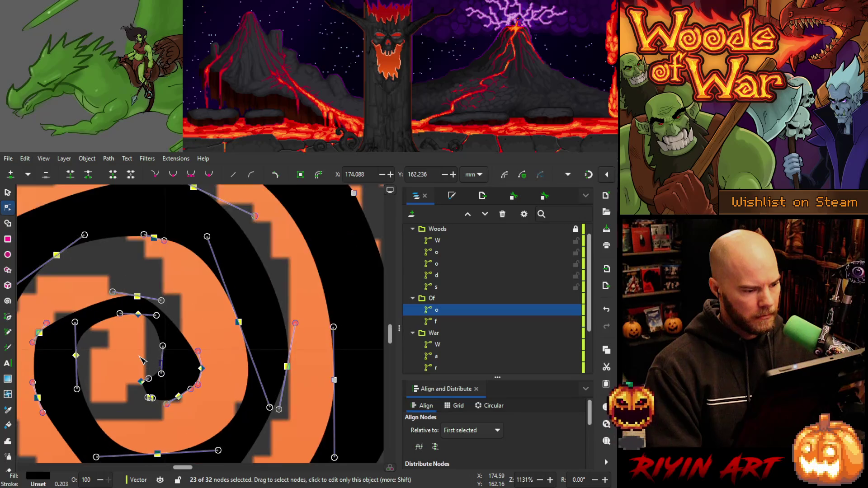
{"action": "scroll", "coordinate": [140, 358], "scroll_direction": "up", "scroll_amount": 1}
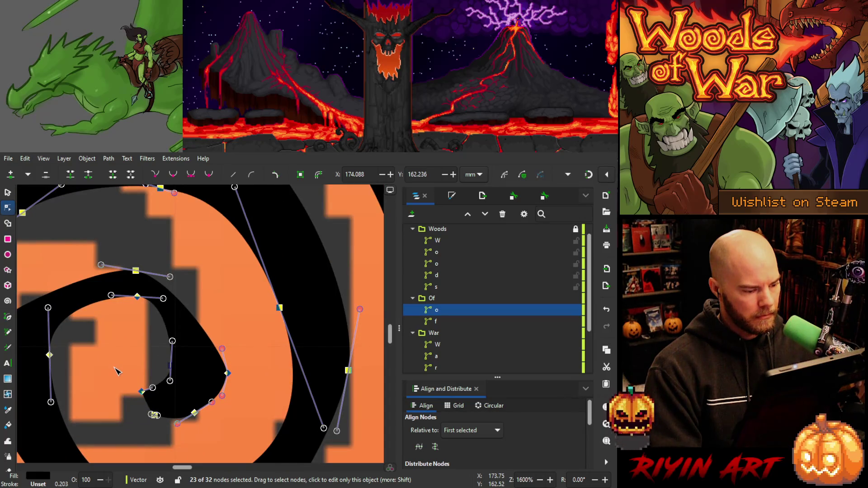
{"action": "scroll", "coordinate": [111, 387], "scroll_direction": "down", "scroll_amount": 1}
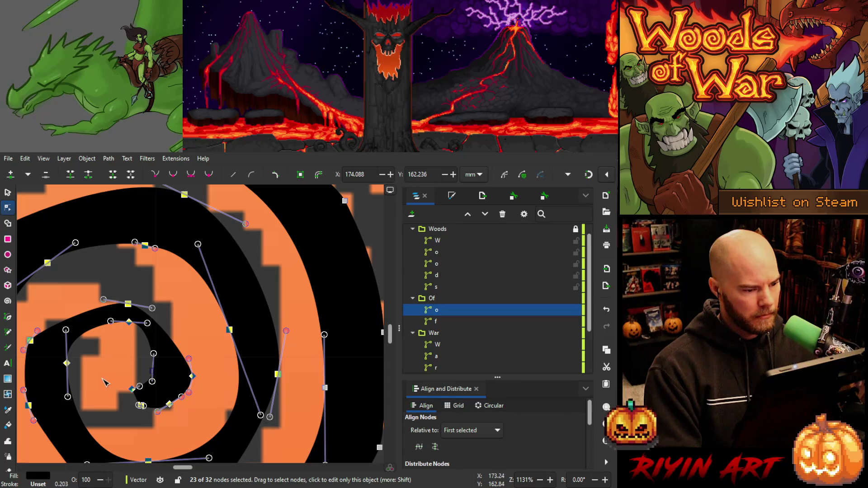
{"action": "scroll", "coordinate": [104, 382], "scroll_direction": "down", "scroll_amount": 1}
{"action": "scroll", "coordinate": [102, 380], "scroll_direction": "down", "scroll_amount": 1}
{"action": "scroll", "coordinate": [102, 378], "scroll_direction": "down", "scroll_amount": 1}
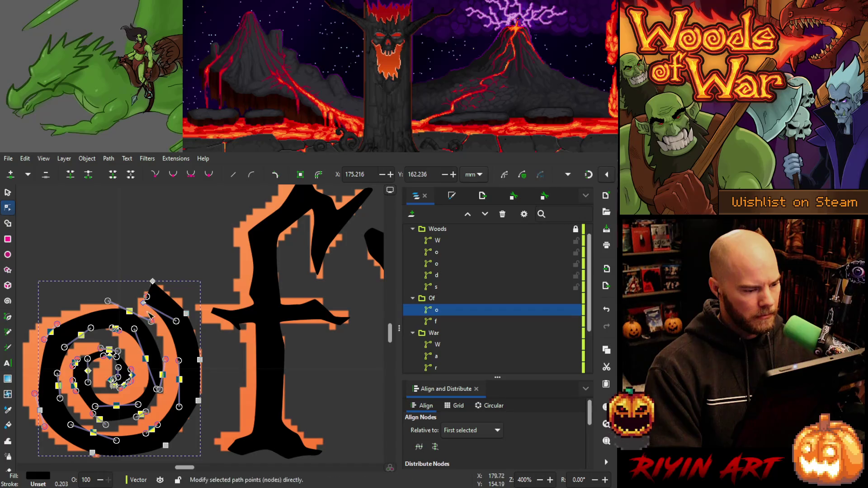
{"action": "key", "text": "ctrl+z"}
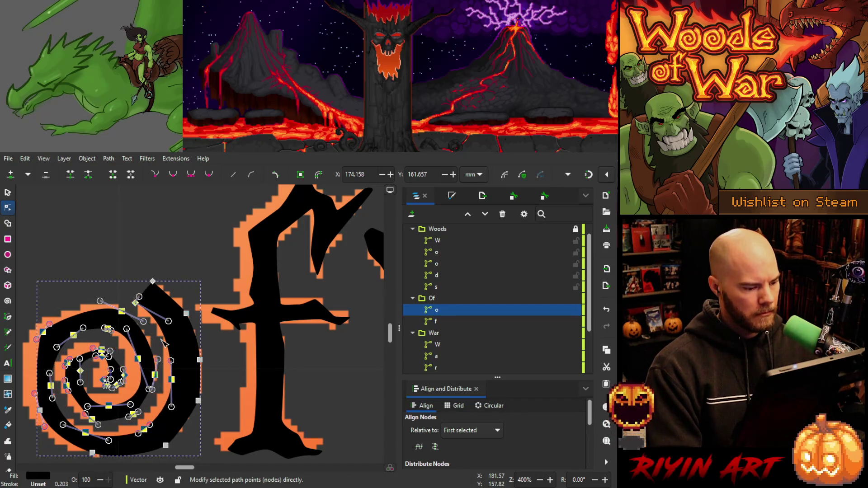
Add the lower spiral nodes and nudge the selection left until it matches the reference.
{"action": "key", "text": "Right"}
{"action": "left_click", "coordinate": [40, 411], "text": "shift"}
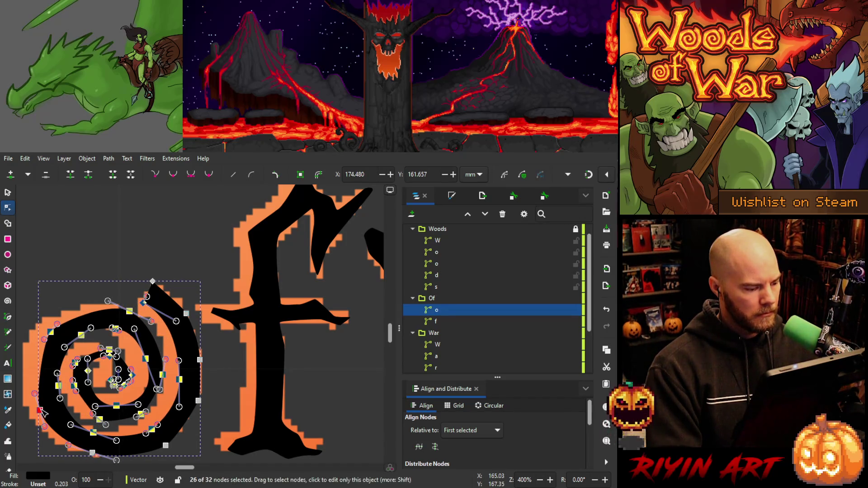
{"action": "left_click", "coordinate": [92, 453], "text": "shift"}
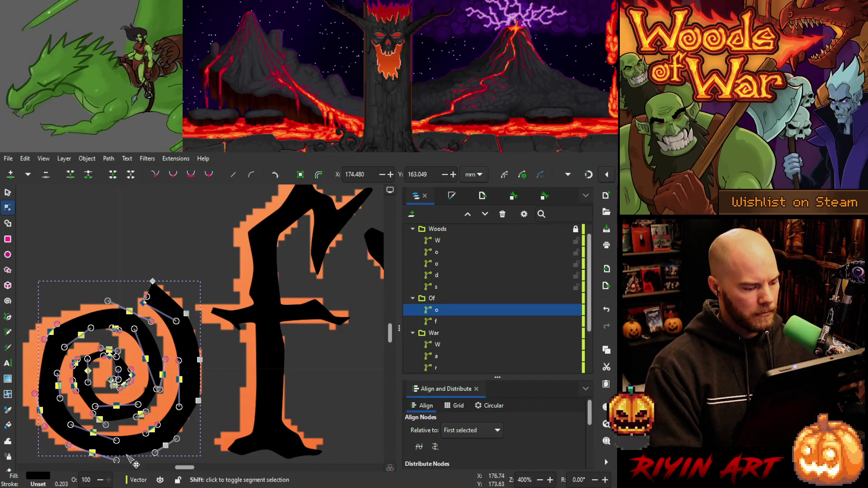
{"action": "key", "text": "Left"}
{"action": "key", "text": "Left"}
{"action": "key", "text": "Left"}
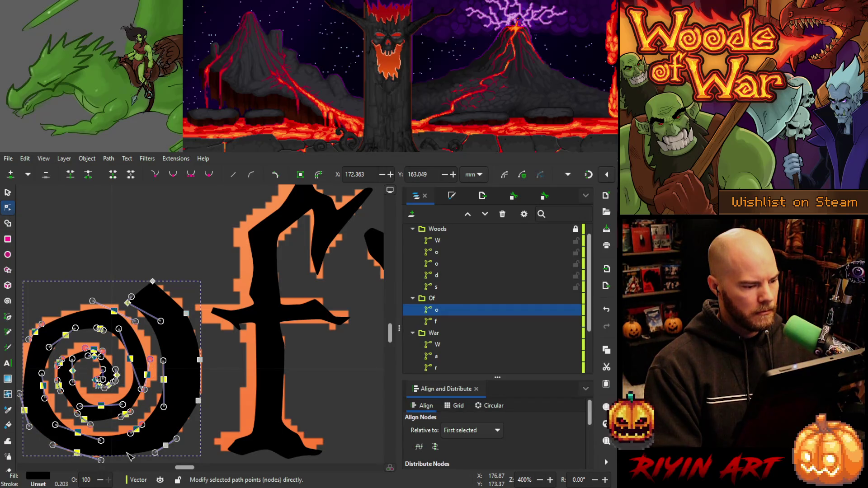
{"action": "key", "text": "Left"}
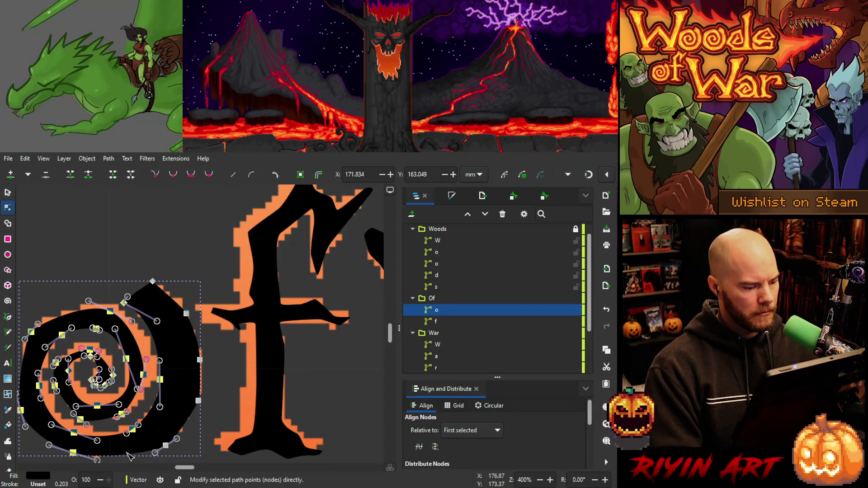
{"action": "key", "text": "Right"}
{"action": "key", "text": "Right"}
{"action": "key", "text": "Left"}
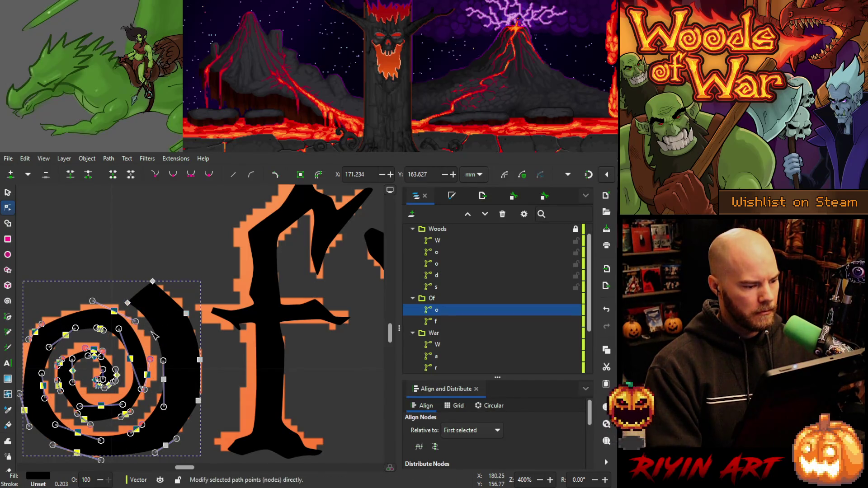
{"action": "key", "text": "Left"}
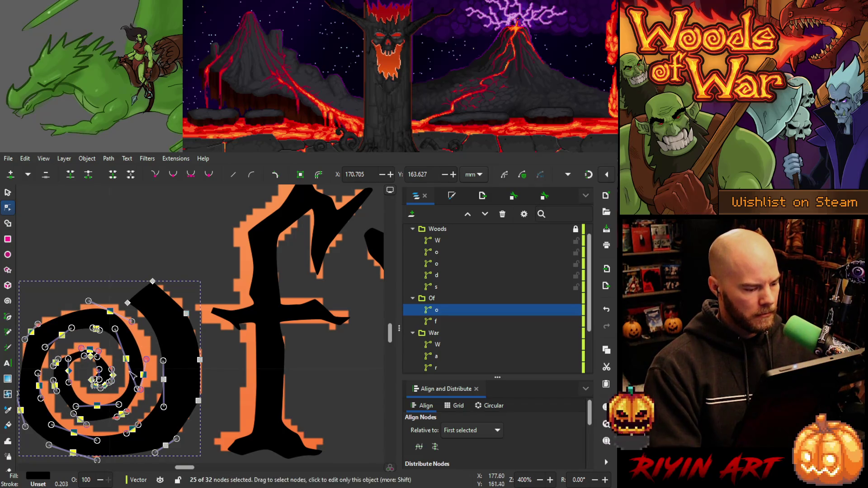
{"action": "key", "text": "Left"}
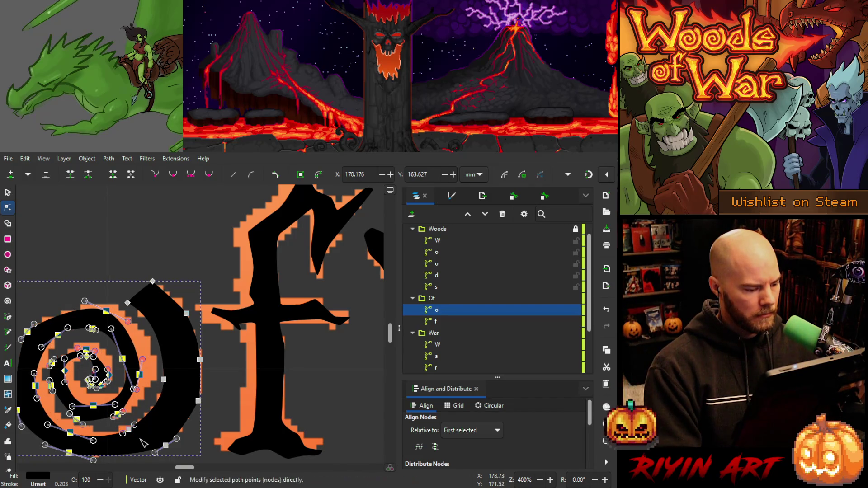
{"action": "key", "text": "Right"}
{"action": "key", "text": "Right"}
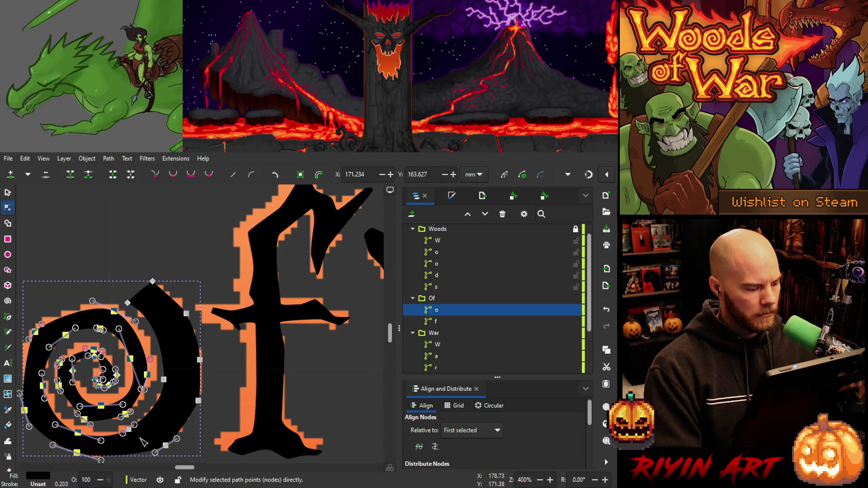
{"action": "key", "text": "Left"}
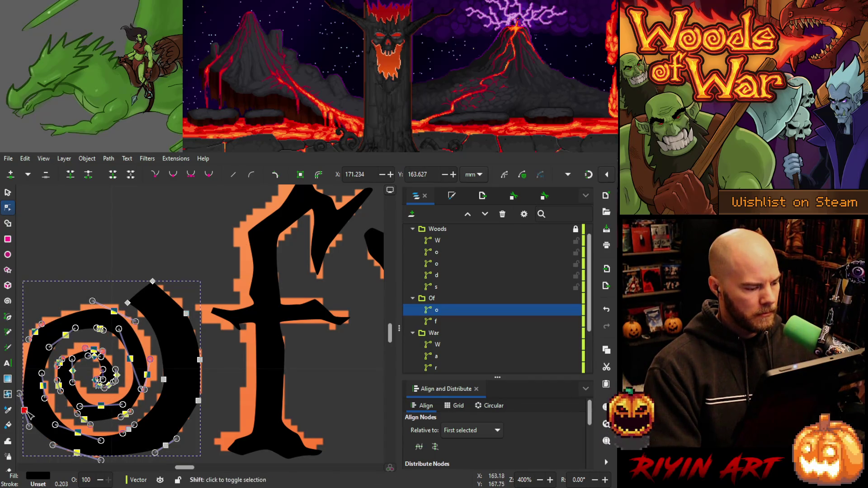
{"action": "key", "text": "Escape"}
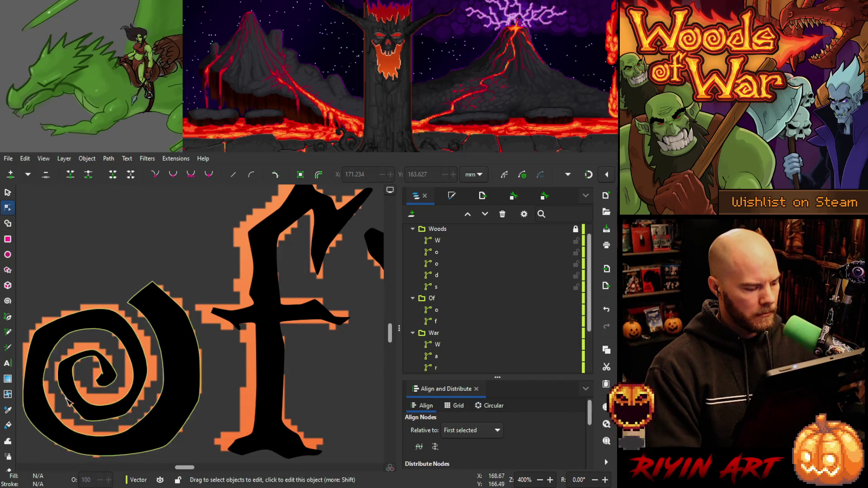
{"action": "mouse_move", "coordinate": [28, 320]}
{"action": "left_mouse_down"}
{"action": "mouse_move", "coordinate": [70, 359]}
{"action": "mouse_move", "coordinate": [145, 403]}
{"action": "left_mouse_up"}
Drag the spiral's outer nodes and top tip onto the orange reference curve.
{"action": "left_click", "coordinate": [146, 402]}
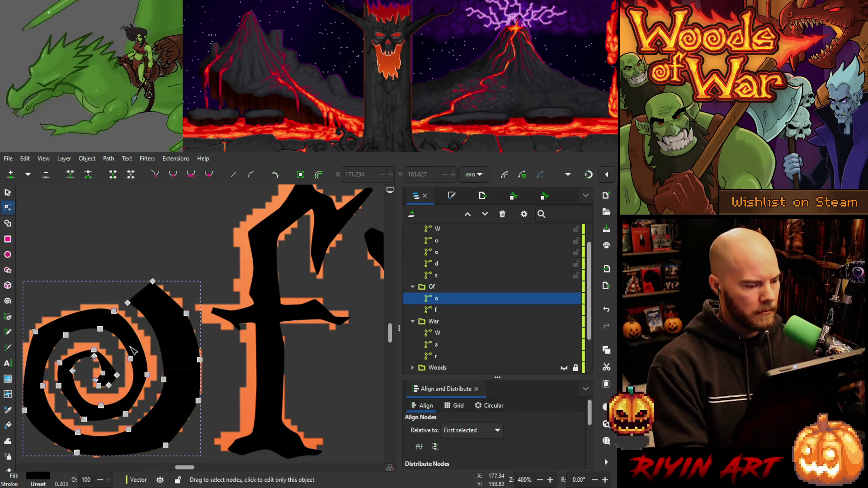
{"action": "key", "text": "space"}
{"action": "left_click_drag", "start_coordinate": [128, 310], "coordinate": [169, 280]}
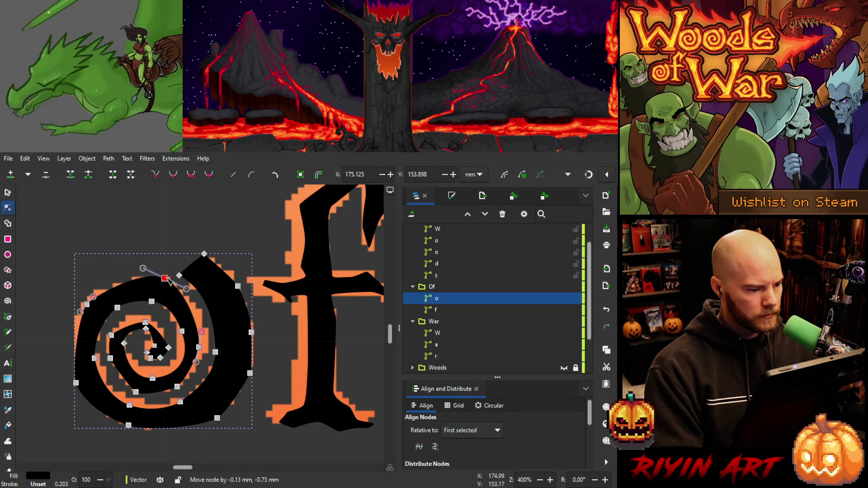
{"action": "left_click_drag", "start_coordinate": [87, 306], "coordinate": [83, 301]}
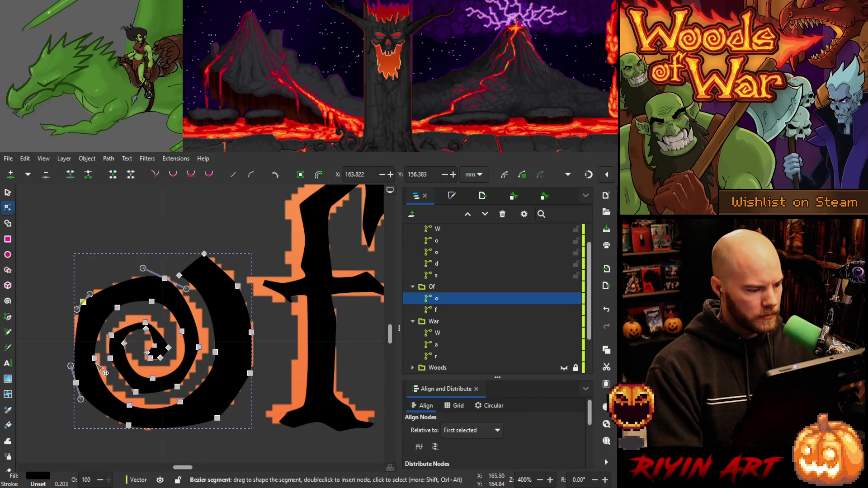
{"action": "left_click_drag", "start_coordinate": [96, 359], "coordinate": [99, 355]}
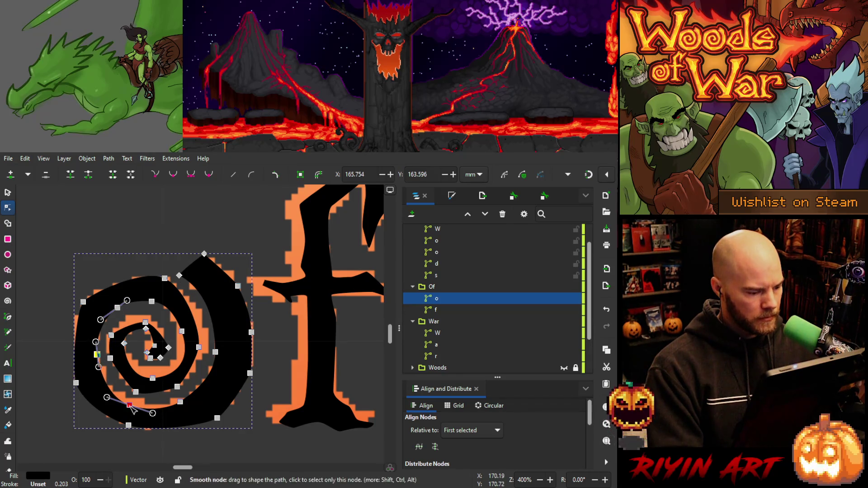
{"action": "left_click_drag", "start_coordinate": [130, 406], "coordinate": [177, 400]}
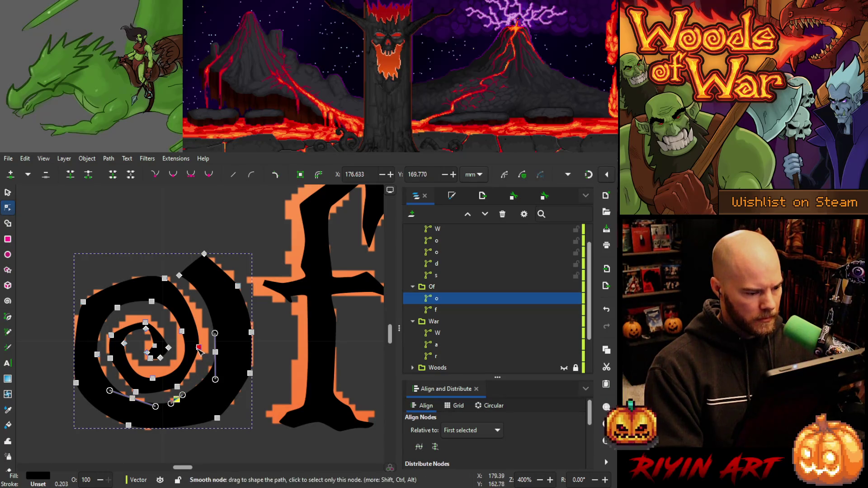
{"action": "left_click_drag", "start_coordinate": [199, 347], "coordinate": [208, 345]}
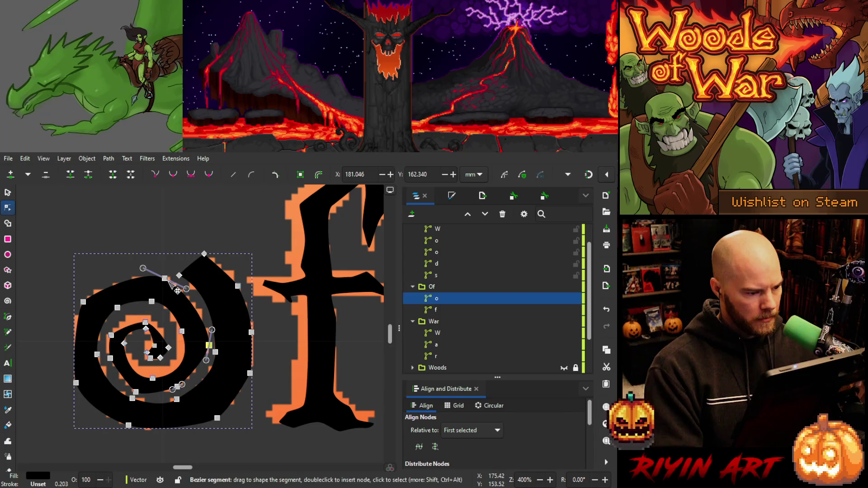
{"action": "mouse_move", "coordinate": [168, 281]}
{"action": "left_mouse_down"}
{"action": "mouse_move", "coordinate": [191, 277]}
{"action": "mouse_move", "coordinate": [191, 286]}
{"action": "left_mouse_up"}
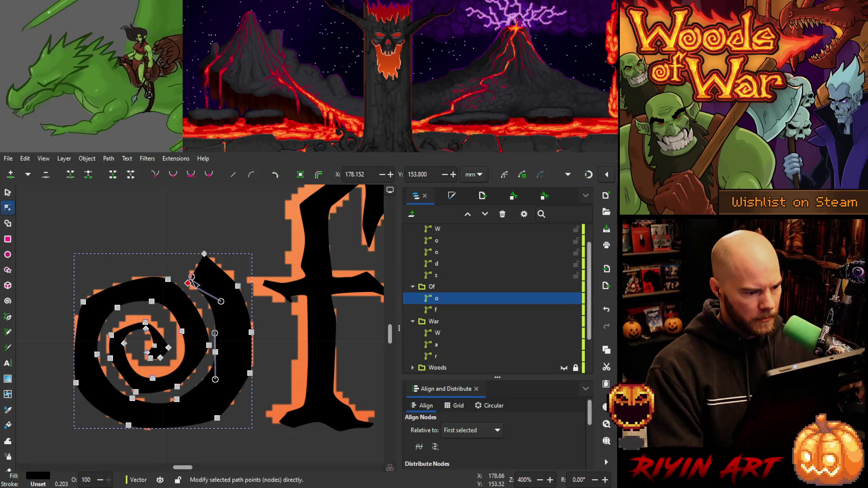
{"action": "left_click_drag", "start_coordinate": [204, 254], "coordinate": [208, 254]}
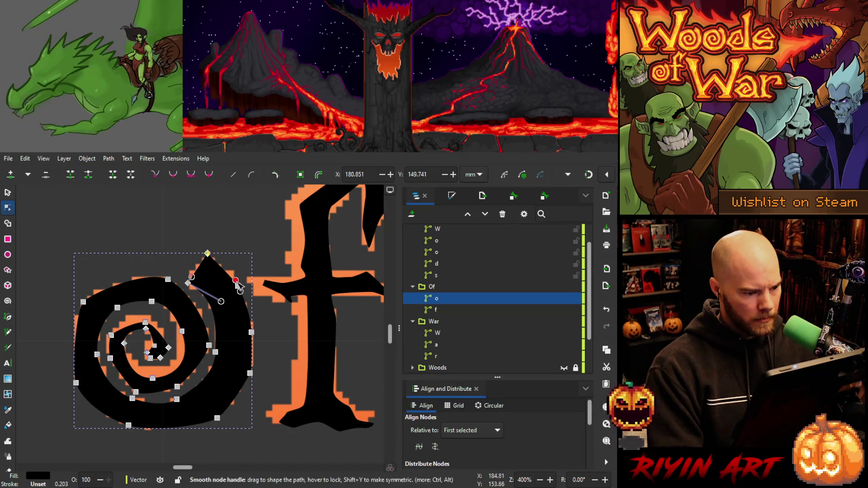
{"action": "left_click_drag", "start_coordinate": [237, 286], "coordinate": [237, 278]}
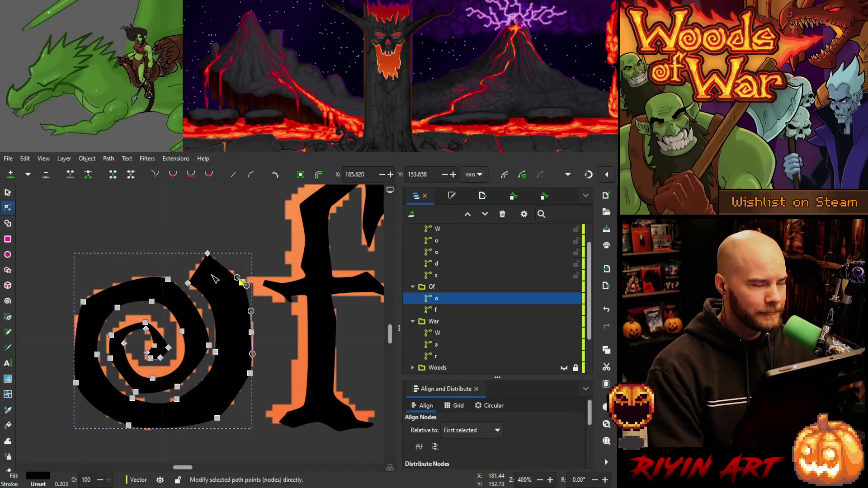
Reshape the inner coil toward the reference, undoing the last centre node move.
{"action": "left_click", "coordinate": [180, 332]}
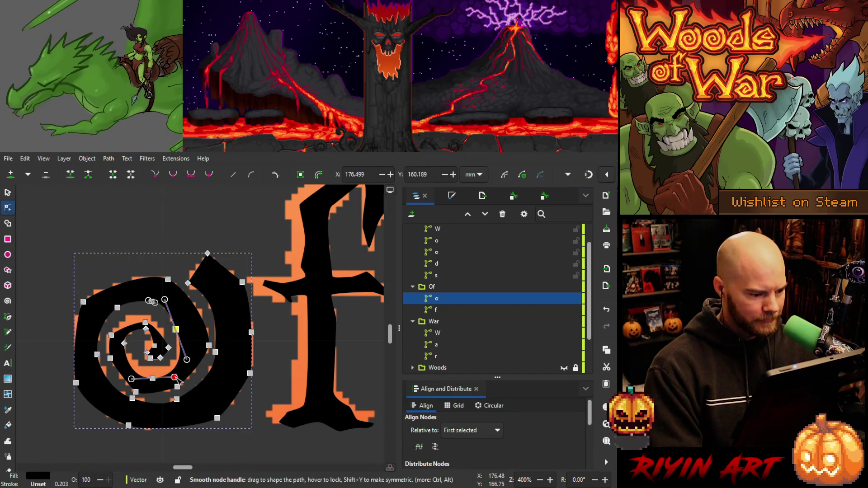
{"action": "left_click_drag", "start_coordinate": [176, 329], "coordinate": [145, 312]}
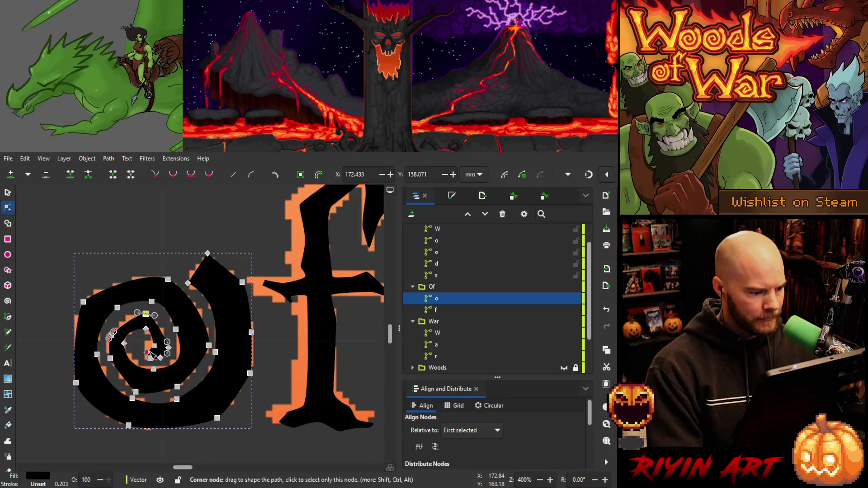
{"action": "mouse_move", "coordinate": [150, 356]}
{"action": "left_mouse_down"}
{"action": "mouse_move", "coordinate": [145, 347]}
{"action": "mouse_move", "coordinate": [153, 343]}
{"action": "left_mouse_up"}
{"action": "key", "text": "ctrl+z"}
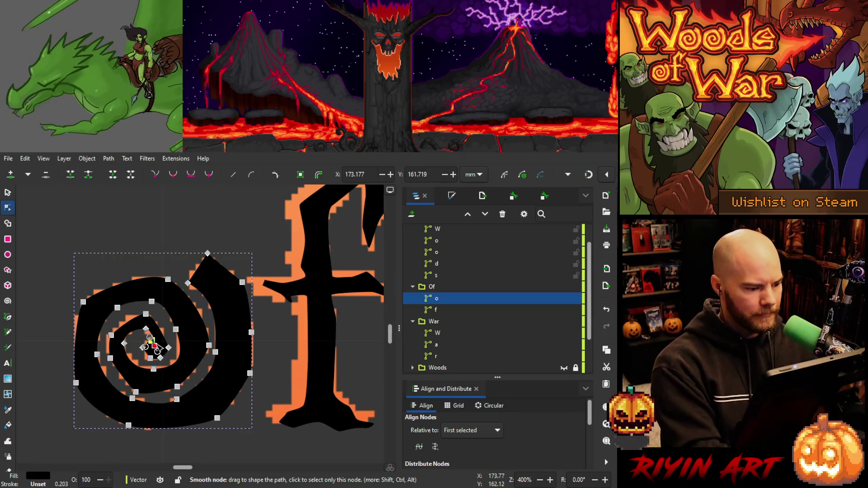
Move the spiral-centre node up-left and delete the extra node on the inner tip.
{"action": "scroll", "coordinate": [153, 346], "scroll_direction": "up", "scroll_amount": 5}
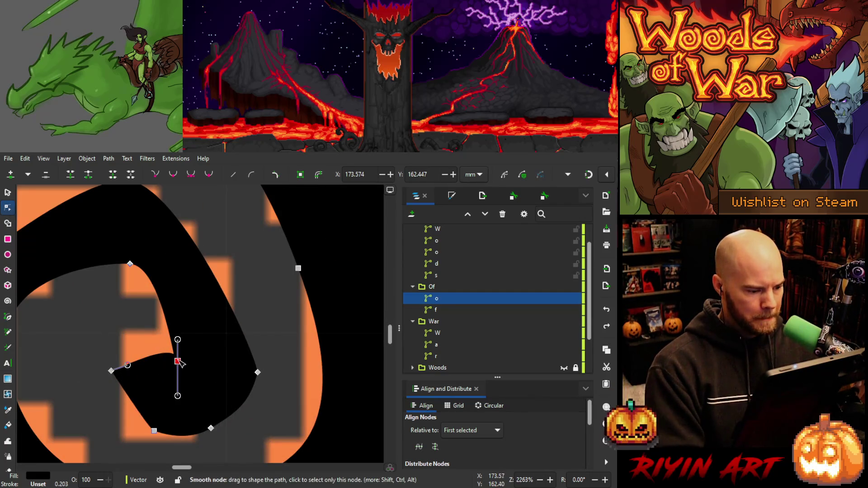
{"action": "mouse_move", "coordinate": [178, 360]}
{"action": "left_mouse_down"}
{"action": "mouse_move", "coordinate": [152, 338]}
{"action": "mouse_move", "coordinate": [159, 328]}
{"action": "left_mouse_up"}
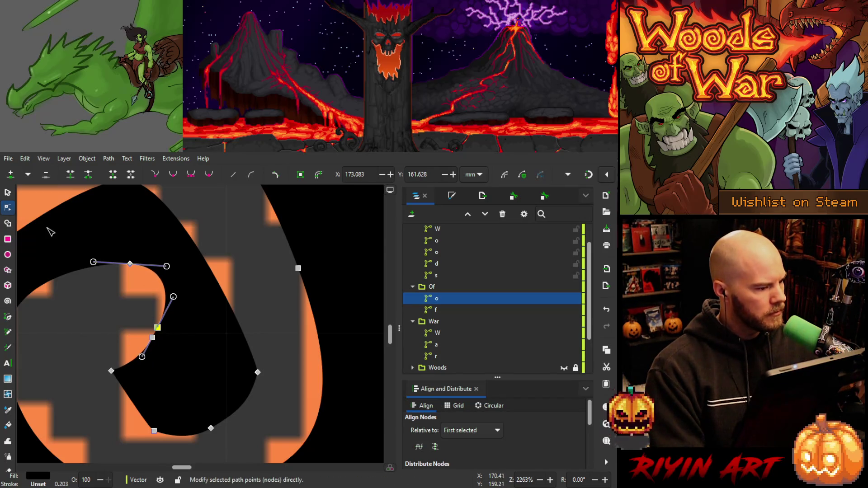
{"action": "left_click", "coordinate": [7, 318]}
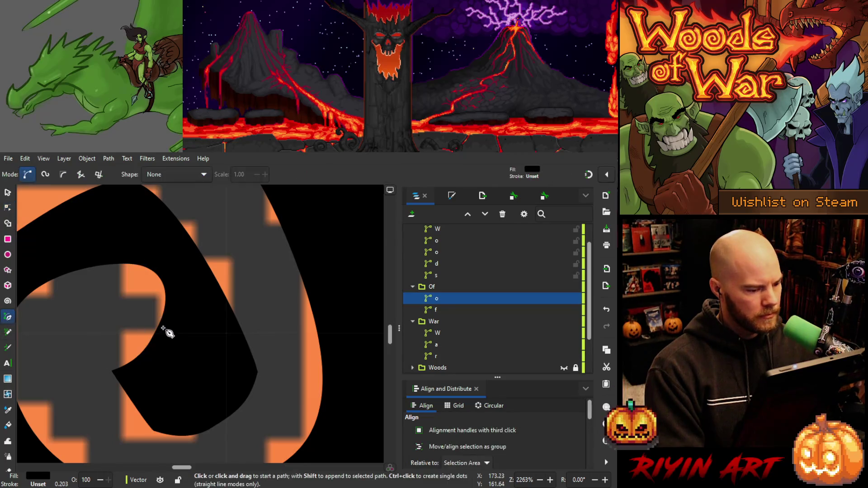
{"action": "left_click", "coordinate": [7, 209]}
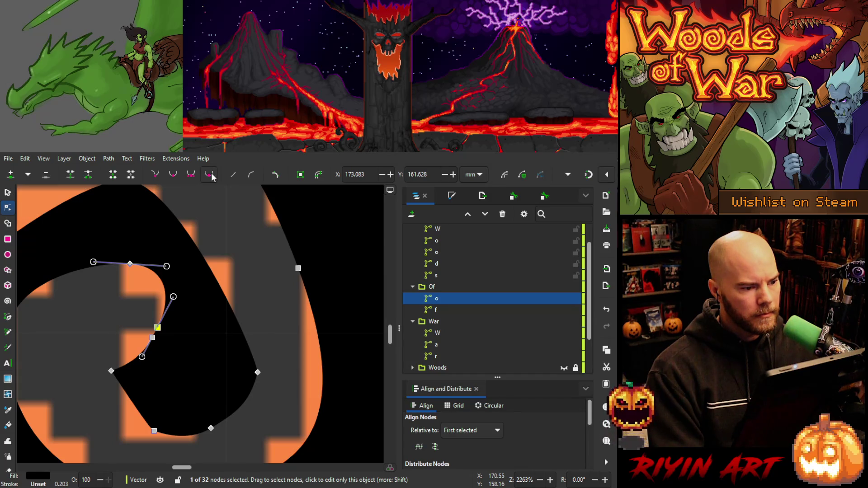
{"action": "left_click", "coordinate": [45, 179]}
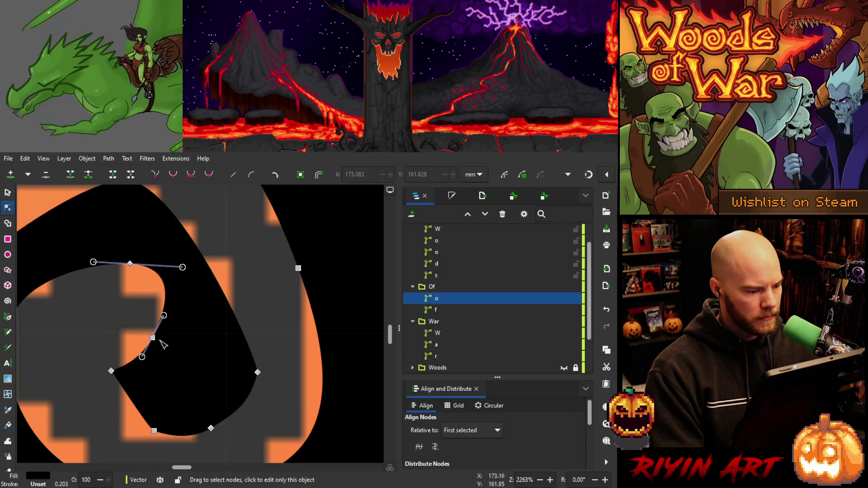
Drag the tip's upper curve, lower-left, bottom and right nodes into a smoother hook.
{"action": "mouse_move", "coordinate": [164, 316]}
{"action": "left_mouse_down"}
{"action": "mouse_move", "coordinate": [161, 329]}
{"action": "mouse_move", "coordinate": [226, 353]}
{"action": "mouse_move", "coordinate": [176, 327]}
{"action": "mouse_move", "coordinate": [160, 332]}
{"action": "left_mouse_up"}
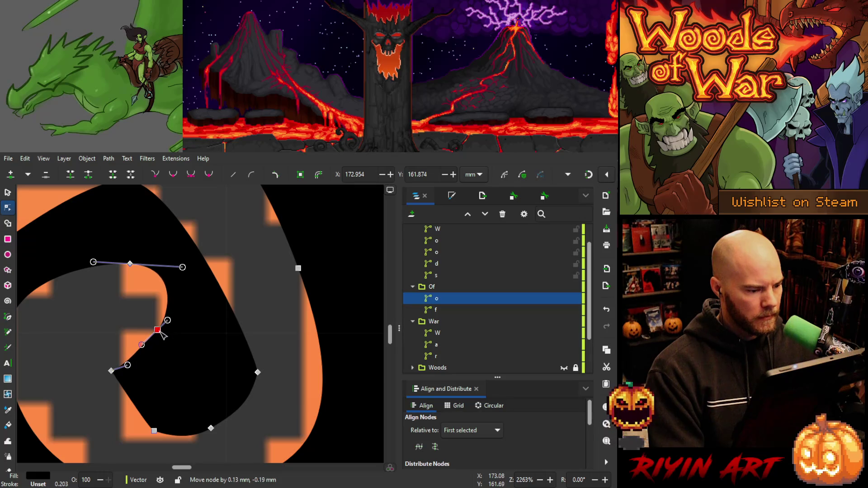
{"action": "left_click_drag", "start_coordinate": [111, 371], "coordinate": [108, 346]}
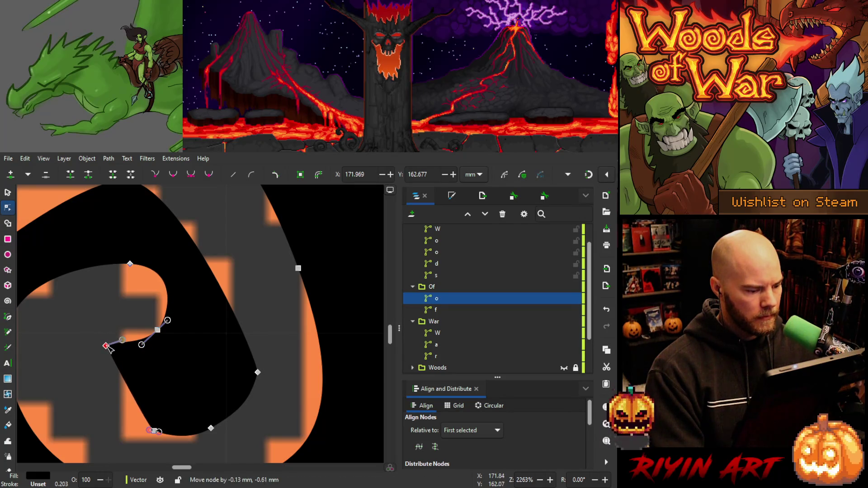
{"action": "left_click_drag", "start_coordinate": [153, 430], "coordinate": [117, 435]}
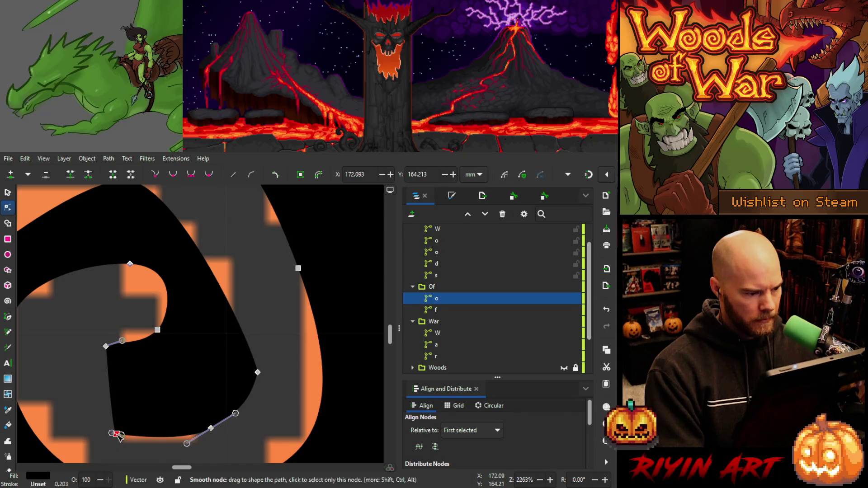
{"action": "left_click", "coordinate": [257, 372]}
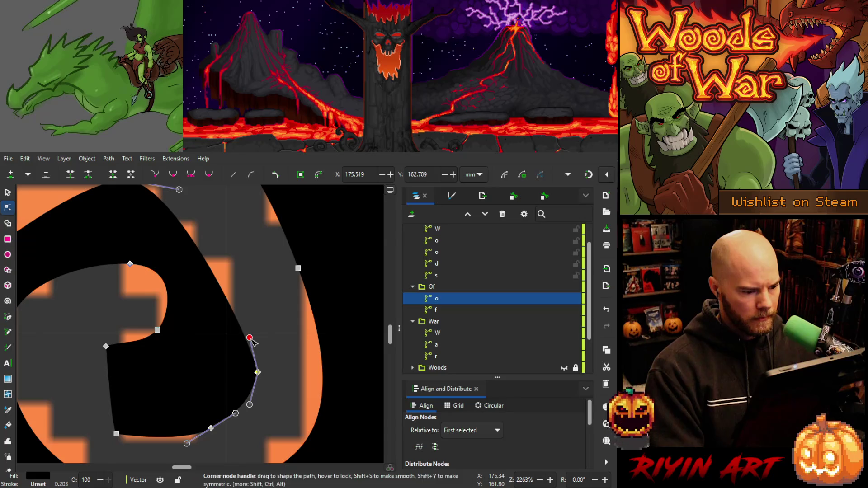
{"action": "left_click_drag", "start_coordinate": [249, 338], "coordinate": [244, 339]}
Shift the top and outer-curve nodes, then straighten one segment and make its end nodes smooth.
{"action": "scroll", "coordinate": [216, 290], "scroll_direction": "up", "scroll_amount": 4}
{"action": "scroll", "coordinate": [216, 290], "scroll_direction": "left", "scroll_amount": 3}
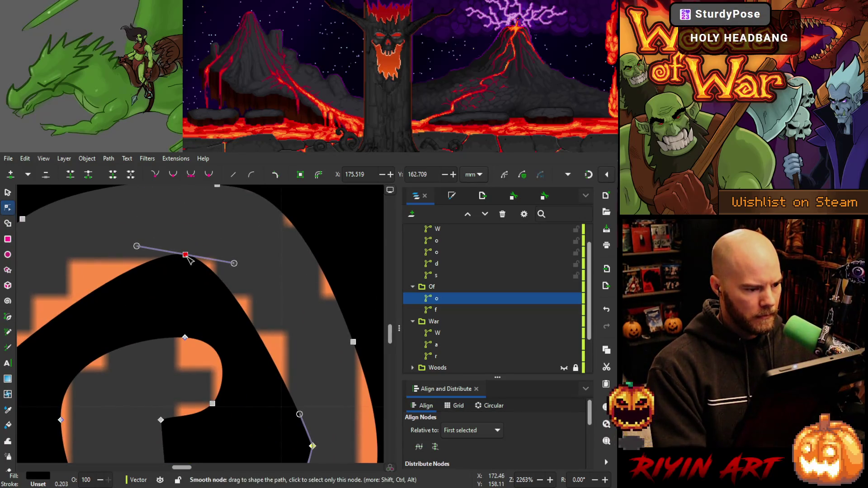
{"action": "left_click_drag", "start_coordinate": [186, 255], "coordinate": [247, 261]}
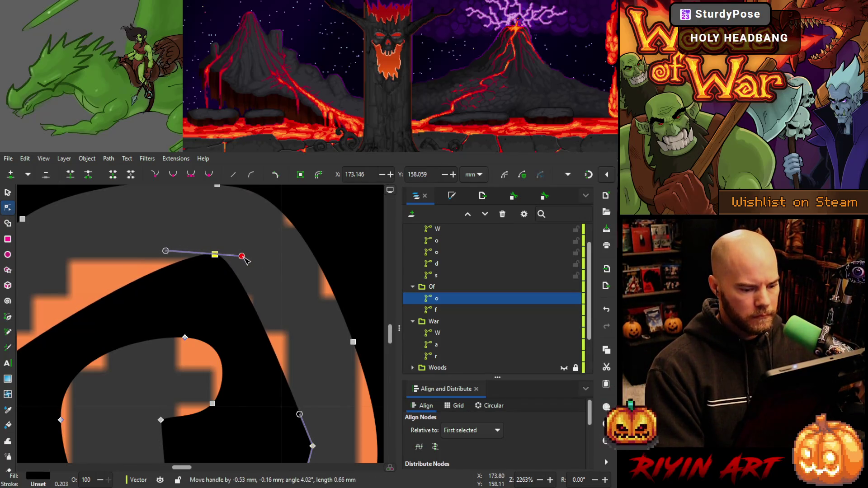
{"action": "key", "text": "space"}
{"action": "mouse_move", "coordinate": [145, 306]}
{"action": "left_mouse_down"}
{"action": "mouse_move", "coordinate": [250, 296]}
{"action": "mouse_move", "coordinate": [207, 318]}
{"action": "left_mouse_up"}
{"action": "left_click_drag", "start_coordinate": [63, 385], "coordinate": [41, 386]}
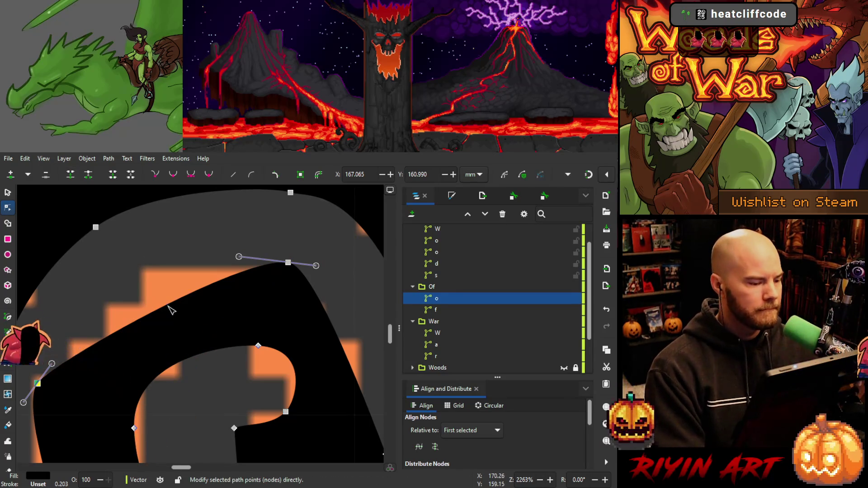
{"action": "left_click", "coordinate": [170, 307]}
{"action": "key", "text": "shift+l"}
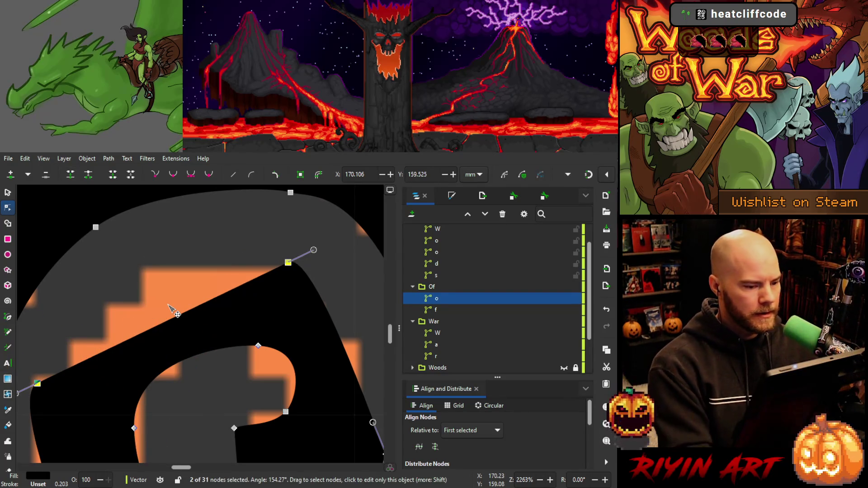
{"action": "key", "text": "shift+s"}
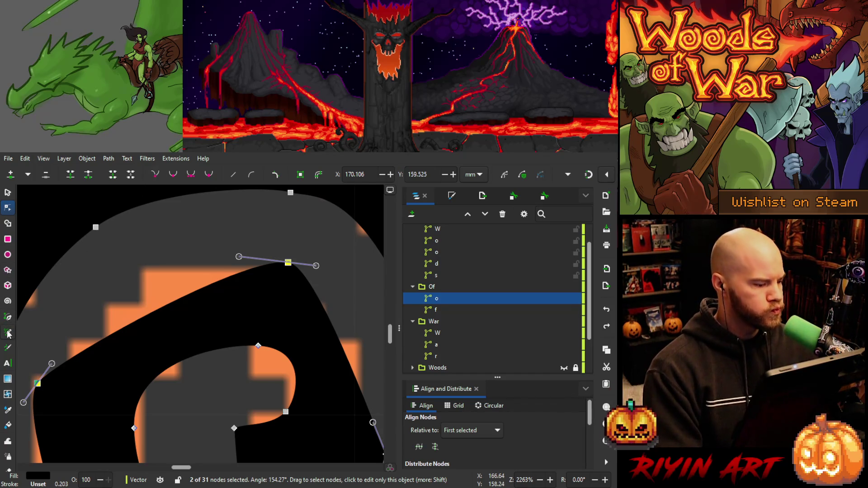
Insert a new node midway along the o's outer curve segment.
{"action": "left_click", "coordinate": [8, 318]}
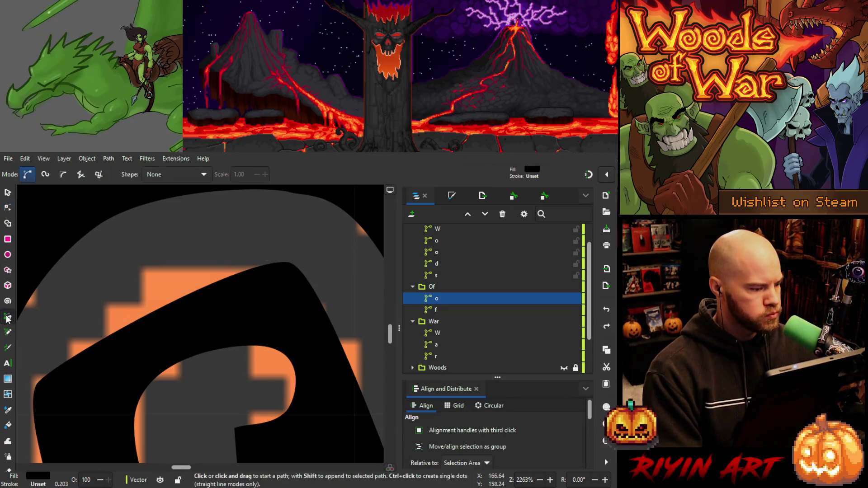
{"action": "left_click", "coordinate": [153, 312]}
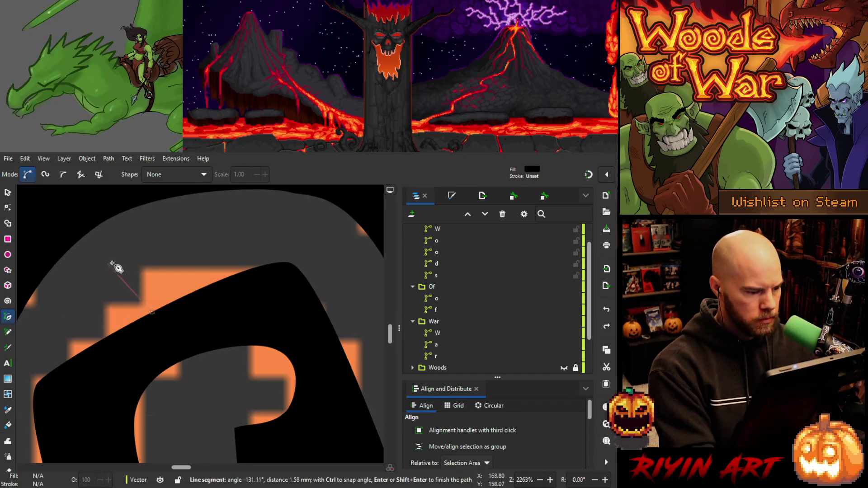
{"action": "key", "text": "Escape"}
{"action": "key", "text": "n"}
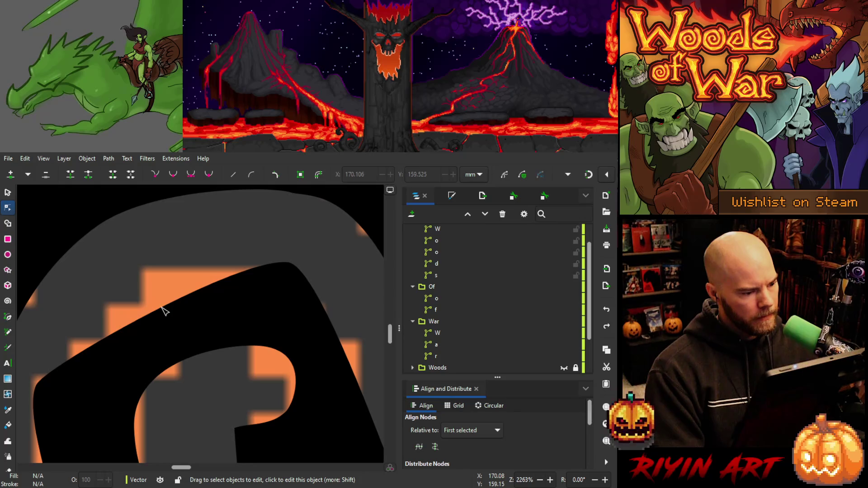
{"action": "left_click", "coordinate": [163, 311]}
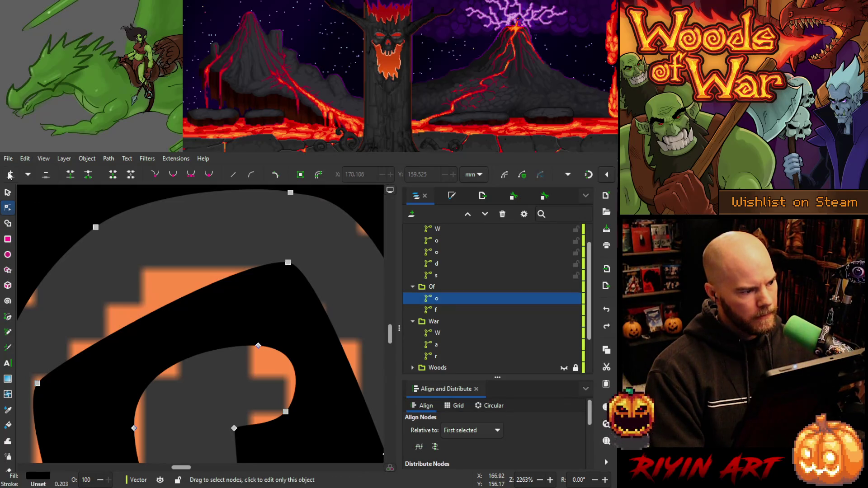
{"action": "left_click", "coordinate": [183, 301]}
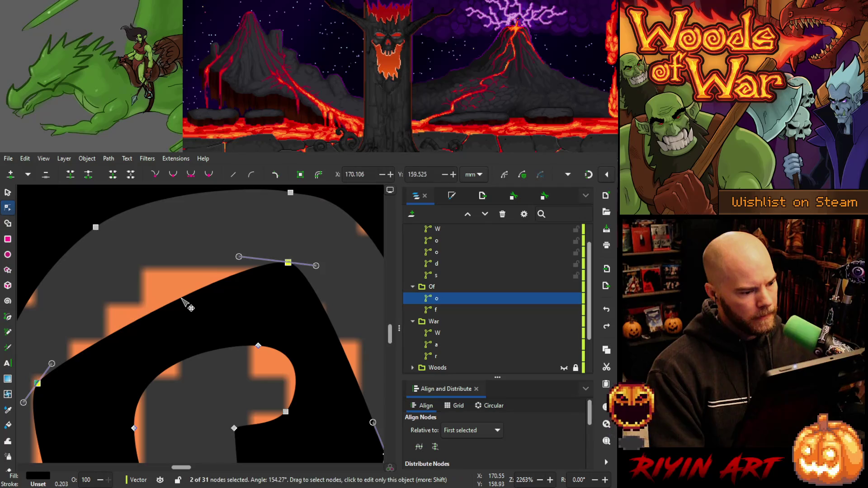
{"action": "left_click", "coordinate": [15, 175]}
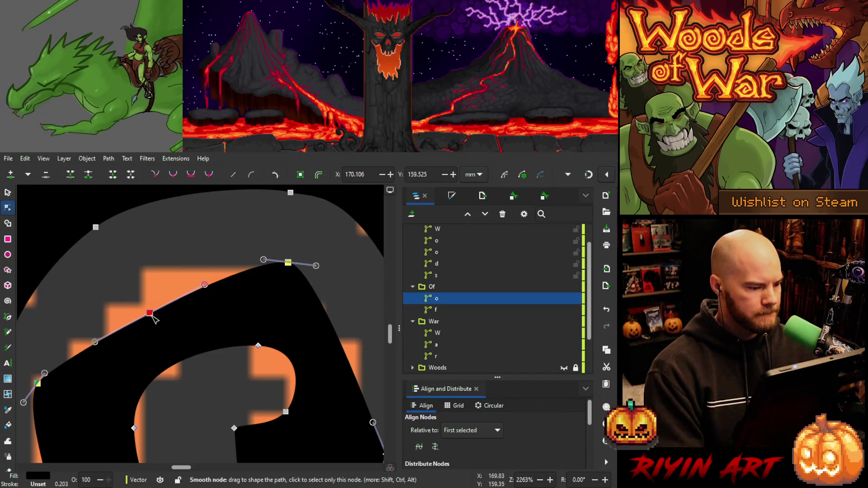
Raise the new node to the reference edge and flatten the curves on both sides.
{"action": "left_click_drag", "start_coordinate": [149, 313], "coordinate": [154, 267]}
{"action": "key", "text": "ctrl+z"}
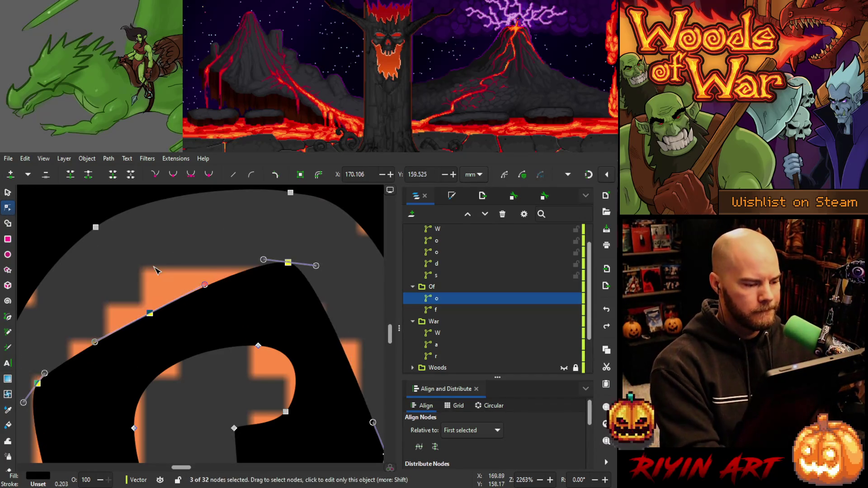
{"action": "key", "text": "ctrl+z"}
{"action": "left_click_drag", "start_coordinate": [150, 312], "coordinate": [155, 270]}
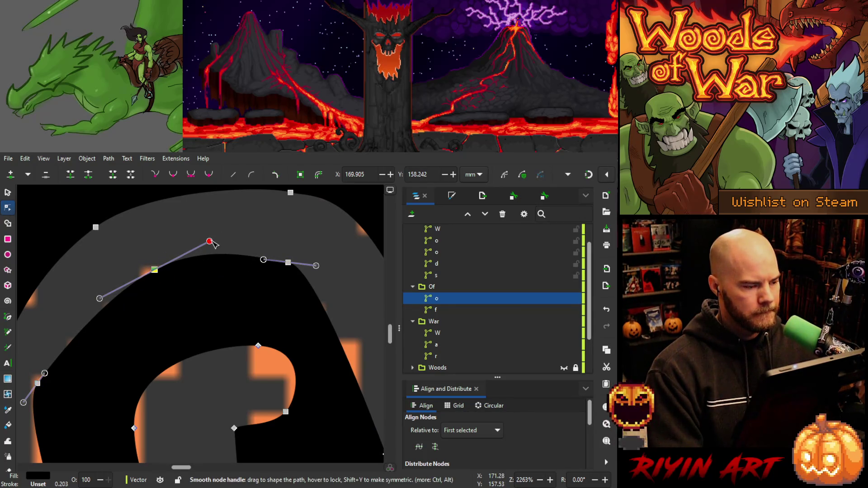
{"action": "left_click_drag", "start_coordinate": [210, 242], "coordinate": [208, 268]}
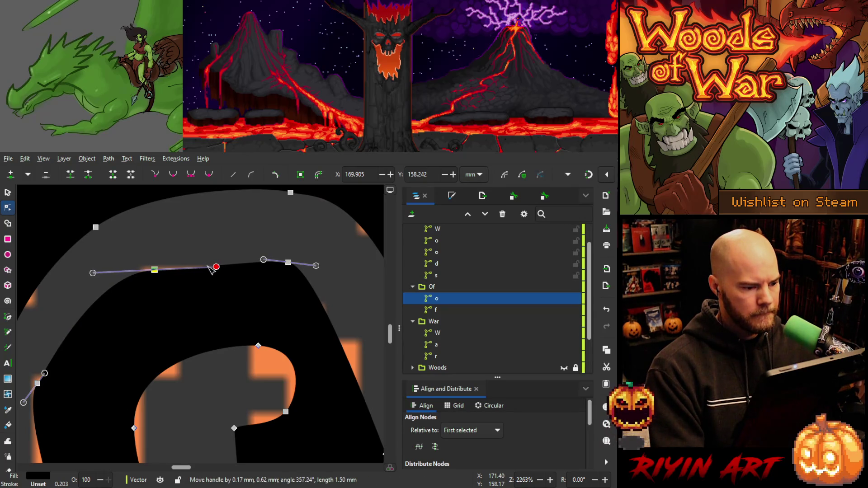
{"action": "left_click_drag", "start_coordinate": [156, 270], "coordinate": [159, 269]}
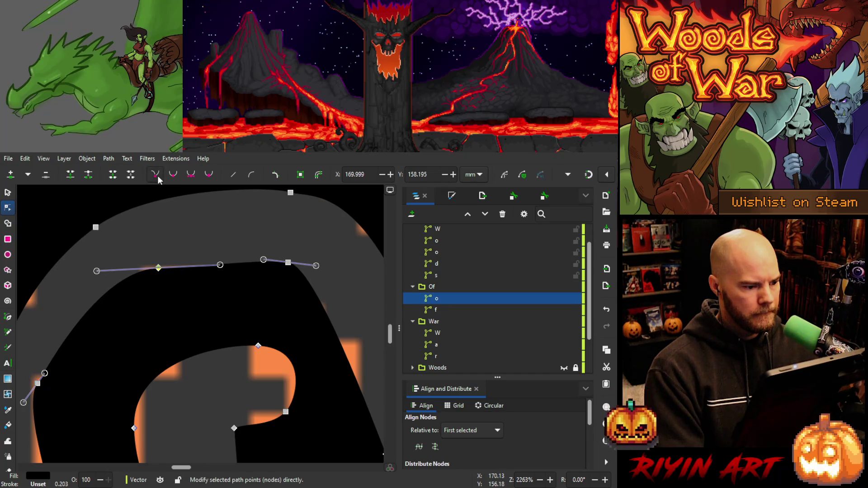
{"action": "mouse_move", "coordinate": [97, 271]}
{"action": "left_mouse_down"}
{"action": "mouse_move", "coordinate": [126, 304]}
{"action": "mouse_move", "coordinate": [119, 302]}
{"action": "left_mouse_up"}
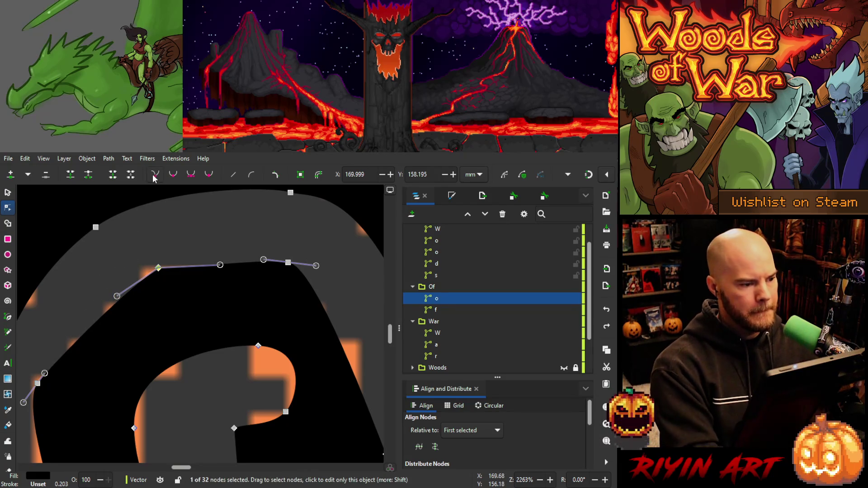
{"action": "key", "text": "ctrl+z"}
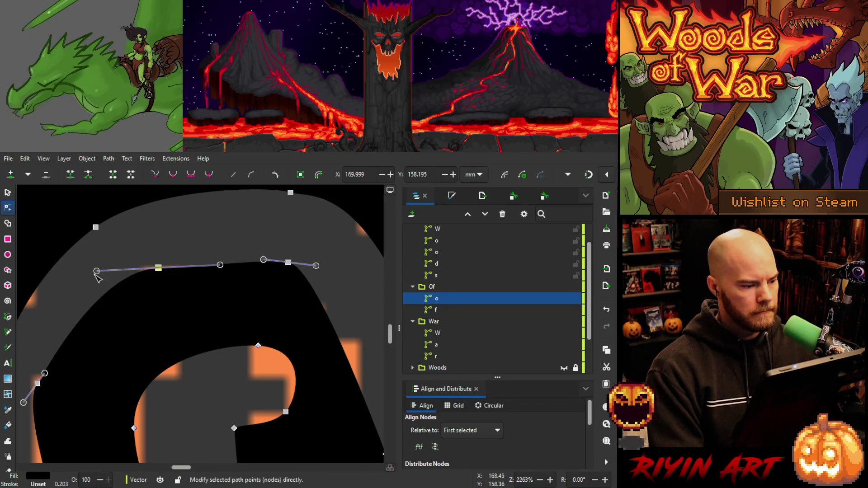
{"action": "left_click_drag", "start_coordinate": [96, 271], "coordinate": [145, 270]}
{"action": "left_click_drag", "start_coordinate": [220, 264], "coordinate": [141, 273]}
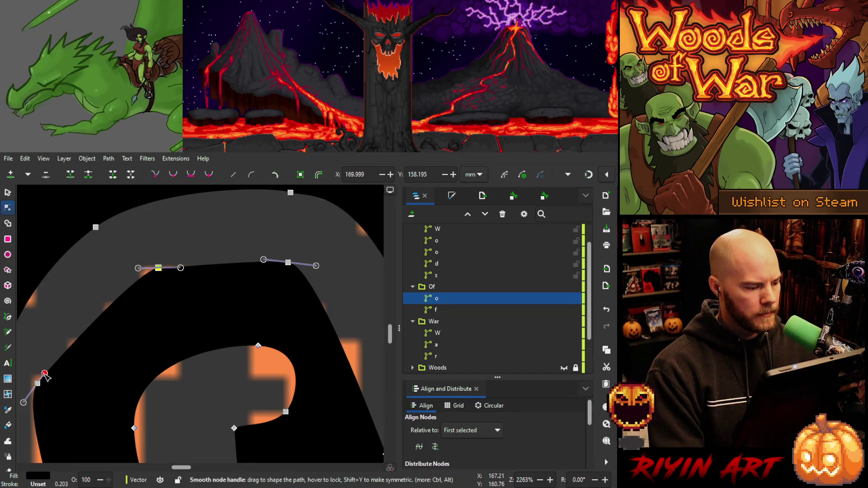
Reshape the outer lower-left curve and the inner corner, left and bottom nodes of the o.
{"action": "mouse_move", "coordinate": [44, 374]}
{"action": "left_mouse_down"}
{"action": "mouse_move", "coordinate": [149, 274]}
{"action": "mouse_move", "coordinate": [100, 324]}
{"action": "left_mouse_up"}
{"action": "left_click_drag", "start_coordinate": [158, 268], "coordinate": [154, 272]}
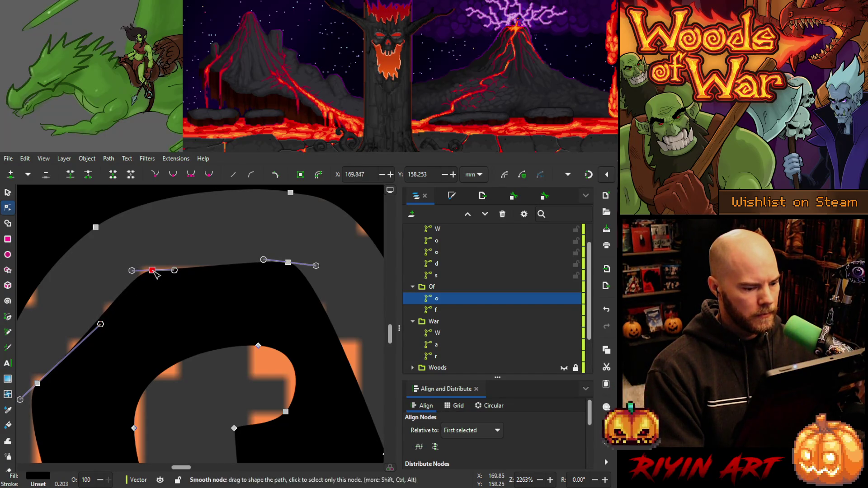
{"action": "left_click", "coordinate": [258, 345]}
{"action": "left_click_drag", "start_coordinate": [310, 351], "coordinate": [276, 348]}
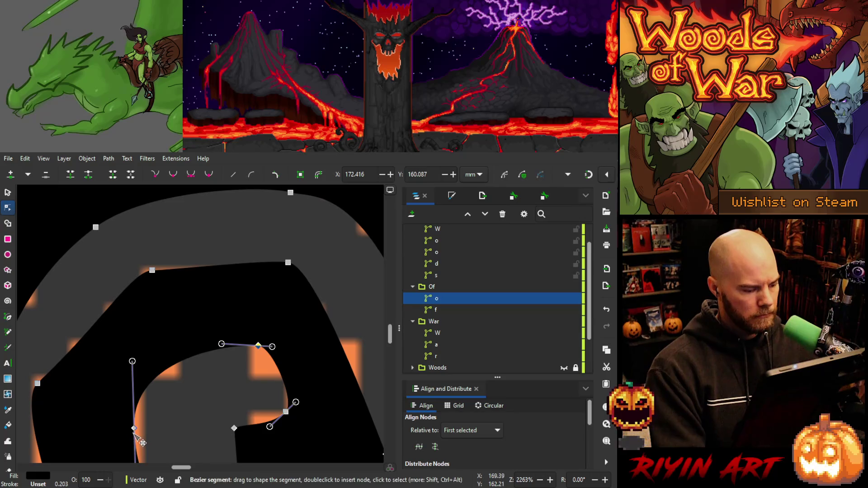
{"action": "left_click_drag", "start_coordinate": [135, 428], "coordinate": [144, 408]}
{"action": "left_click_drag", "start_coordinate": [143, 342], "coordinate": [142, 365]}
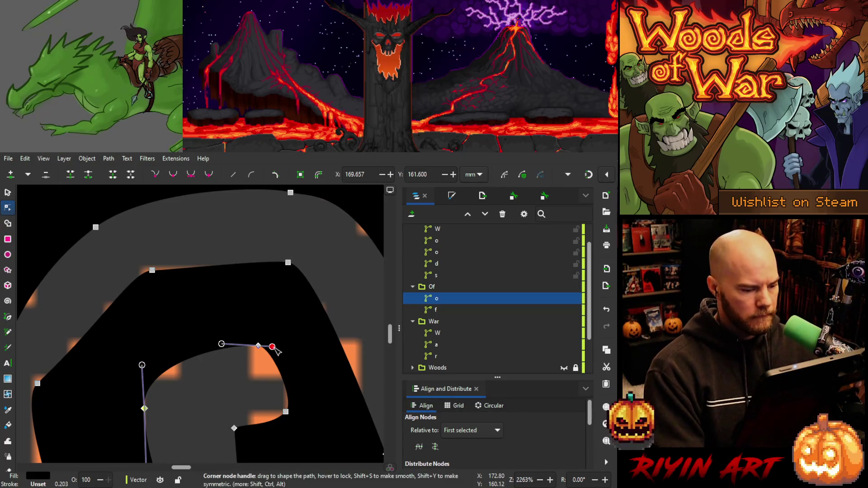
{"action": "left_click", "coordinate": [258, 346]}
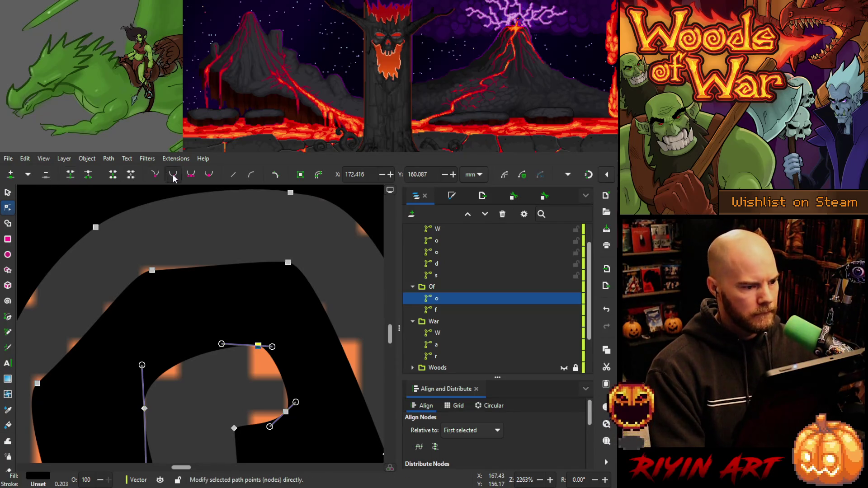
{"action": "left_click_drag", "start_coordinate": [272, 347], "coordinate": [244, 344]}
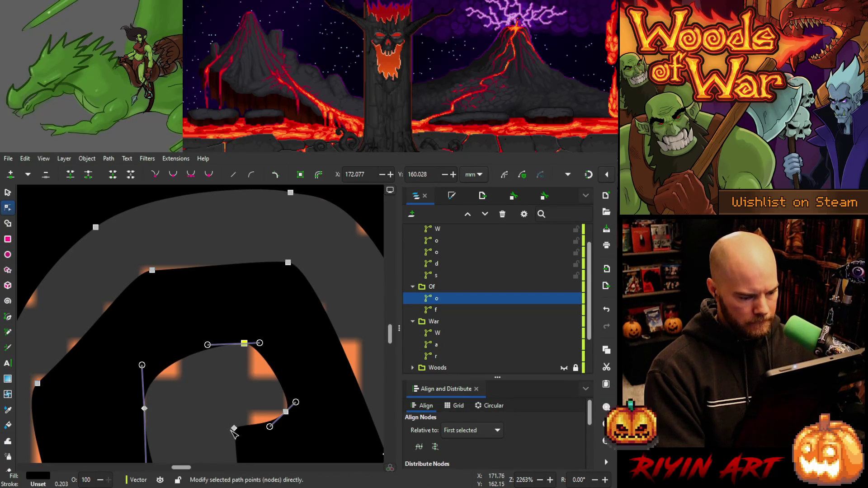
{"action": "left_click_drag", "start_coordinate": [233, 429], "coordinate": [287, 416]}
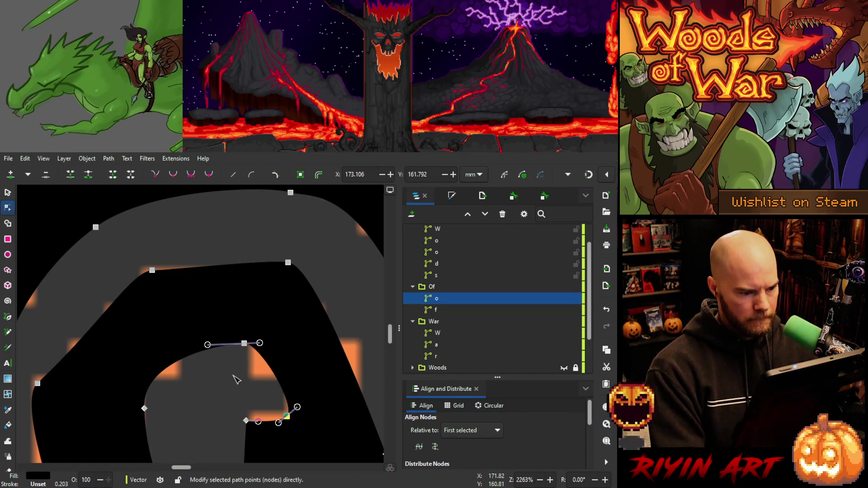
Adjust the outer top-left, top-curve and inner upper and left nodes toward the reference.
{"action": "scroll", "coordinate": [235, 379], "scroll_direction": "down", "scroll_amount": 2}
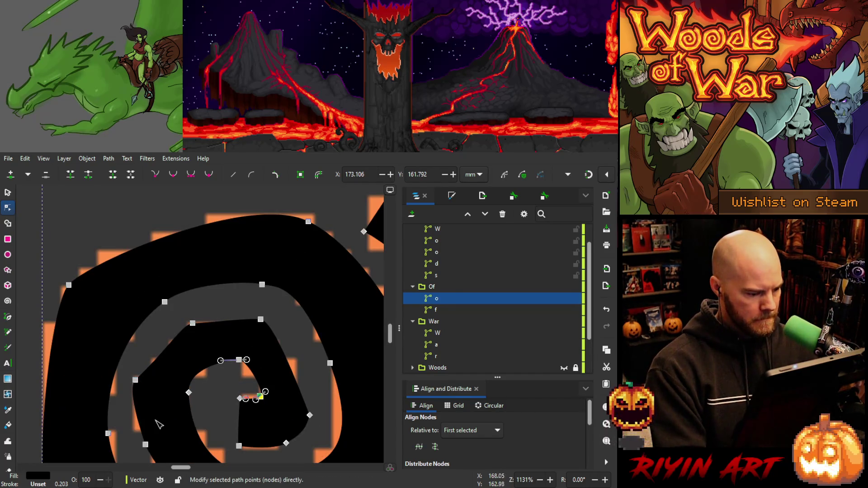
{"action": "scroll", "coordinate": [210, 316], "scroll_direction": "down", "scroll_amount": 2}
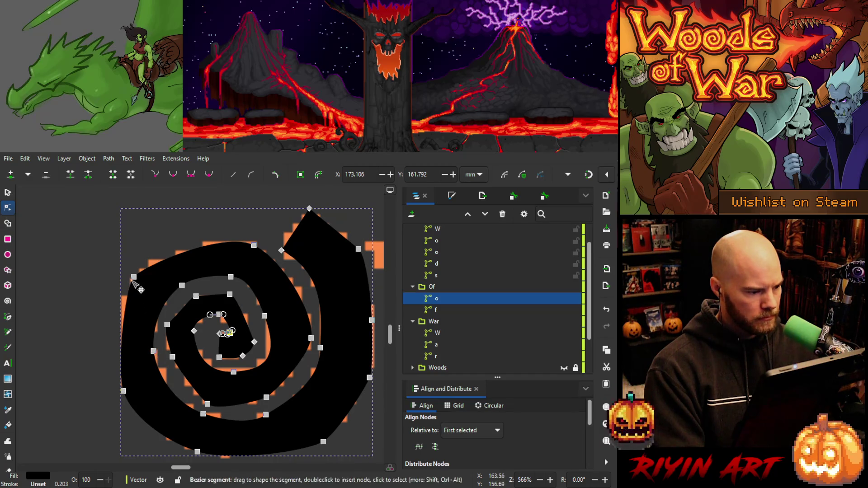
{"action": "left_click_drag", "start_coordinate": [134, 277], "coordinate": [128, 281]}
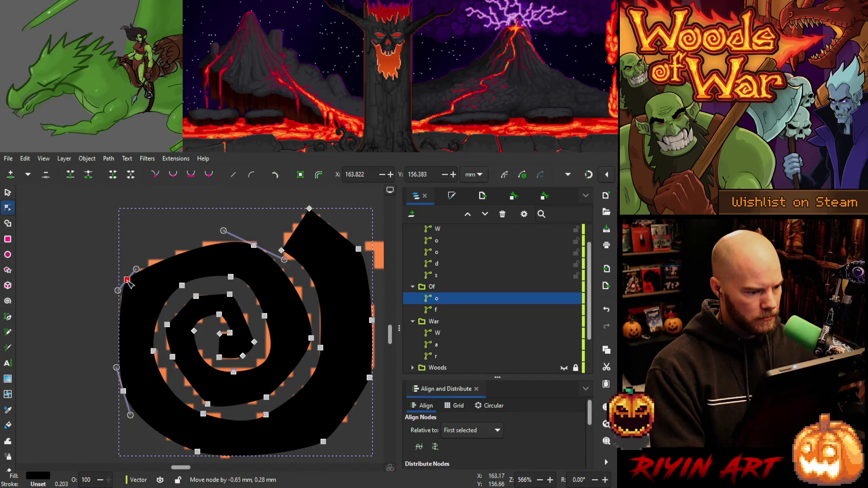
{"action": "left_click_drag", "start_coordinate": [254, 245], "coordinate": [254, 237]}
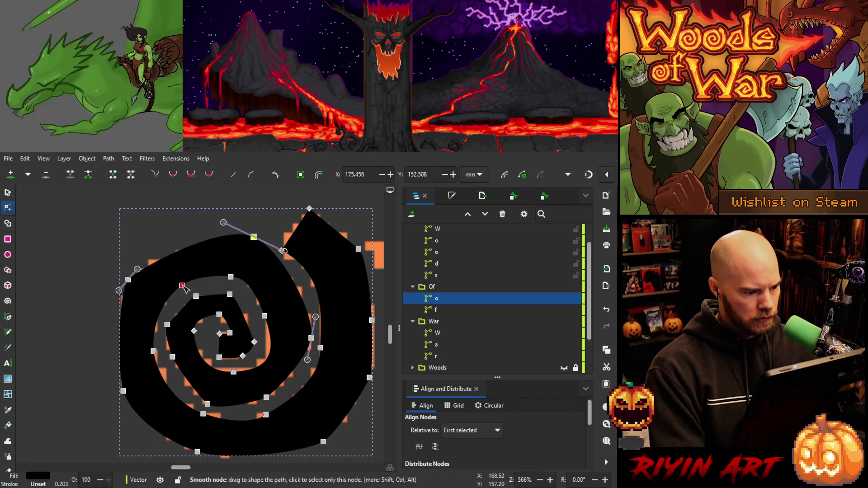
{"action": "left_click_drag", "start_coordinate": [182, 285], "coordinate": [180, 293]}
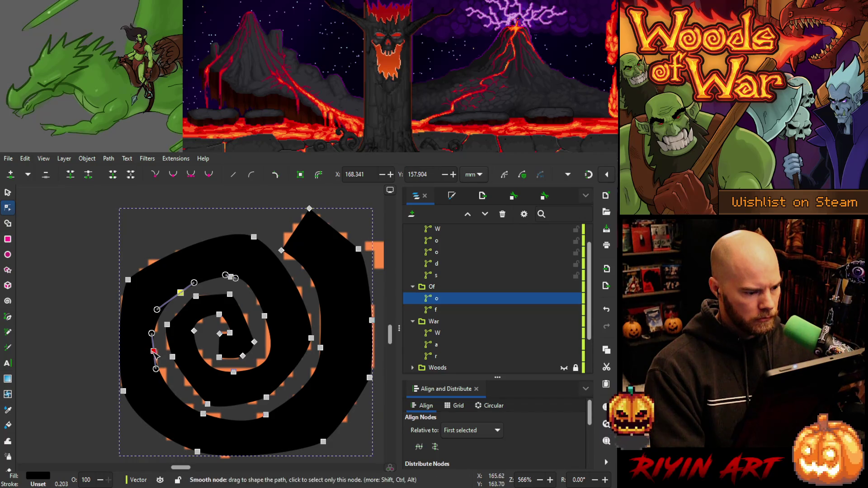
{"action": "left_click_drag", "start_coordinate": [154, 352], "coordinate": [157, 357]}
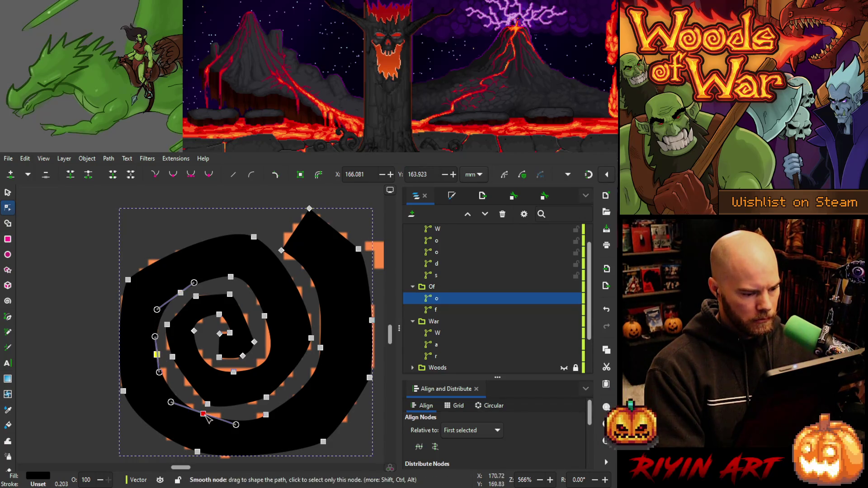
{"action": "mouse_move", "coordinate": [203, 414]}
{"action": "left_mouse_down"}
{"action": "mouse_move", "coordinate": [179, 404]}
{"action": "mouse_move", "coordinate": [207, 408]}
{"action": "left_mouse_up"}
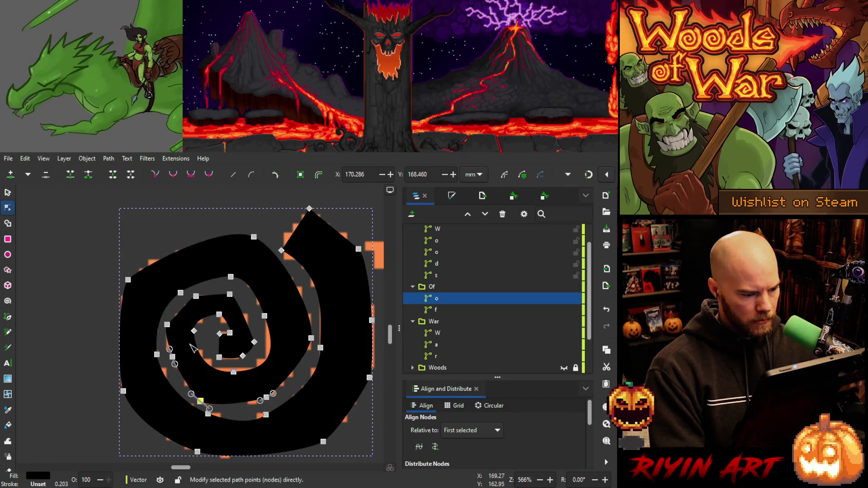
Move the inner corner and bottom nodes, shorten the lower curve, and widen the lower-left side.
{"action": "left_click_drag", "start_coordinate": [198, 334], "coordinate": [200, 337]}
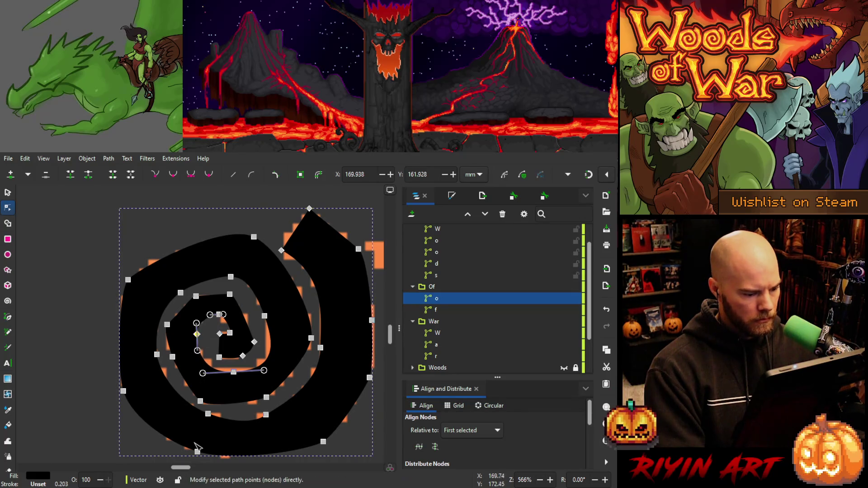
{"action": "left_click_drag", "start_coordinate": [199, 454], "coordinate": [195, 456]}
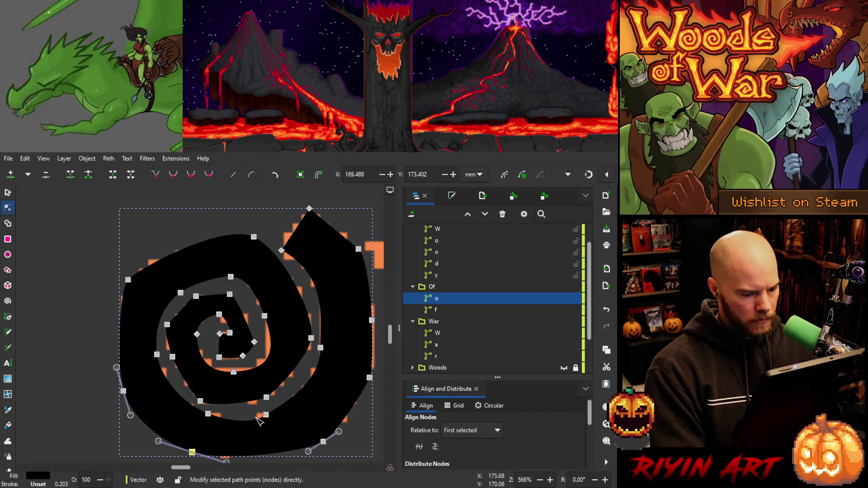
{"action": "left_click", "coordinate": [207, 414]}
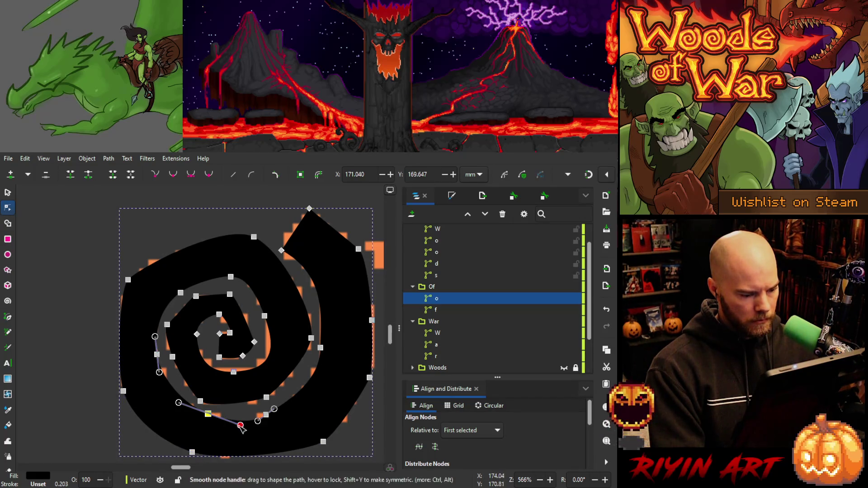
{"action": "mouse_move", "coordinate": [242, 427]}
{"action": "left_mouse_down"}
{"action": "mouse_move", "coordinate": [228, 422]}
{"action": "mouse_move", "coordinate": [258, 417]}
{"action": "left_mouse_up"}
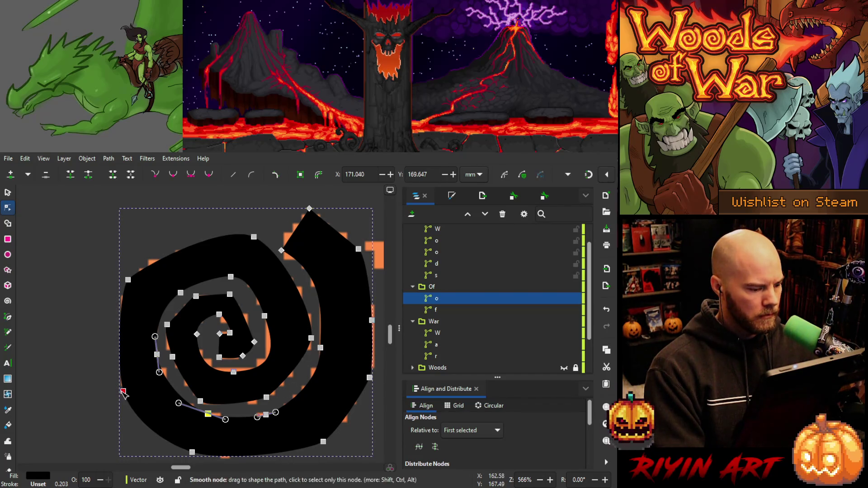
{"action": "left_click_drag", "start_coordinate": [125, 394], "coordinate": [121, 393]}
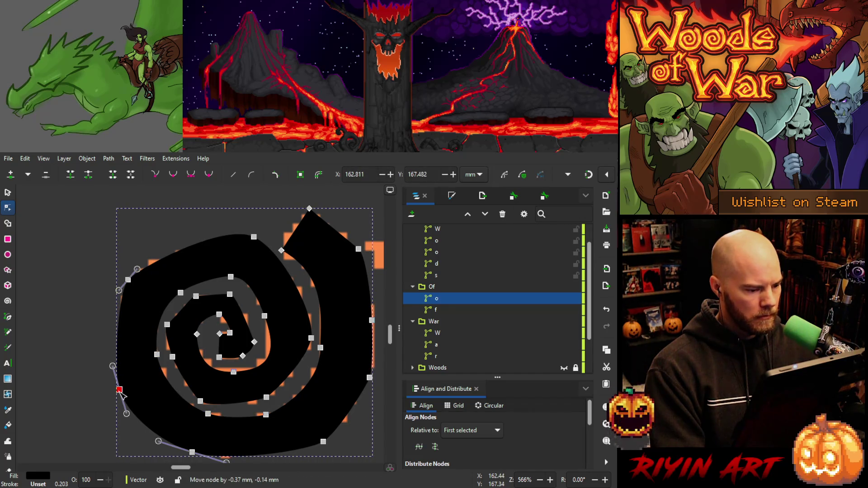
Reselect the spiral o's outline and nudge an outline node and the tail's top tip.
{"action": "scroll", "coordinate": [200, 367], "scroll_direction": "down", "scroll_amount": 2}
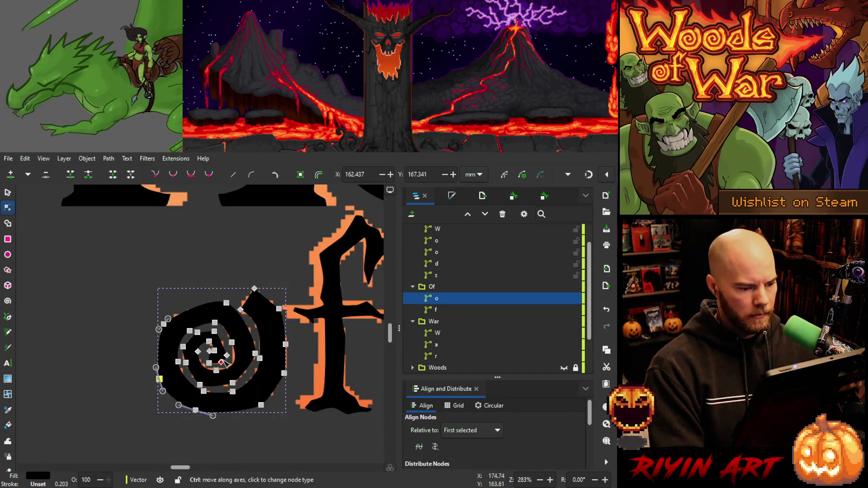
{"action": "left_click", "coordinate": [218, 423]}
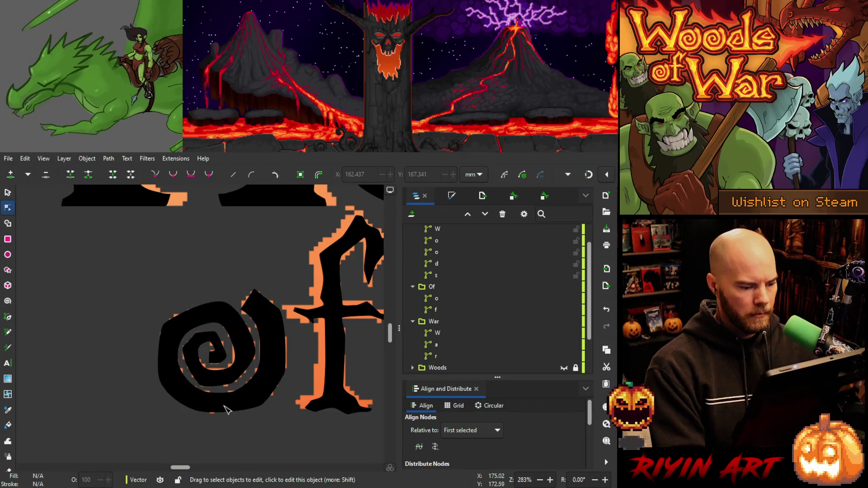
{"action": "scroll", "coordinate": [226, 412], "scroll_direction": "down", "scroll_amount": 3}
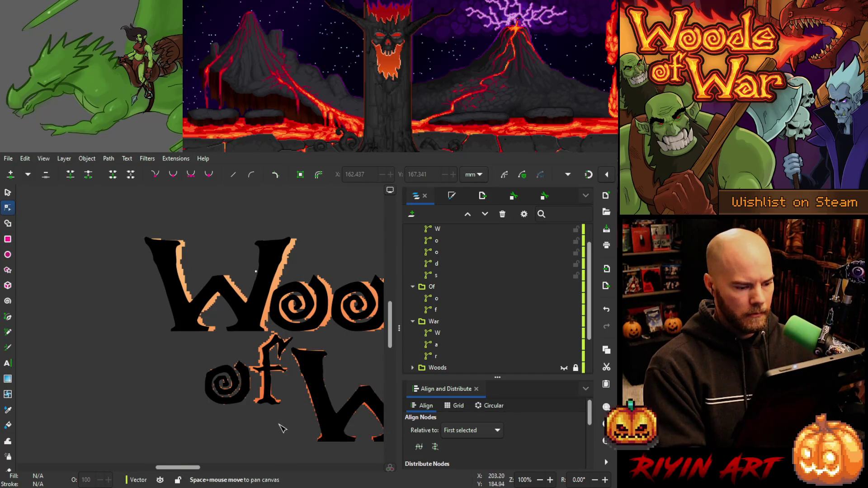
{"action": "scroll", "coordinate": [183, 377], "scroll_direction": "up", "scroll_amount": 4}
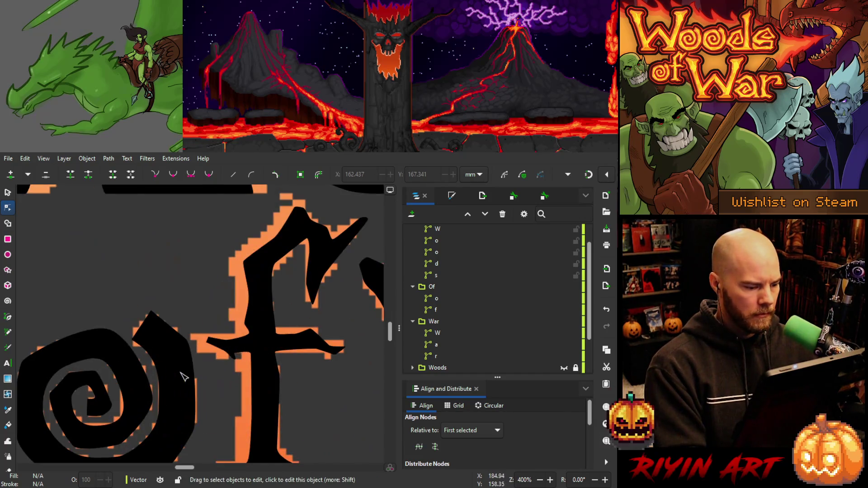
{"action": "left_click", "coordinate": [189, 343]}
{"action": "left_click_drag", "start_coordinate": [187, 340], "coordinate": [189, 343]}
{"action": "left_click_drag", "start_coordinate": [152, 311], "coordinate": [153, 313]}
Move the tail's right node up-left and curve its inner edge, then deselect the o.
{"action": "left_click", "coordinate": [189, 342]}
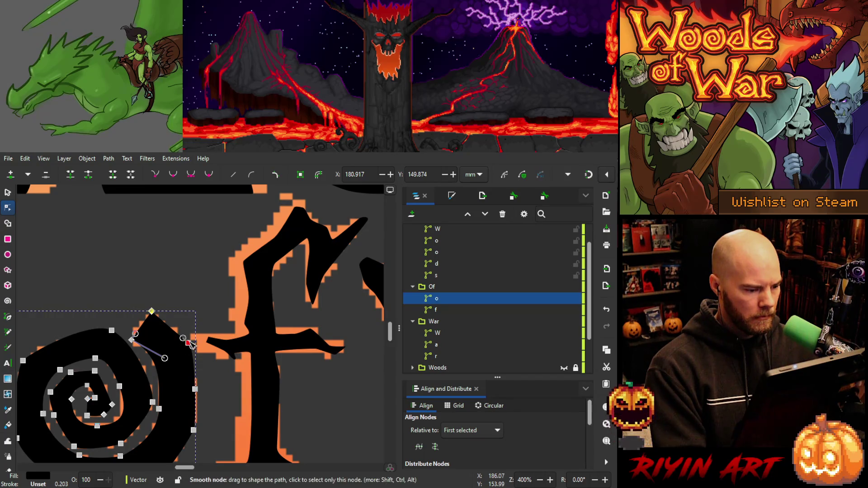
{"action": "left_click_drag", "start_coordinate": [188, 343], "coordinate": [186, 340]}
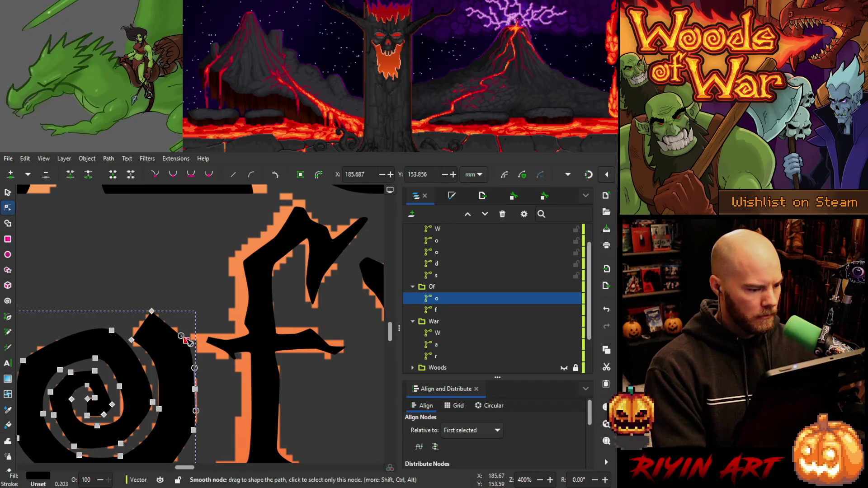
{"action": "left_click", "coordinate": [132, 340]}
{"action": "mouse_move", "coordinate": [133, 342]}
{"action": "left_mouse_down"}
{"action": "mouse_move", "coordinate": [178, 397]}
{"action": "mouse_move", "coordinate": [159, 389]}
{"action": "mouse_move", "coordinate": [167, 359]}
{"action": "left_mouse_up"}
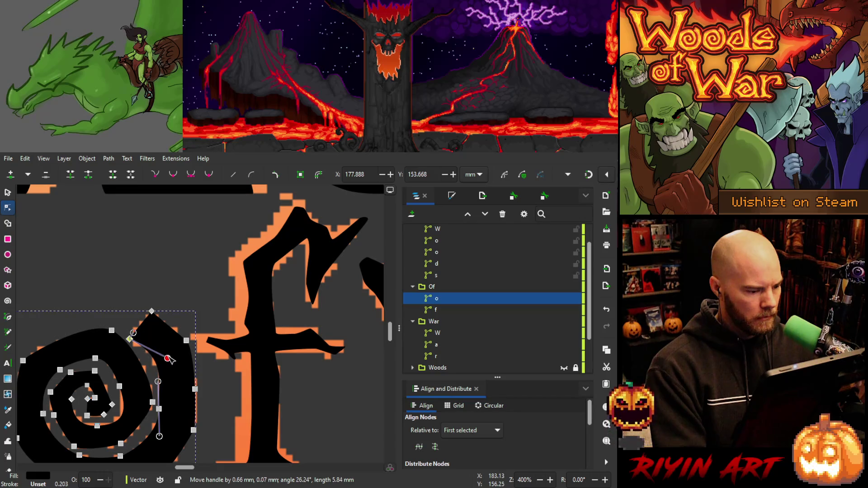
{"action": "left_click", "coordinate": [157, 292]}
{"action": "scroll", "coordinate": [161, 302], "scroll_direction": "down", "scroll_amount": 4}
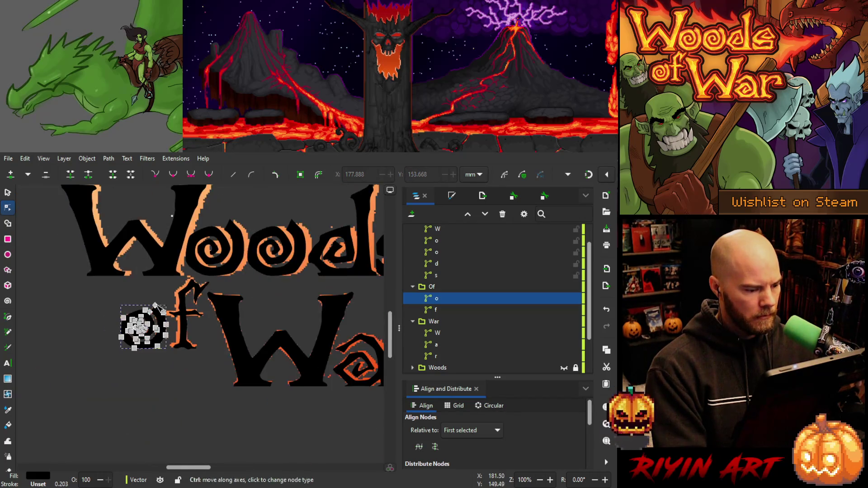
{"action": "left_click", "coordinate": [163, 383]}
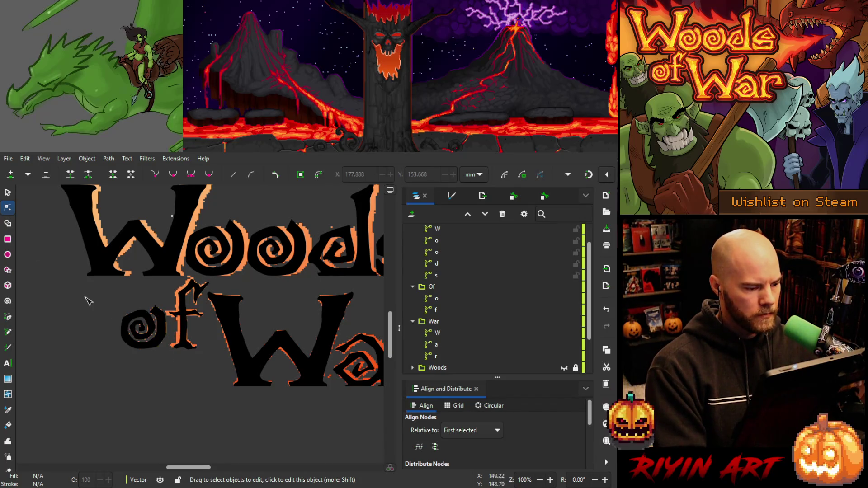
Select just the spiral o inside the Of group and nudge it one step left.
{"action": "left_click", "coordinate": [8, 192]}
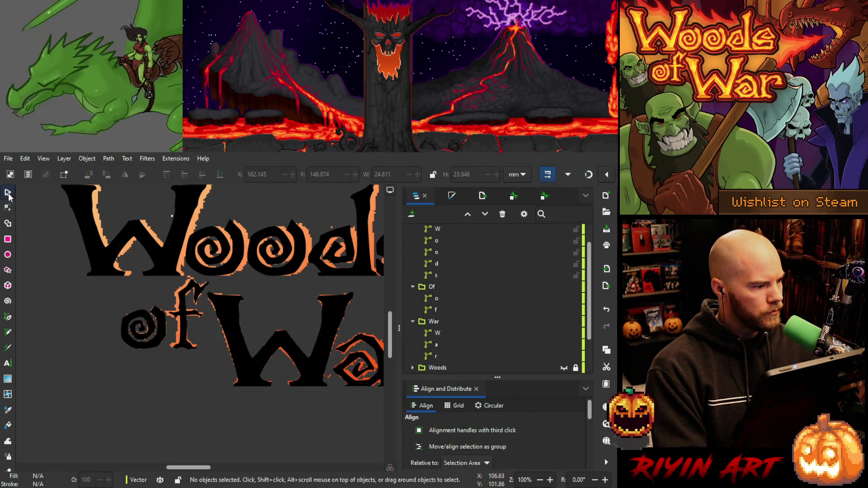
{"action": "left_click", "coordinate": [162, 326]}
{"action": "left_click", "coordinate": [452, 310]}
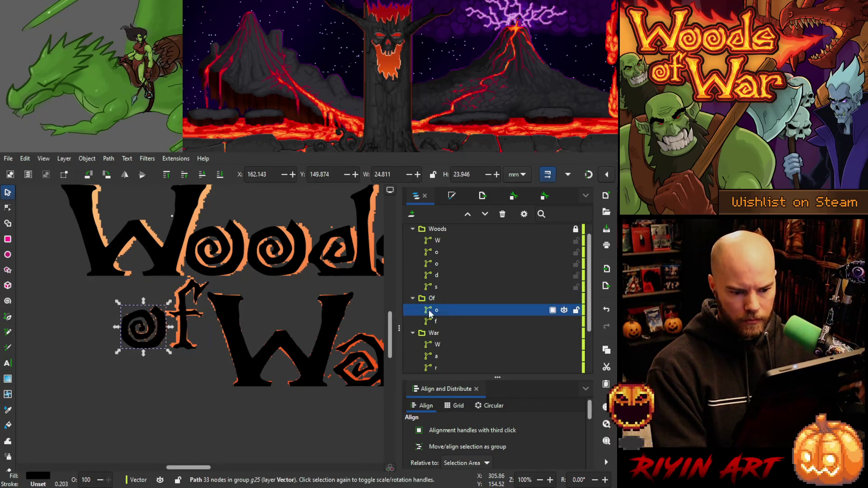
{"action": "scroll", "coordinate": [142, 330], "scroll_direction": "up", "scroll_amount": 4}
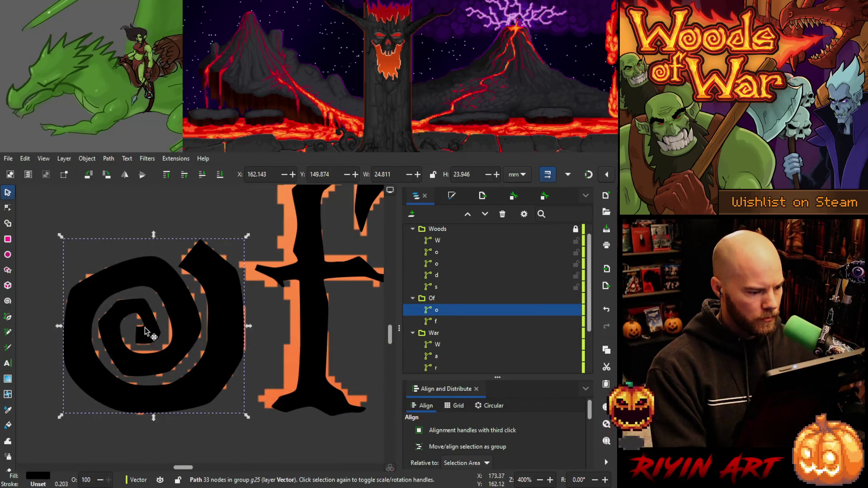
{"action": "left_click", "coordinate": [147, 332]}
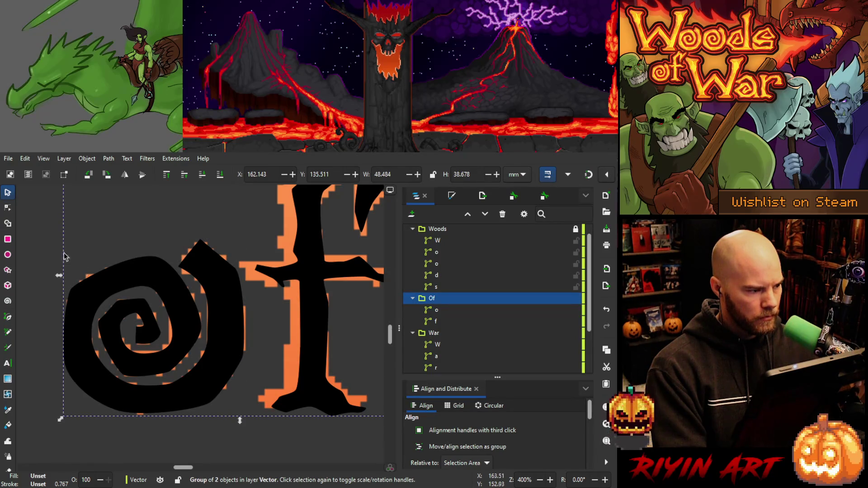
{"action": "left_click", "coordinate": [11, 210]}
{"action": "left_click", "coordinate": [8, 192]}
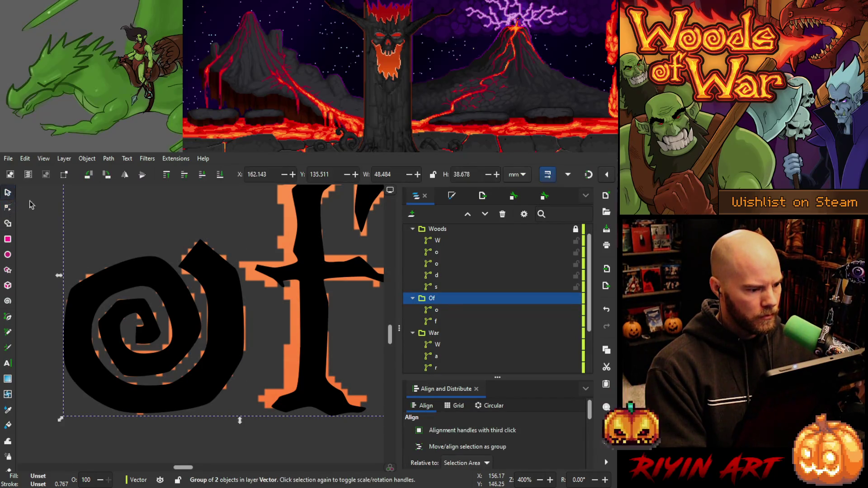
{"action": "left_click", "coordinate": [178, 323], "text": "ctrl"}
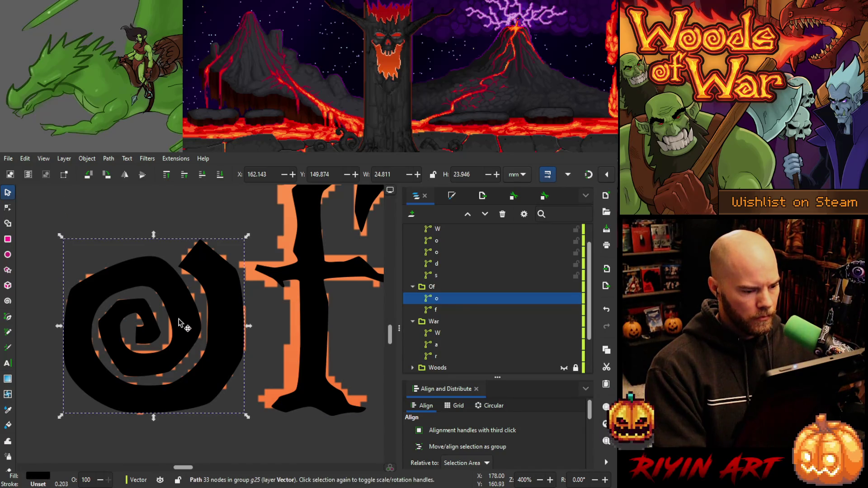
{"action": "left_click", "coordinate": [179, 322]}
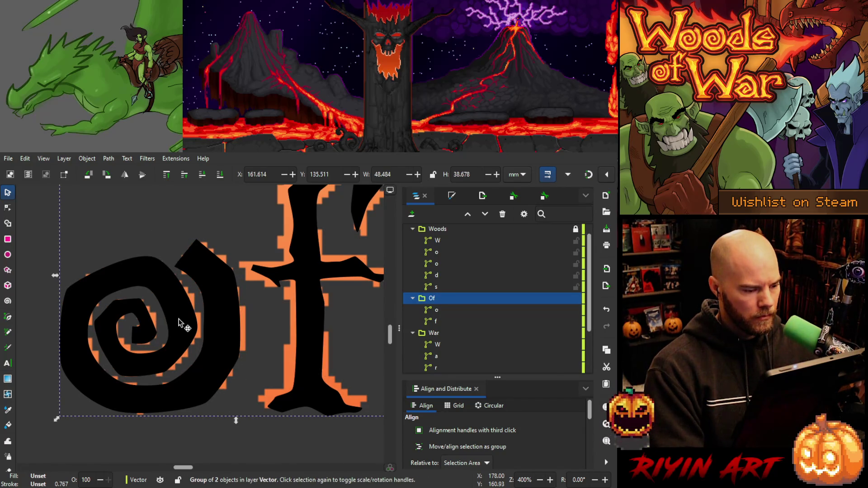
{"action": "left_click", "coordinate": [178, 322], "text": "ctrl"}
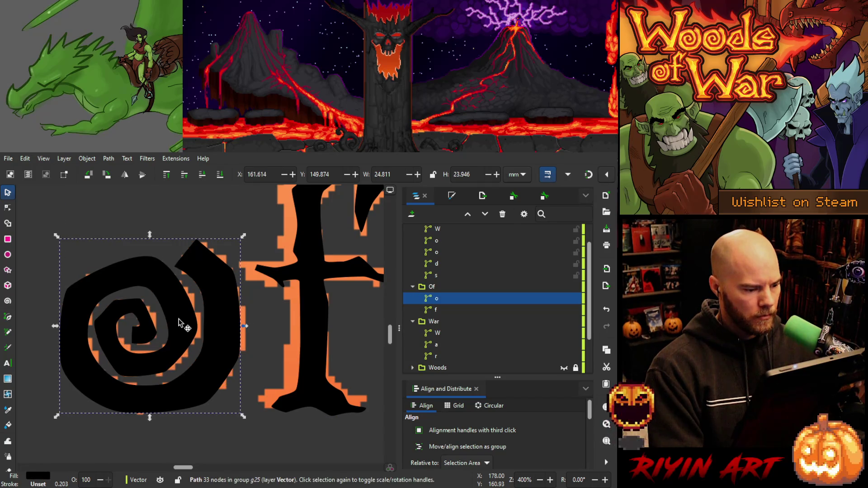
{"action": "key", "text": "Left"}
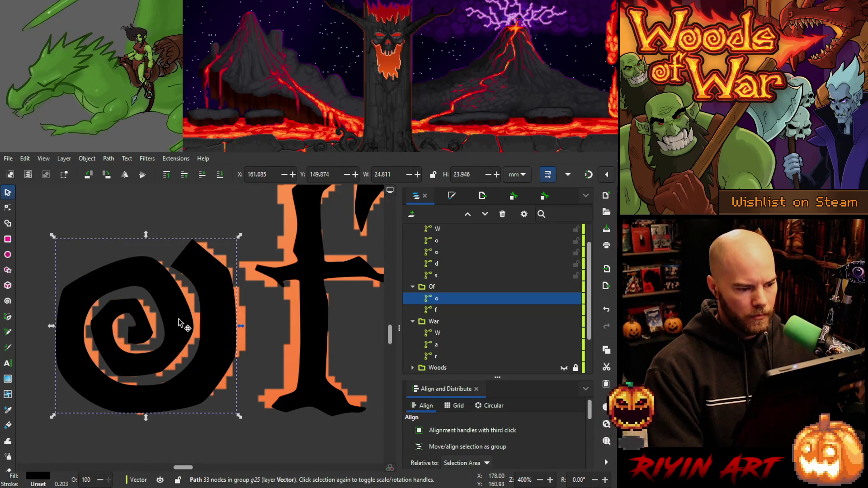
Select the Of group and start node-editing the f's outline.
{"action": "scroll", "coordinate": [179, 322], "scroll_direction": "down", "scroll_amount": 4, "text": "ctrl"}
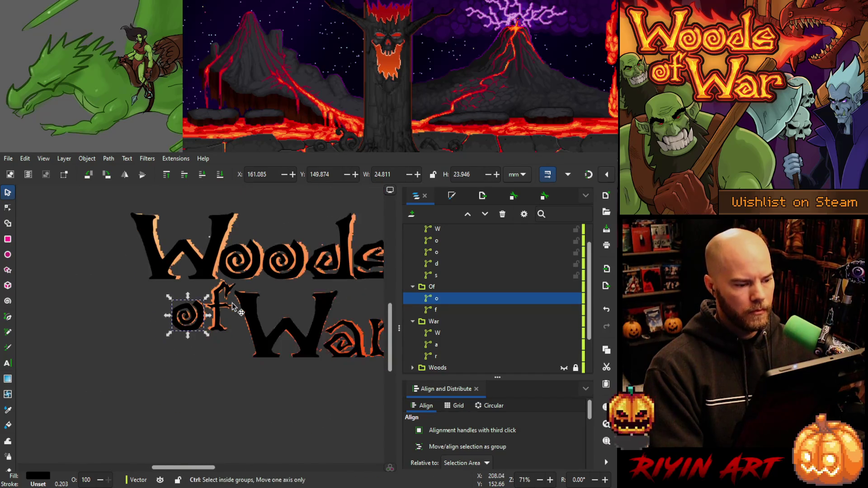
{"action": "scroll", "coordinate": [233, 305], "scroll_direction": "up", "scroll_amount": 1, "text": "ctrl"}
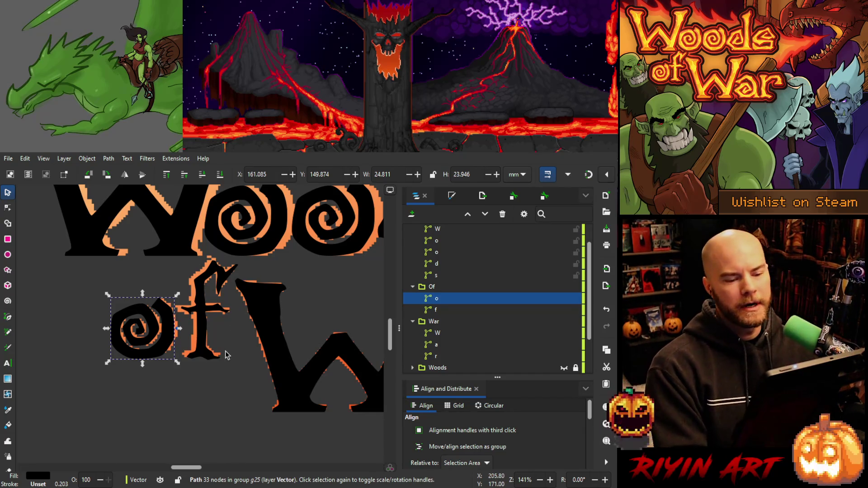
{"action": "left_click", "coordinate": [206, 276]}
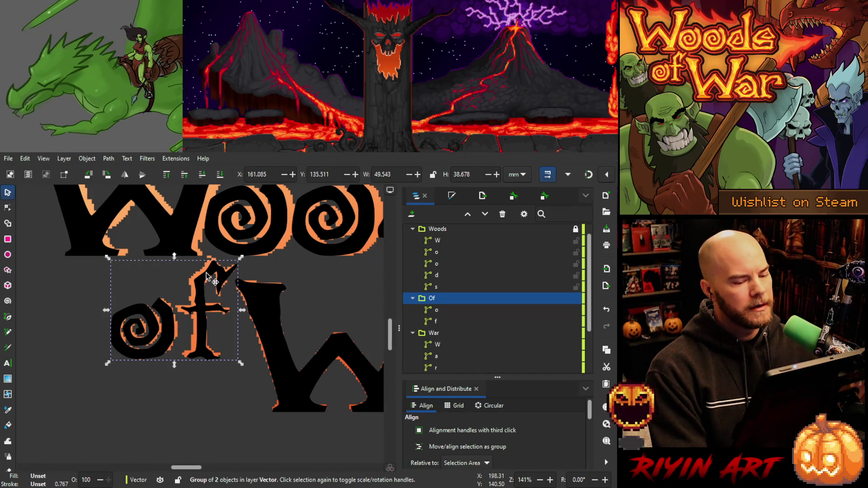
{"action": "scroll", "coordinate": [211, 276], "scroll_direction": "up", "scroll_amount": 2}
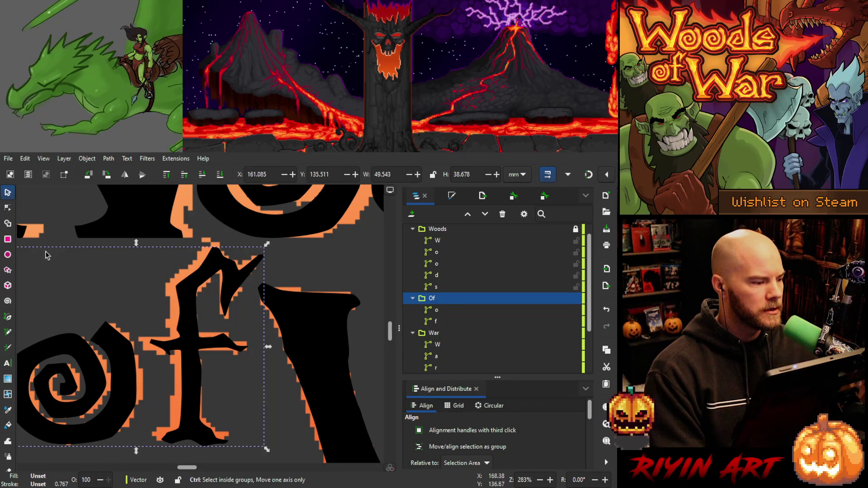
{"action": "left_click", "coordinate": [7, 207]}
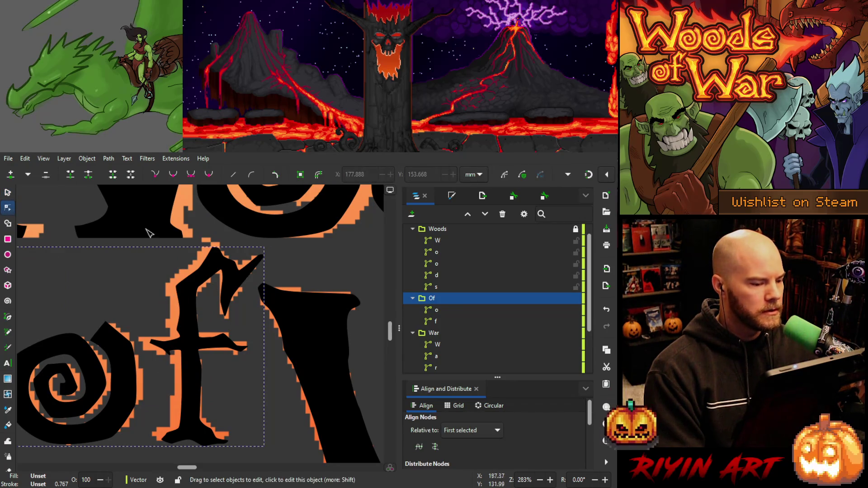
{"action": "left_click", "coordinate": [217, 250]}
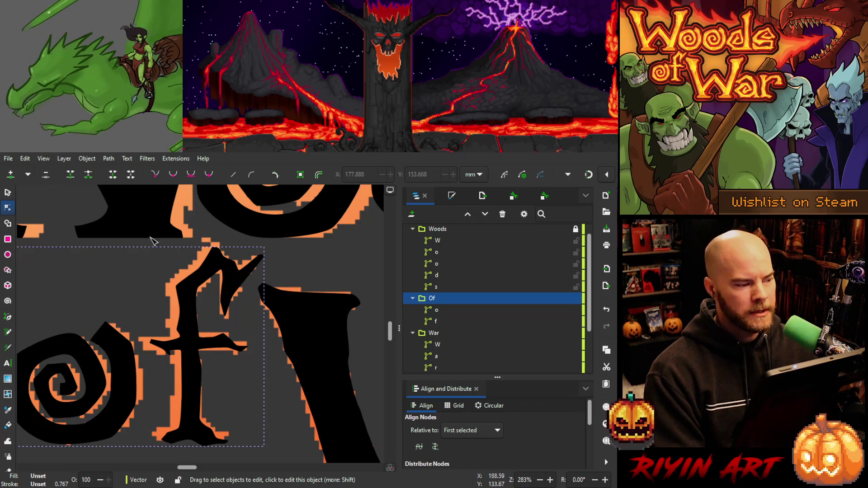
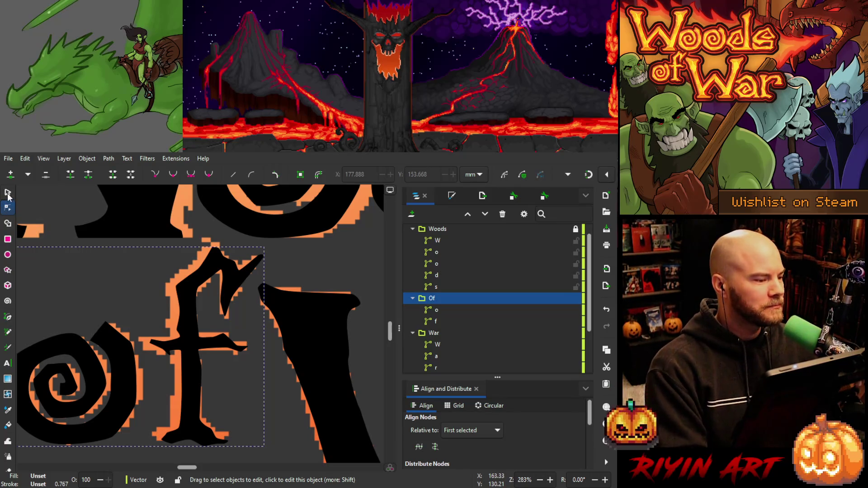
Select the 'f' letter path for node editing.
{"action": "left_click", "coordinate": [8, 192]}
{"action": "left_click", "coordinate": [8, 207]}
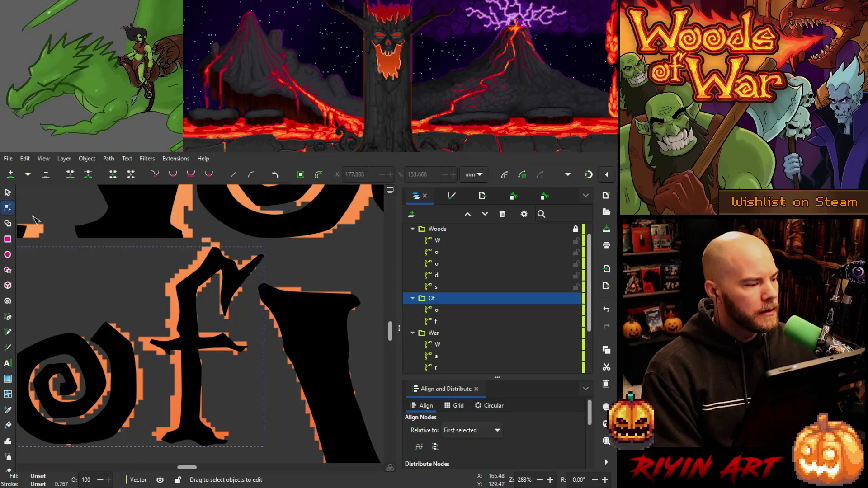
{"action": "key", "text": "Escape"}
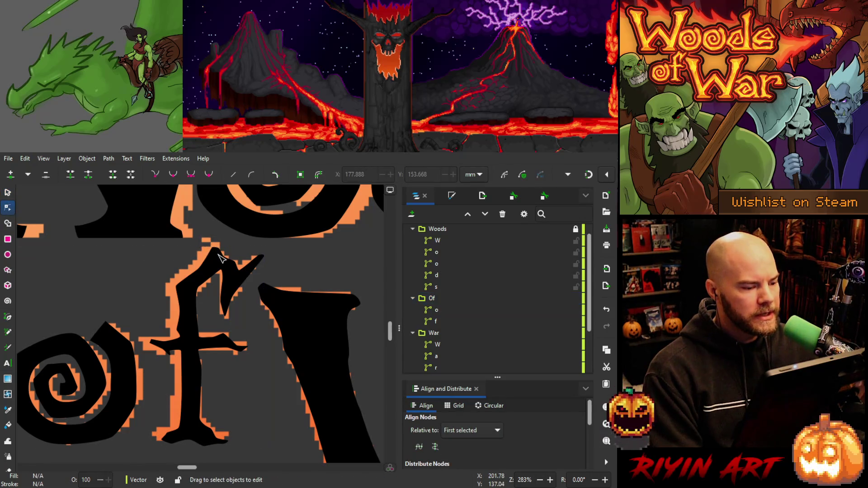
{"action": "left_click", "coordinate": [216, 256]}
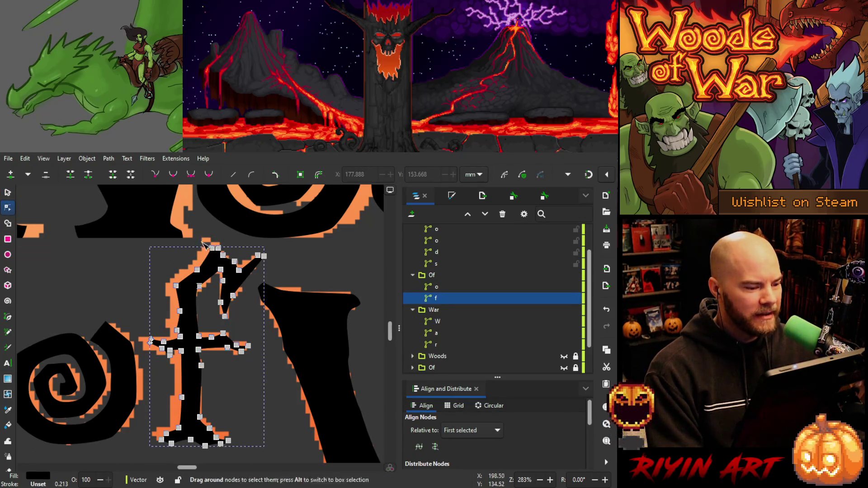
Nudge the nodes along the f's top-left and left side outward to the left.
{"action": "mouse_move", "coordinate": [226, 255]}
{"action": "left_mouse_down"}
{"action": "mouse_move", "coordinate": [159, 283]}
{"action": "mouse_move", "coordinate": [183, 296]}
{"action": "mouse_move", "coordinate": [192, 457]}
{"action": "left_mouse_up"}
{"action": "mouse_move", "coordinate": [136, 348]}
{"action": "left_mouse_down"}
{"action": "mouse_move", "coordinate": [148, 339]}
{"action": "mouse_move", "coordinate": [157, 353]}
{"action": "left_mouse_up"}
{"action": "key", "text": "Left"}
{"action": "key", "text": "Left"}
{"action": "key", "text": "Left"}
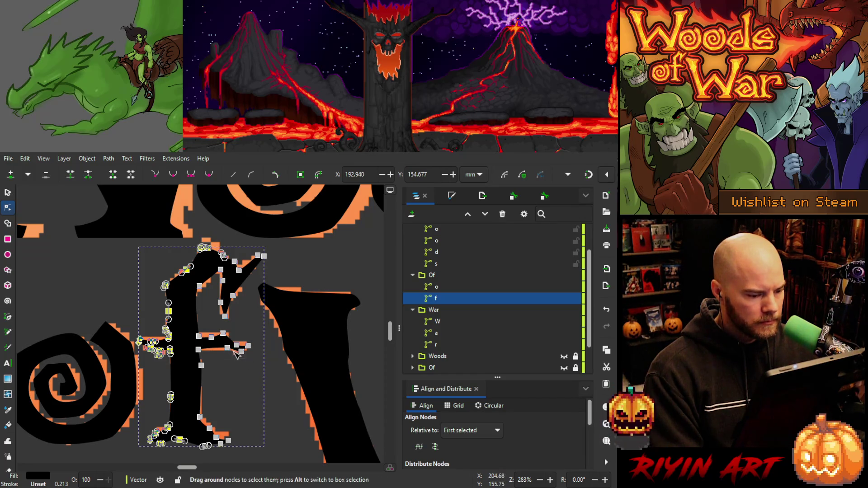
Select the f's crossbar tip, crossbar, left stem and left crossbar nodes, zooming in closer.
{"action": "left_click", "coordinate": [236, 347]}
{"action": "left_click", "coordinate": [227, 348]}
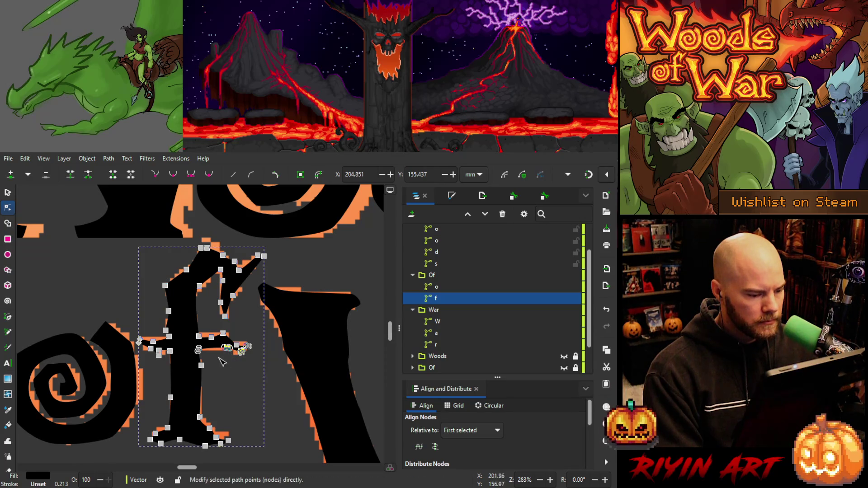
{"action": "left_click", "coordinate": [197, 349], "text": "shift"}
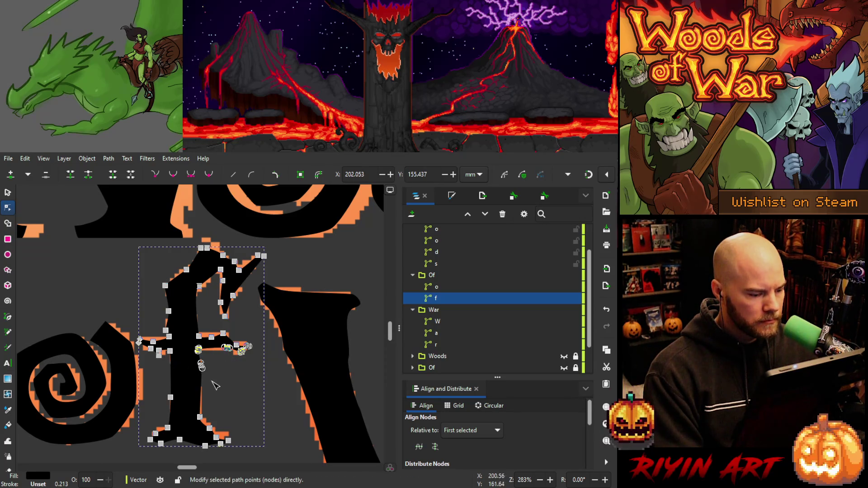
{"action": "left_click", "coordinate": [199, 365], "text": "shift"}
{"action": "mouse_move", "coordinate": [168, 370]}
{"action": "left_mouse_down", "text": "shift"}
{"action": "mouse_move", "coordinate": [153, 348]}
{"action": "mouse_move", "coordinate": [160, 369]}
{"action": "left_mouse_up", "text": "shift"}
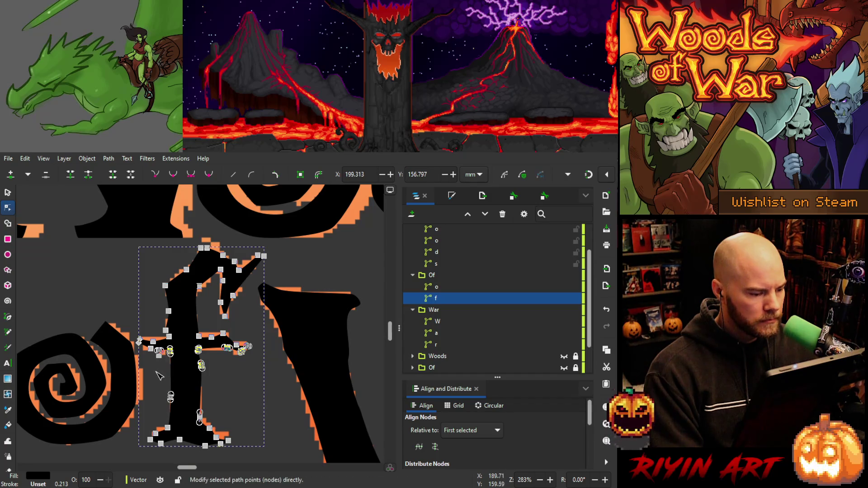
{"action": "left_click_drag", "start_coordinate": [139, 321], "coordinate": [150, 341], "text": "shift"}
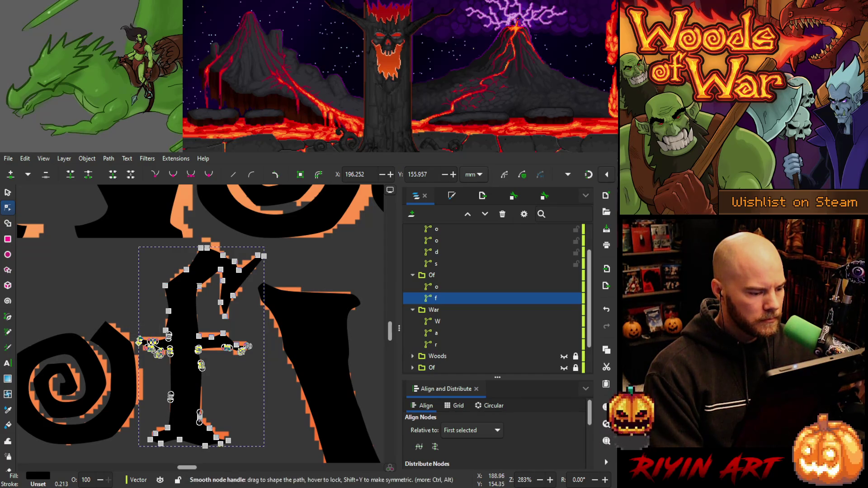
{"action": "key", "text": "ctrl"}
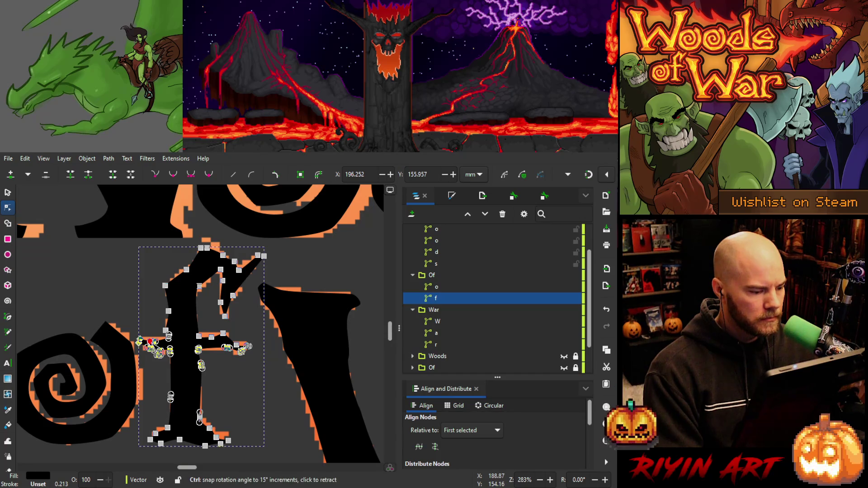
{"action": "scroll", "coordinate": [150, 342], "scroll_direction": "up", "scroll_amount": 4}
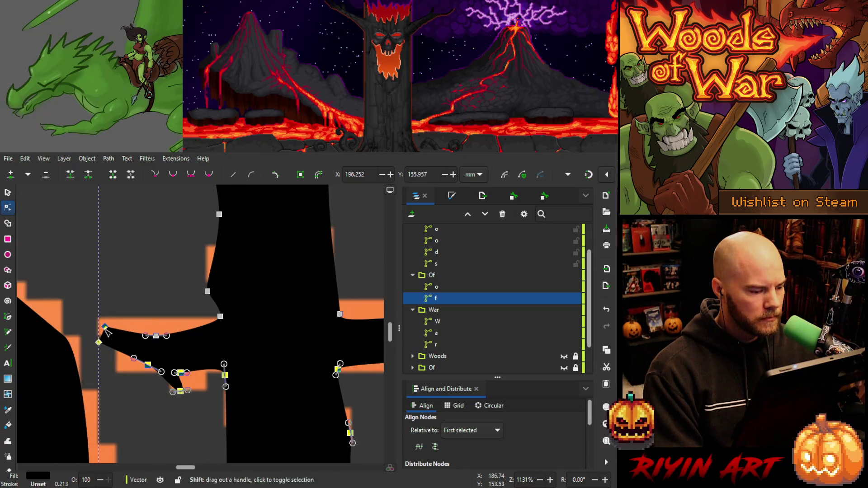
Nudge the selected crossbar nodes slightly down.
{"action": "scroll", "coordinate": [126, 344], "scroll_direction": "down", "scroll_amount": 5}
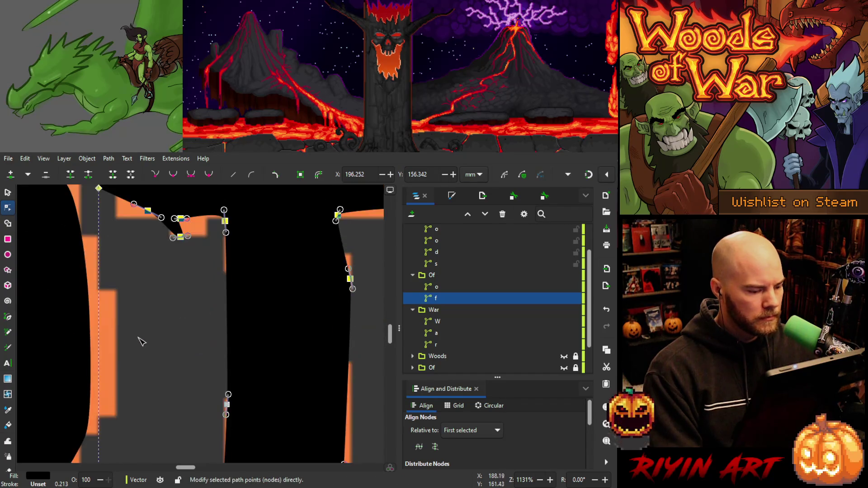
{"action": "scroll", "coordinate": [176, 321], "scroll_direction": "down", "scroll_amount": 1}
{"action": "scroll", "coordinate": [180, 325], "scroll_direction": "down", "scroll_amount": 2}
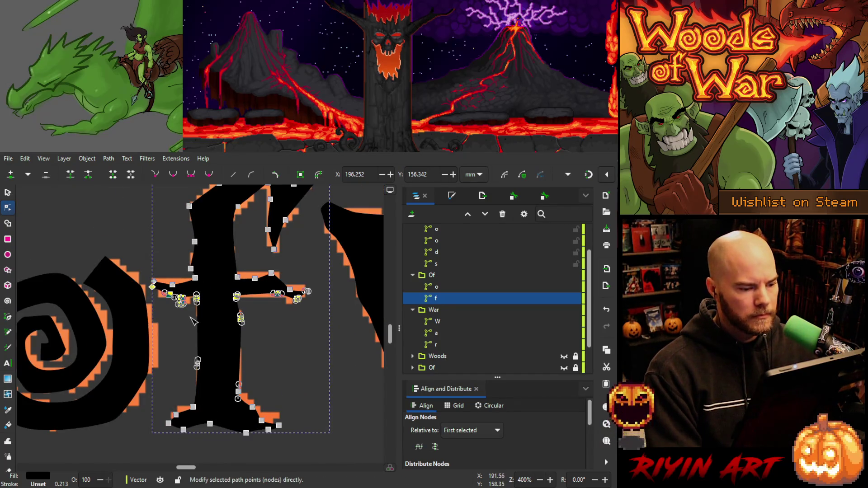
{"action": "key", "text": "Down"}
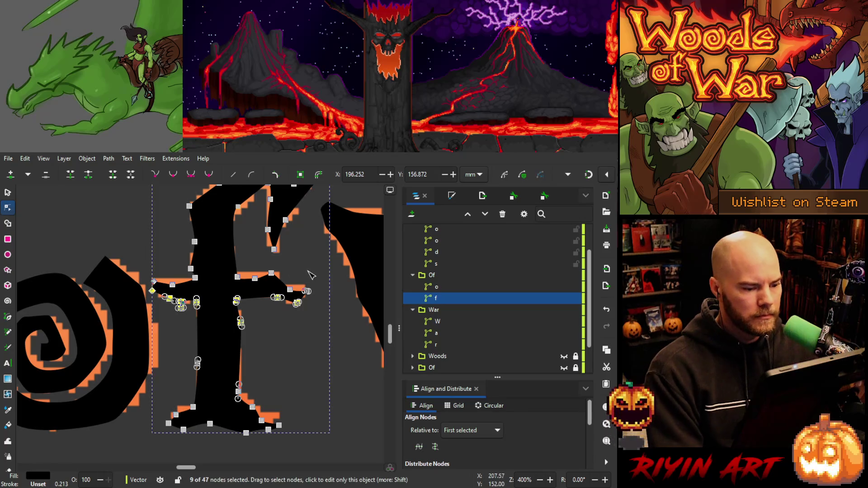
Raise the crossbar's left-end and upper-left stem nodes slightly to match the reference.
{"action": "mouse_move", "coordinate": [324, 274]}
{"action": "left_mouse_down"}
{"action": "mouse_move", "coordinate": [286, 292]}
{"action": "mouse_move", "coordinate": [203, 298]}
{"action": "mouse_move", "coordinate": [228, 282]}
{"action": "left_mouse_up"}
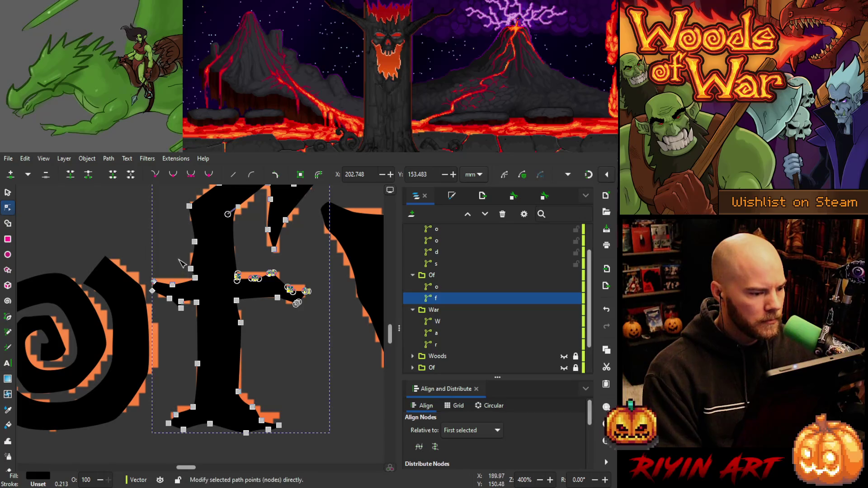
{"action": "left_click_drag", "start_coordinate": [181, 260], "coordinate": [211, 294], "text": "shift"}
{"action": "left_click_drag", "start_coordinate": [178, 237], "coordinate": [206, 254], "text": "shift"}
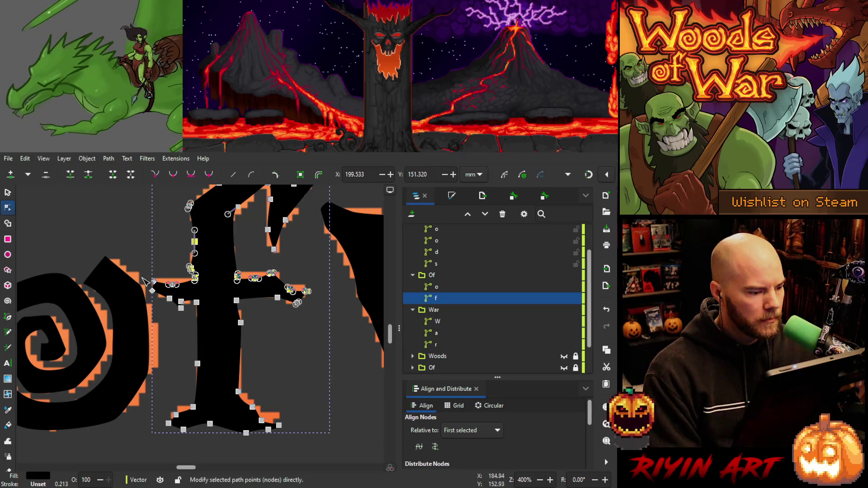
{"action": "mouse_move", "coordinate": [145, 274]}
{"action": "left_mouse_down", "text": "shift"}
{"action": "mouse_move", "coordinate": [192, 296]}
{"action": "mouse_move", "coordinate": [181, 286]}
{"action": "left_mouse_up", "text": "shift"}
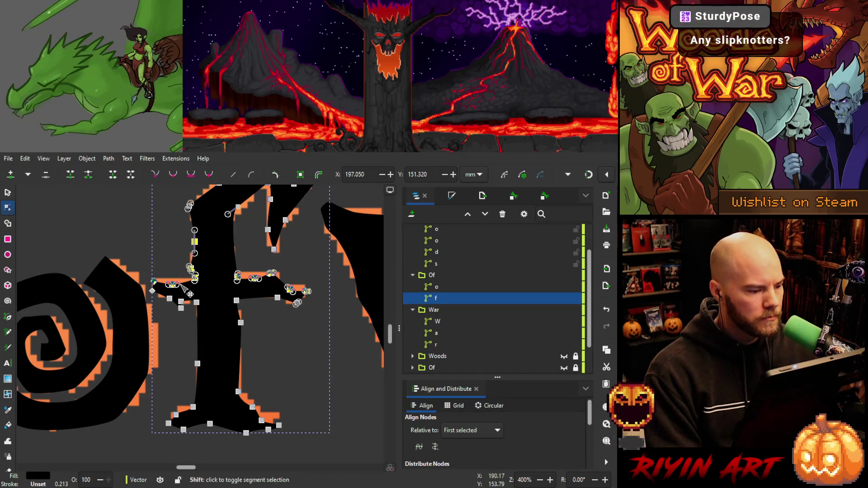
{"action": "key", "text": "Up"}
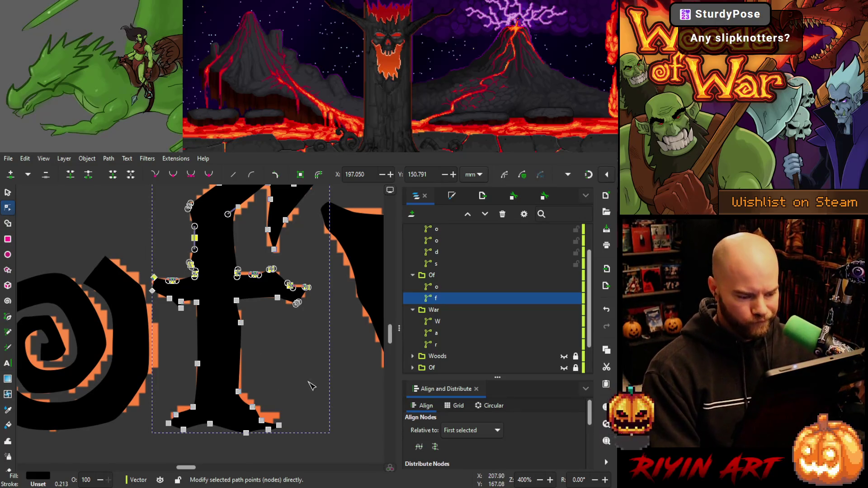
{"action": "left_click_drag", "start_coordinate": [279, 382], "coordinate": [226, 431]}
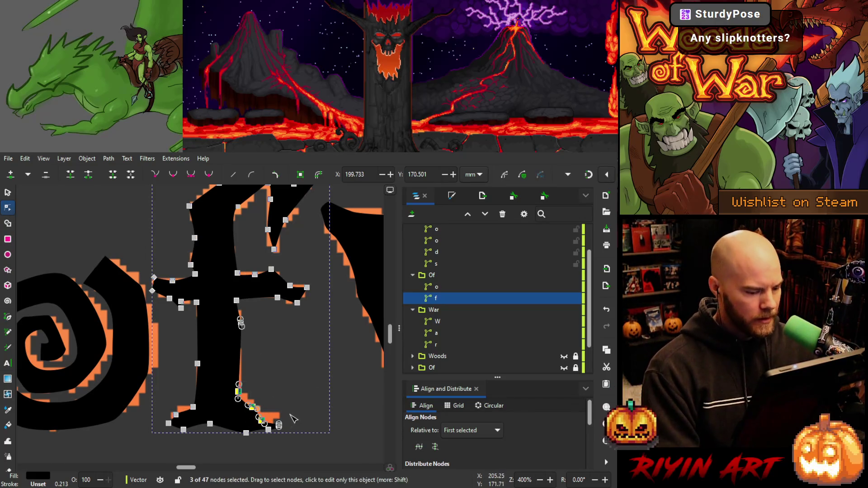
Zoom in on the stem foot and nudge the stem's left-side nodes up.
{"action": "key", "text": "3"}
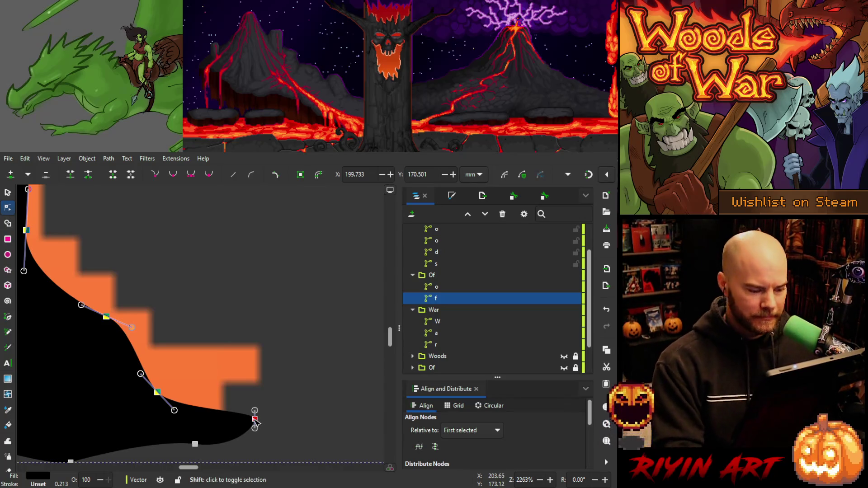
{"action": "left_click", "coordinate": [255, 419], "text": "shift"}
{"action": "scroll", "coordinate": [241, 369], "scroll_direction": "down", "scroll_amount": 4, "text": "ctrl"}
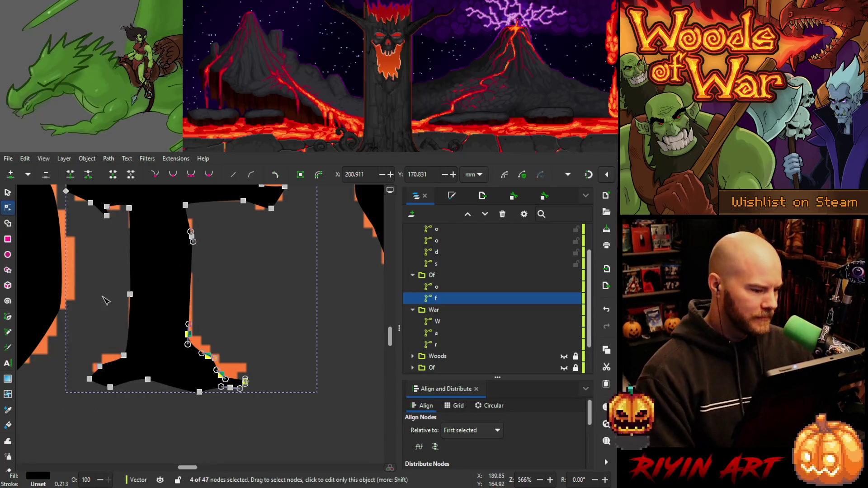
{"action": "left_click_drag", "start_coordinate": [86, 282], "coordinate": [173, 377]}
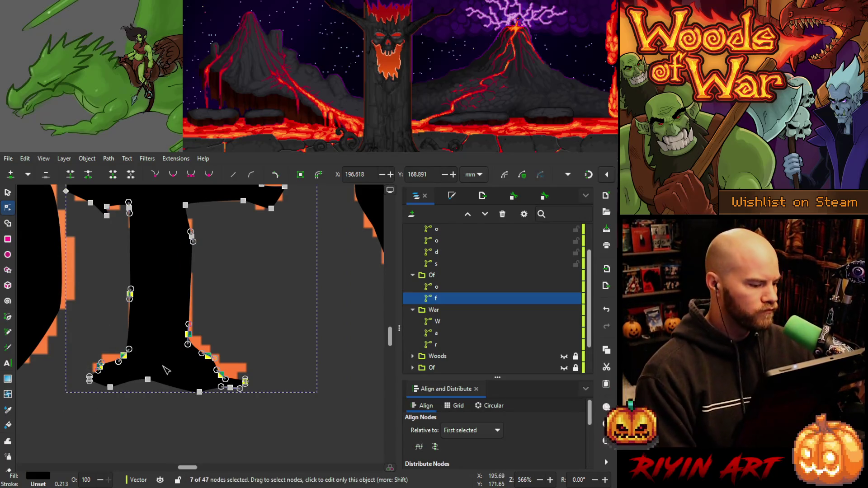
{"action": "key", "text": "Up"}
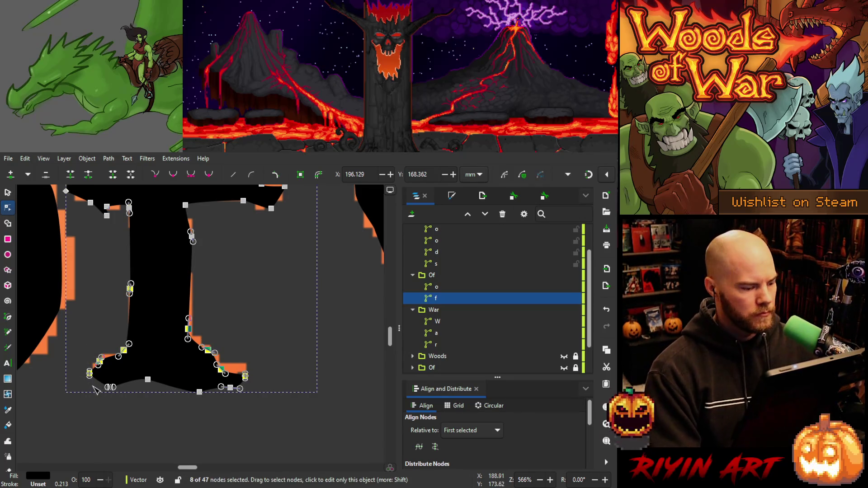
Raise the four nodes along the f's bottom edge slightly.
{"action": "scroll", "coordinate": [90, 378], "scroll_direction": "up", "scroll_amount": 6, "text": "ctrl"}
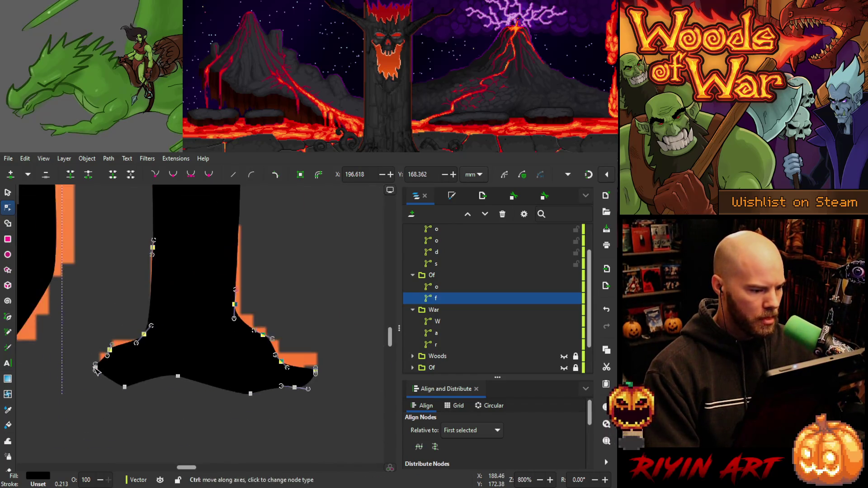
{"action": "scroll", "coordinate": [97, 370], "scroll_direction": "down", "scroll_amount": 7, "text": "ctrl"}
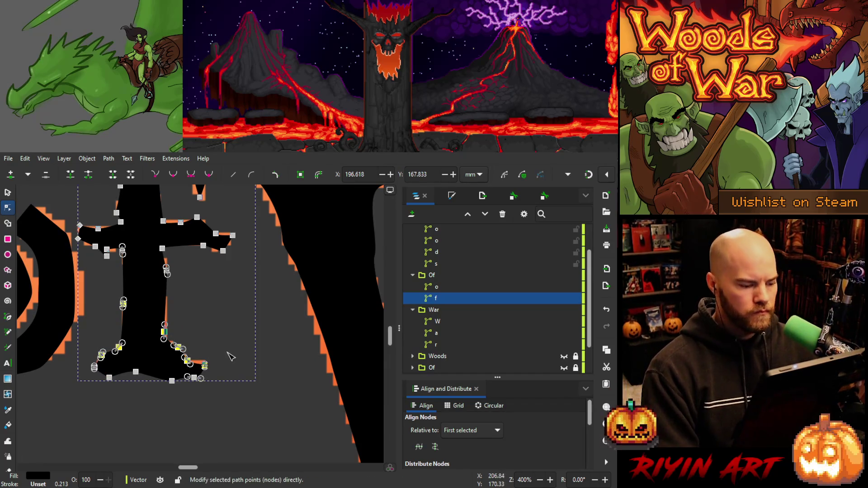
{"action": "left_click_drag", "start_coordinate": [228, 355], "coordinate": [183, 383]}
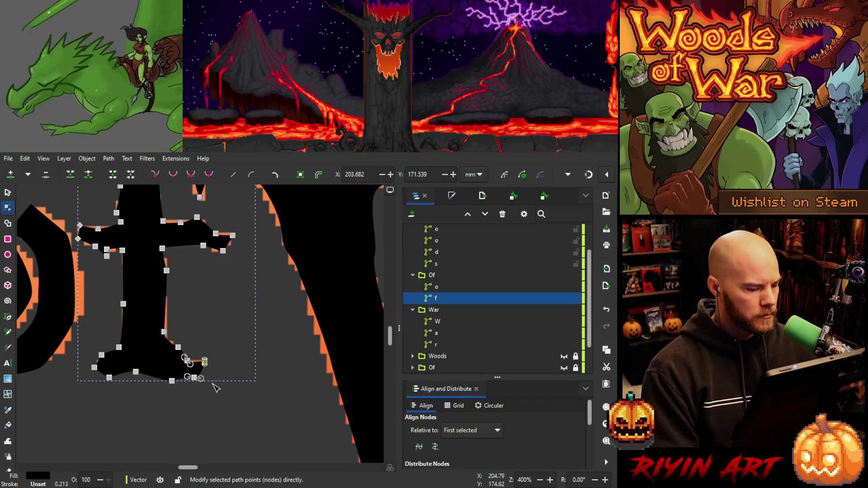
{"action": "left_click_drag", "start_coordinate": [228, 339], "coordinate": [185, 370]}
{"action": "left_click", "coordinate": [234, 363]}
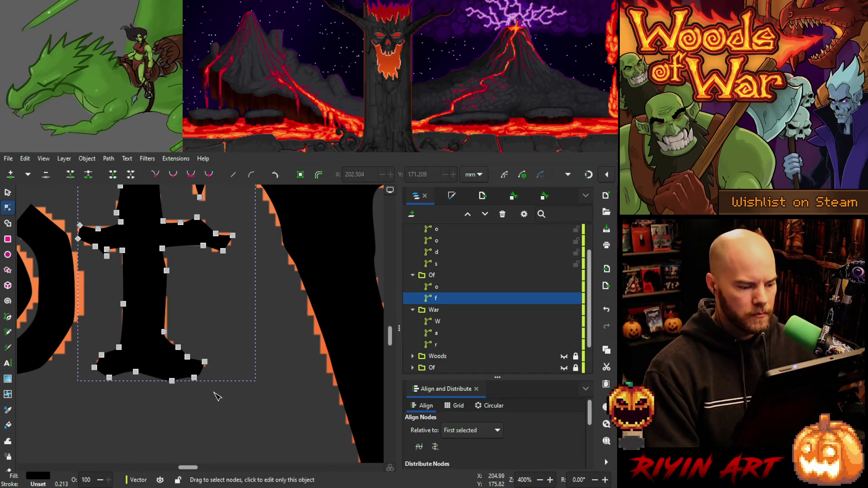
{"action": "mouse_move", "coordinate": [216, 396]}
{"action": "left_mouse_down"}
{"action": "mouse_move", "coordinate": [159, 403]}
{"action": "mouse_move", "coordinate": [93, 380]}
{"action": "mouse_move", "coordinate": [104, 371]}
{"action": "left_mouse_up"}
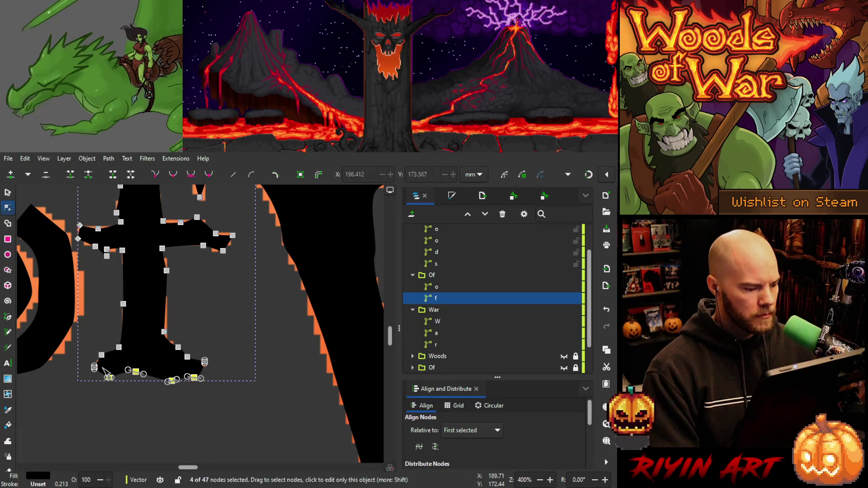
{"action": "key", "text": "Up"}
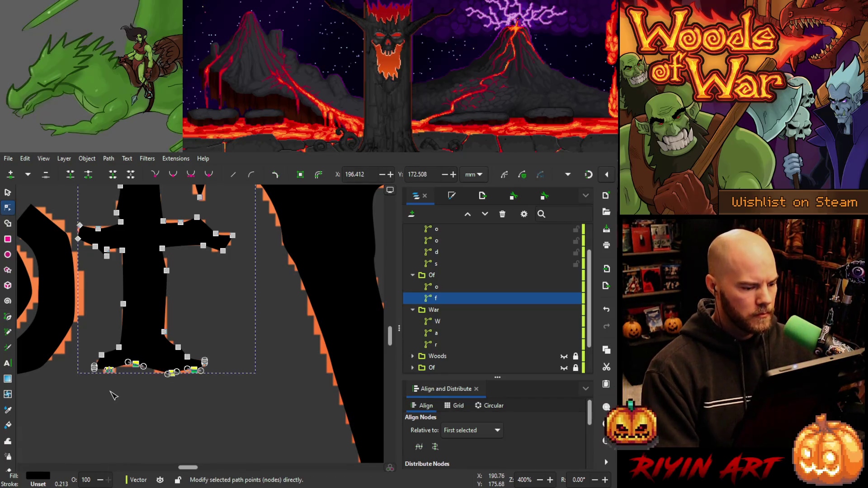
Raise the top of the f and nudge its two top nodes right and up.
{"action": "scroll", "coordinate": [140, 384], "scroll_direction": "down", "scroll_amount": 2, "text": "ctrl"}
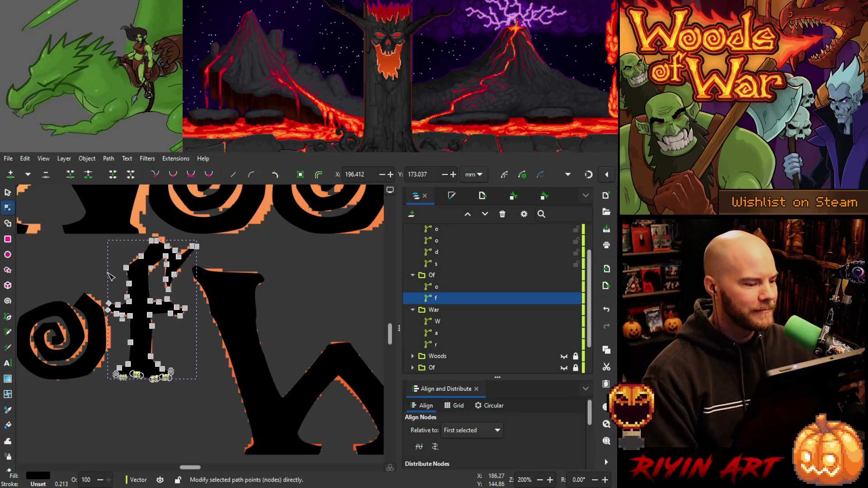
{"action": "scroll", "coordinate": [153, 232], "scroll_direction": "up", "scroll_amount": 3, "text": "ctrl"}
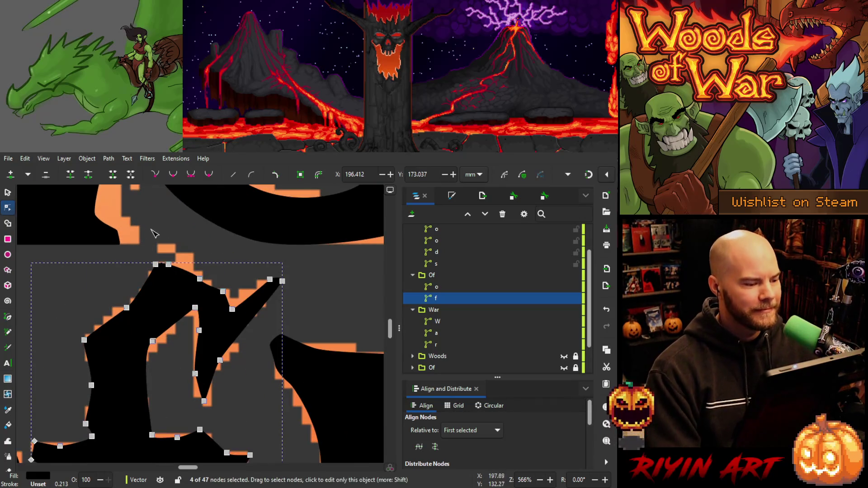
{"action": "mouse_move", "coordinate": [145, 244]}
{"action": "left_mouse_down"}
{"action": "mouse_move", "coordinate": [244, 299]}
{"action": "mouse_move", "coordinate": [234, 298]}
{"action": "left_mouse_up"}
{"action": "left_click_drag", "start_coordinate": [139, 246], "coordinate": [209, 294]}
{"action": "key", "text": "Up"}
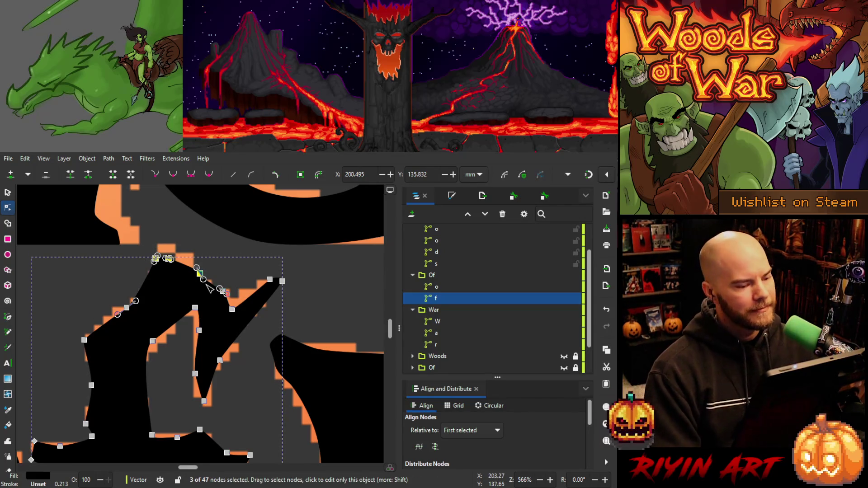
{"action": "left_click_drag", "start_coordinate": [149, 239], "coordinate": [185, 272]}
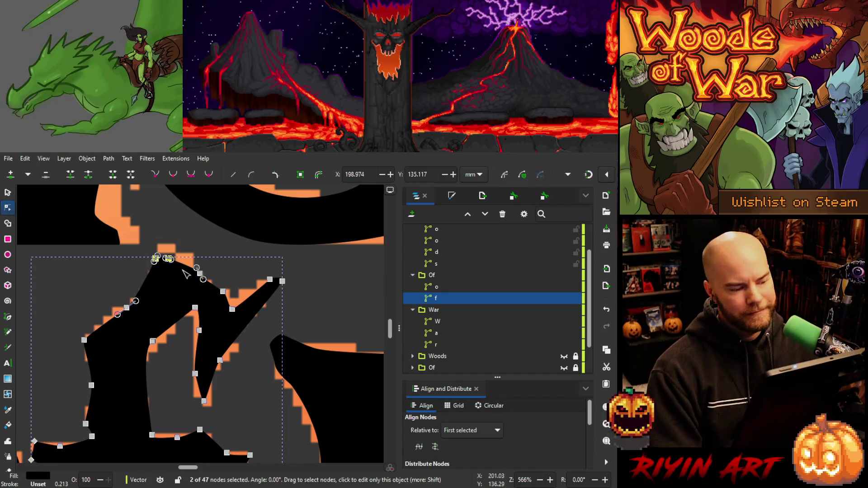
{"action": "key", "text": "Right"}
{"action": "key", "text": "Up"}
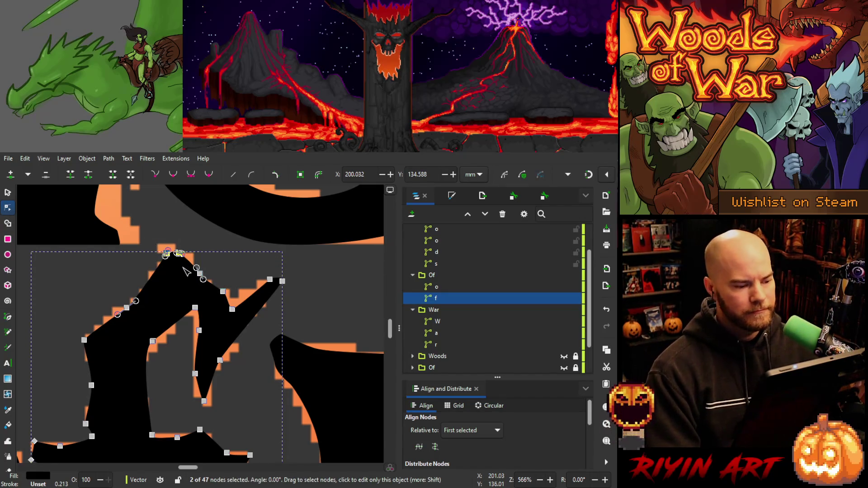
Nudge the f's right-arm nodes upward, then pick the inner arm's crook node.
{"action": "mouse_move", "coordinate": [274, 264]}
{"action": "left_mouse_down"}
{"action": "mouse_move", "coordinate": [244, 294]}
{"action": "mouse_move", "coordinate": [280, 277]}
{"action": "mouse_move", "coordinate": [225, 321]}
{"action": "left_mouse_up"}
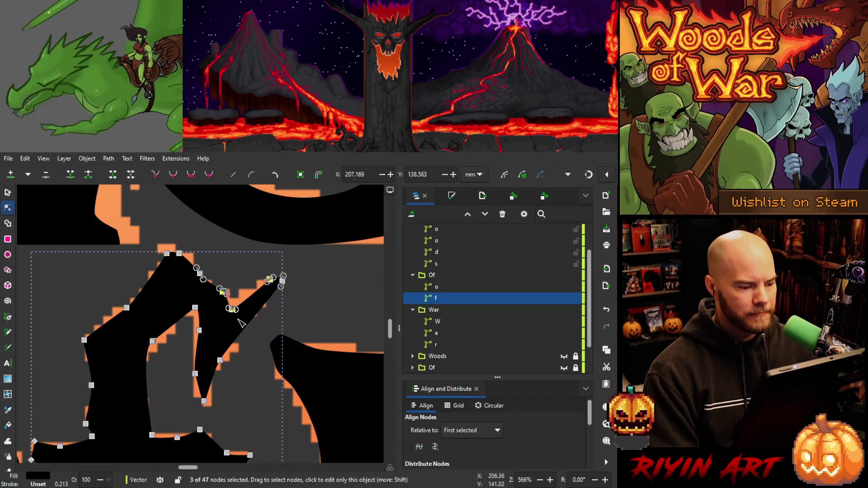
{"action": "key", "text": "Up"}
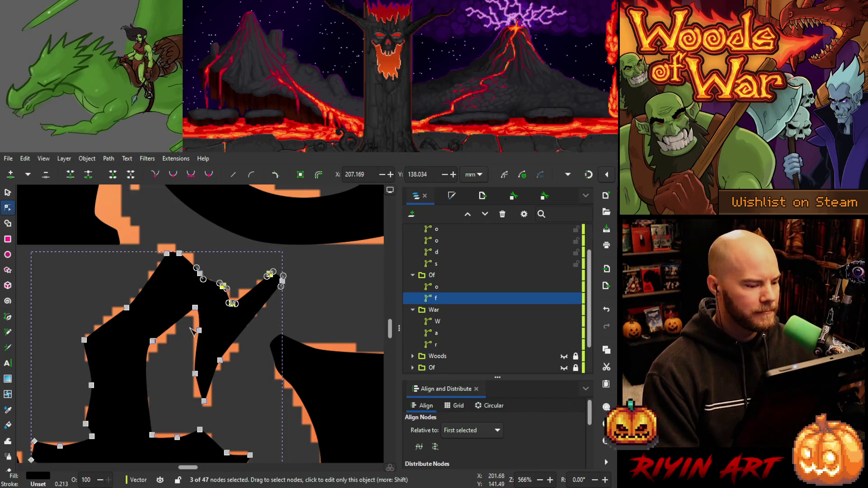
{"action": "mouse_move", "coordinate": [188, 379]}
{"action": "left_mouse_down"}
{"action": "mouse_move", "coordinate": [215, 416]}
{"action": "mouse_move", "coordinate": [216, 341]}
{"action": "mouse_move", "coordinate": [219, 372]}
{"action": "left_mouse_up"}
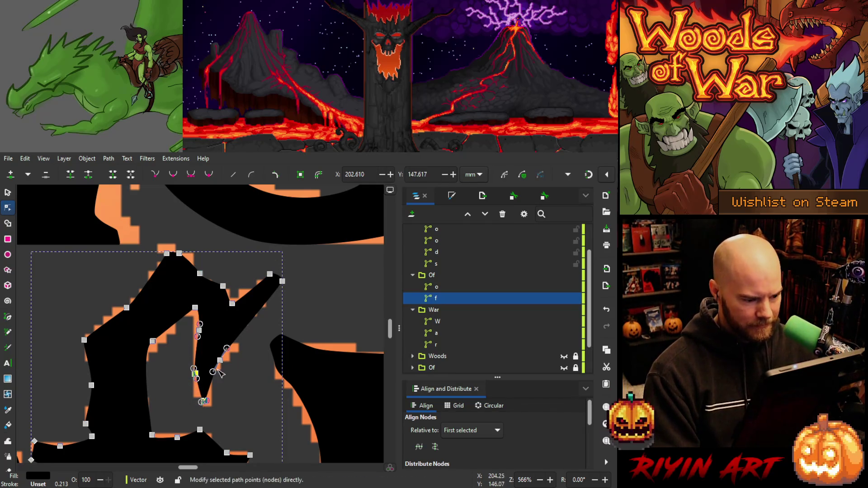
{"action": "left_click", "coordinate": [218, 359]}
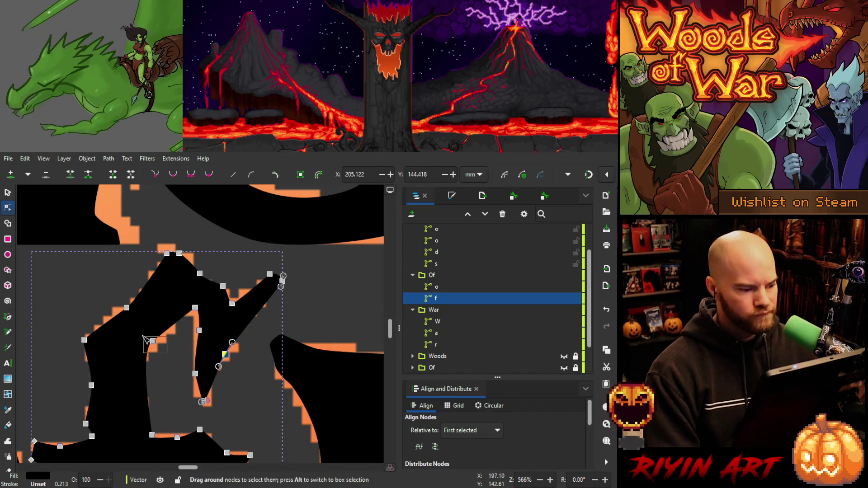
{"action": "left_click", "coordinate": [153, 341]}
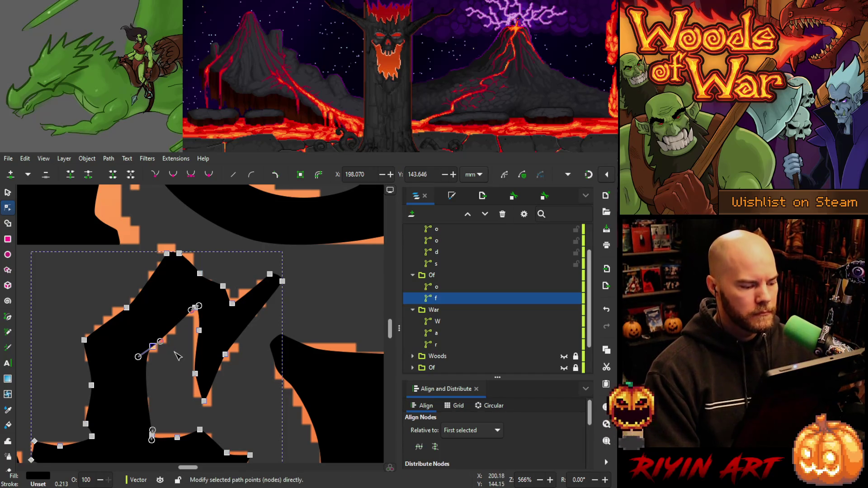
Select the f's left-edge nodes, then the nodes along its base.
{"action": "mouse_move", "coordinate": [62, 388]}
{"action": "left_mouse_down"}
{"action": "mouse_move", "coordinate": [108, 429]}
{"action": "mouse_move", "coordinate": [112, 443]}
{"action": "left_mouse_up"}
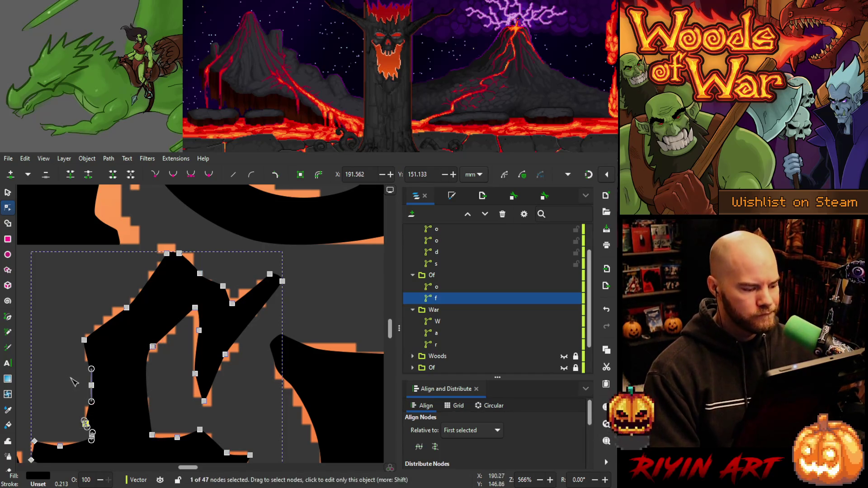
{"action": "left_click_drag", "start_coordinate": [72, 392], "coordinate": [111, 434]}
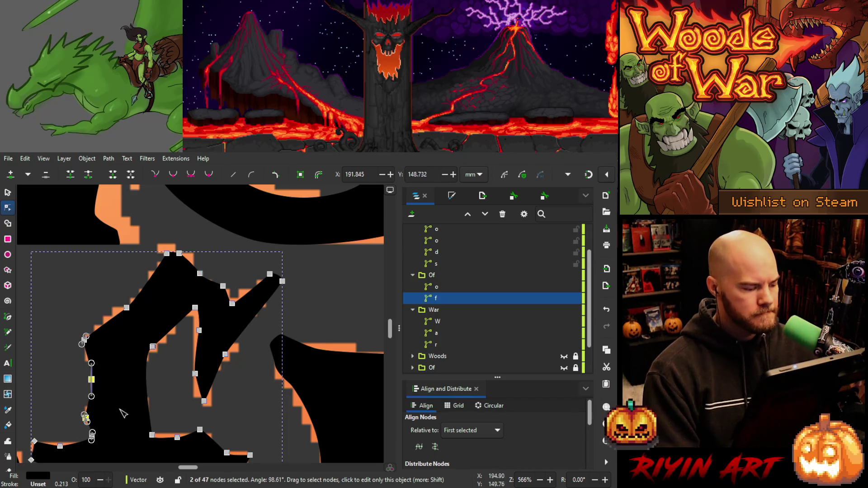
{"action": "left_click", "coordinate": [188, 404]}
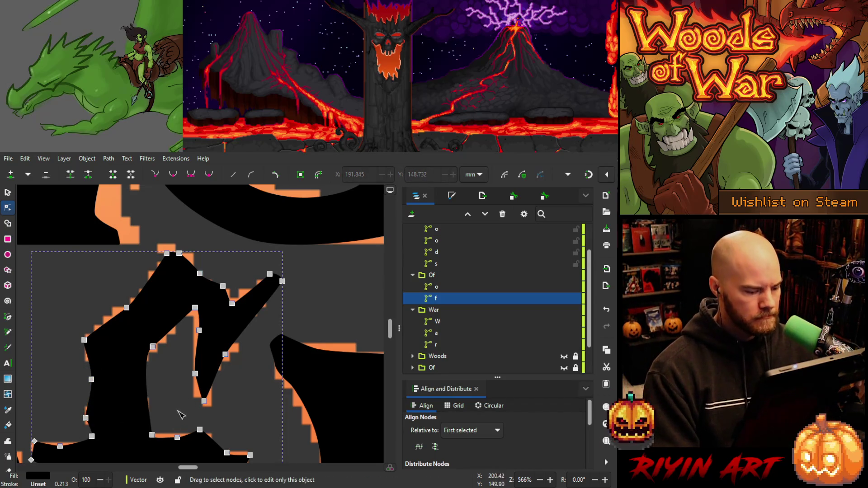
{"action": "mouse_move", "coordinate": [219, 453]}
{"action": "left_mouse_down"}
{"action": "mouse_move", "coordinate": [180, 445]}
{"action": "mouse_move", "coordinate": [141, 419]}
{"action": "mouse_move", "coordinate": [160, 436]}
{"action": "mouse_move", "coordinate": [152, 443]}
{"action": "left_mouse_up"}
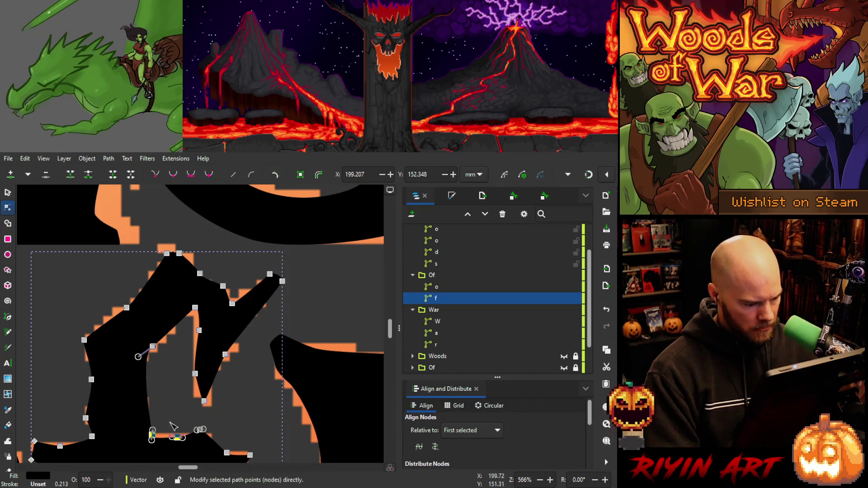
Reshape the f's base curve via the bottom-left node's handle and shift the middle base node left.
{"action": "left_click_drag", "start_coordinate": [169, 409], "coordinate": [151, 440]}
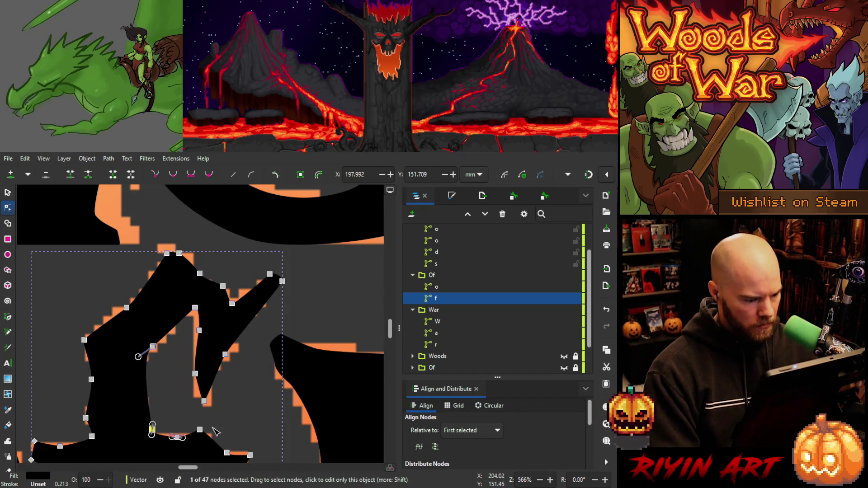
{"action": "left_click", "coordinate": [200, 430], "text": "shift"}
{"action": "left_click", "coordinate": [226, 452], "text": "shift"}
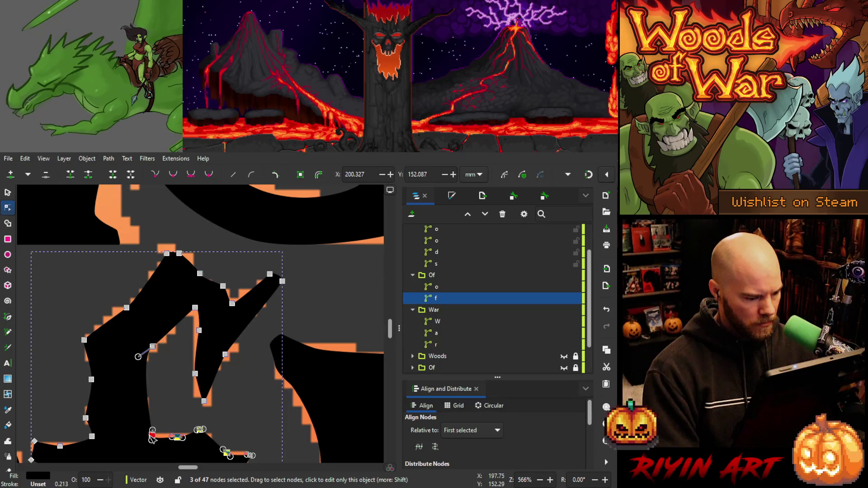
{"action": "scroll", "coordinate": [160, 436], "scroll_direction": "up", "scroll_amount": 3, "text": "ctrl"}
{"action": "scroll", "coordinate": [165, 426], "scroll_direction": "down", "scroll_amount": 3}
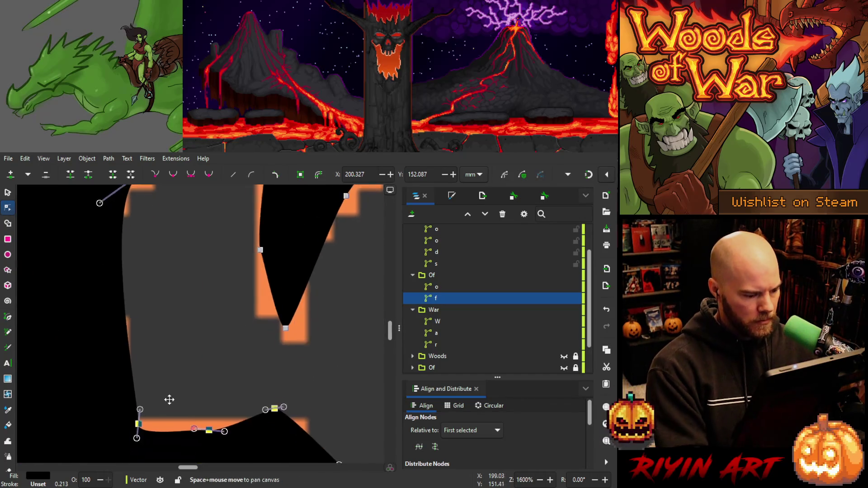
{"action": "mouse_move", "coordinate": [142, 407]}
{"action": "left_mouse_down"}
{"action": "mouse_move", "coordinate": [139, 390]}
{"action": "mouse_move", "coordinate": [132, 399]}
{"action": "left_mouse_up"}
{"action": "key", "text": "ctrl+z"}
{"action": "left_click", "coordinate": [141, 405]}
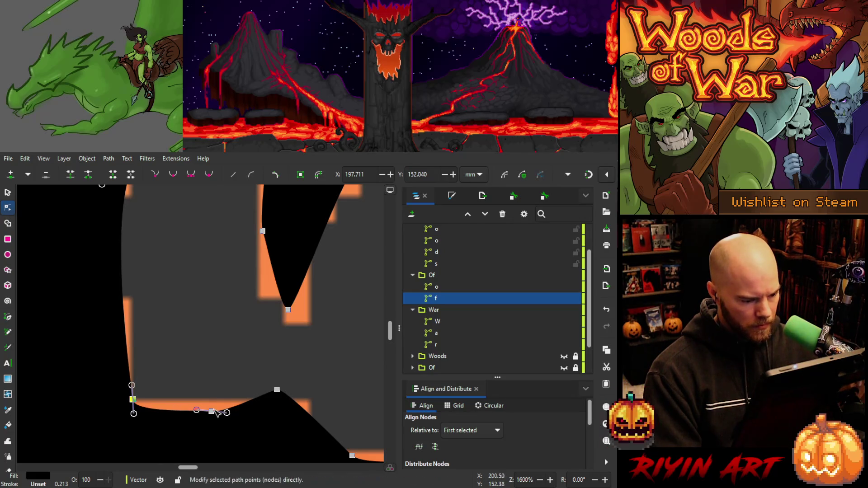
{"action": "left_click_drag", "start_coordinate": [211, 412], "coordinate": [202, 409]}
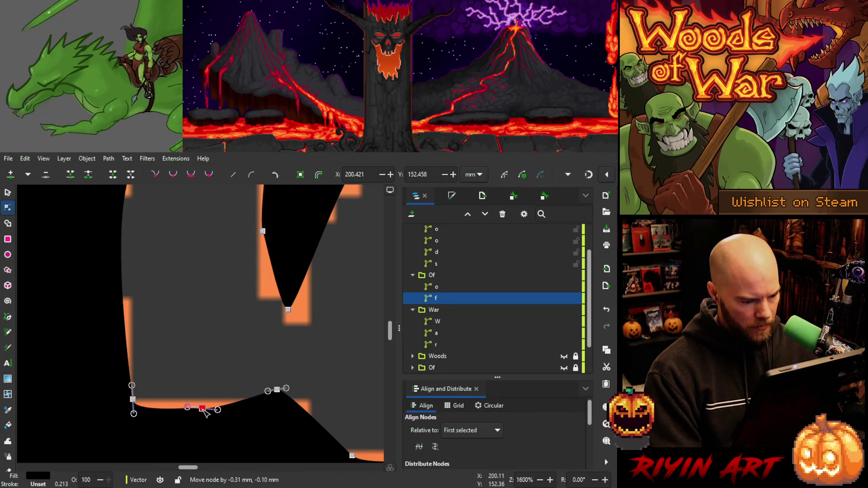
Reselect the f and check its base nodes against the reference, then deselect it.
{"action": "scroll", "coordinate": [229, 358], "scroll_direction": "down", "scroll_amount": 4}
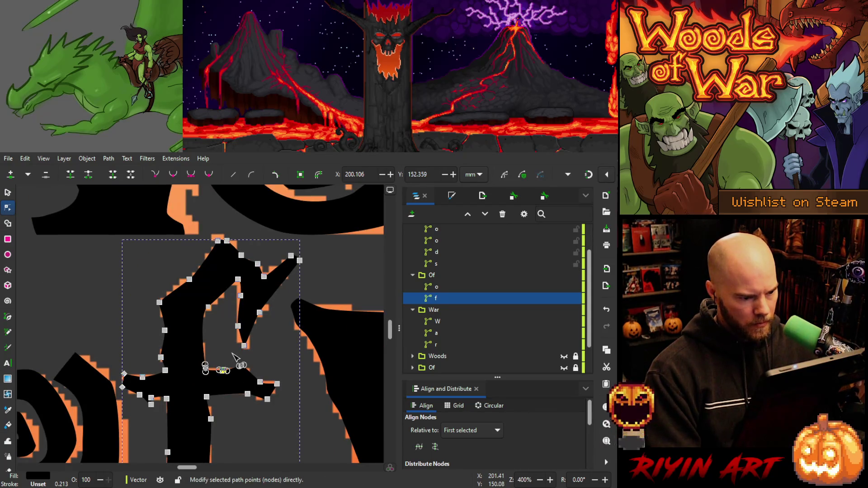
{"action": "scroll", "coordinate": [232, 354], "scroll_direction": "down", "scroll_amount": 2}
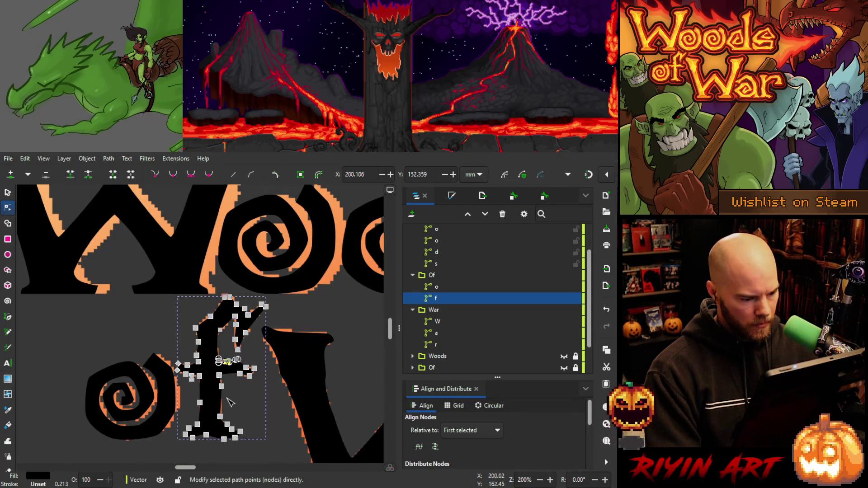
{"action": "scroll", "coordinate": [233, 358], "scroll_direction": "up", "scroll_amount": 1}
{"action": "scroll", "coordinate": [229, 354], "scroll_direction": "down", "scroll_amount": 1}
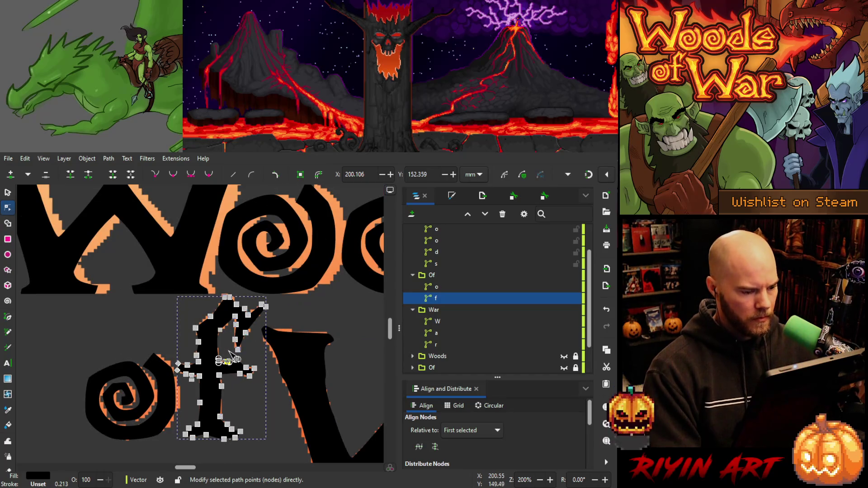
{"action": "left_click", "coordinate": [119, 333]}
{"action": "left_click", "coordinate": [118, 332]}
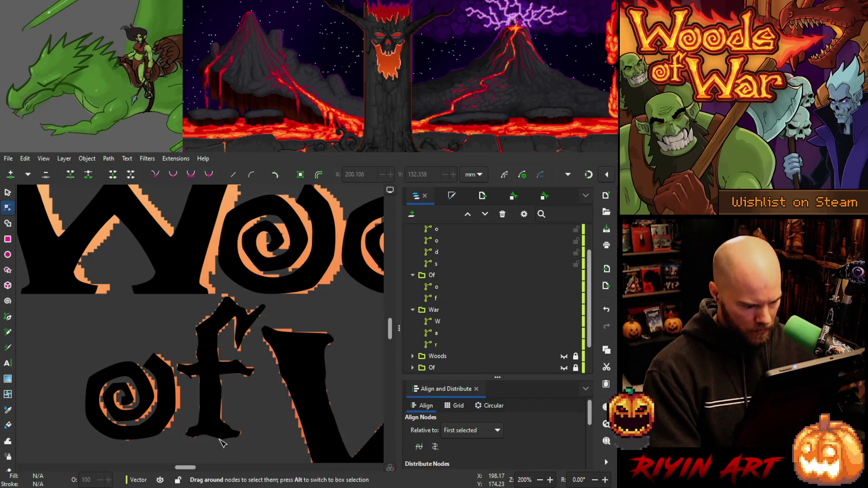
{"action": "left_click_drag", "start_coordinate": [231, 444], "coordinate": [202, 433]}
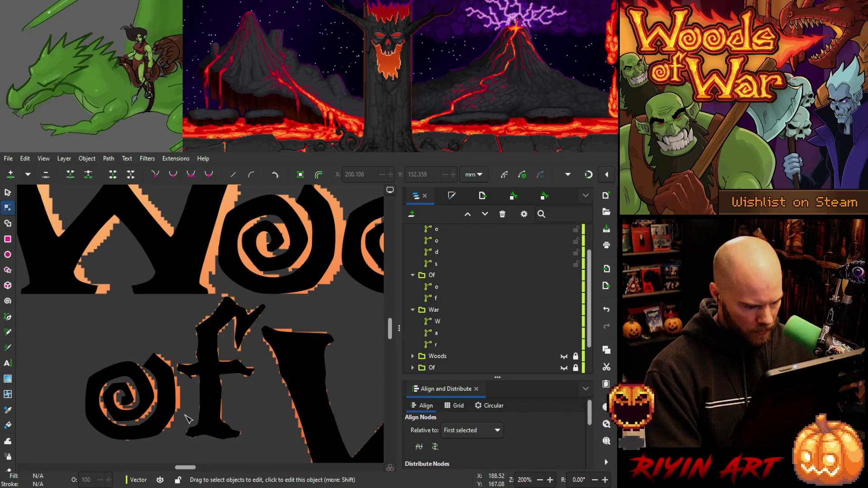
{"action": "left_click", "coordinate": [217, 430]}
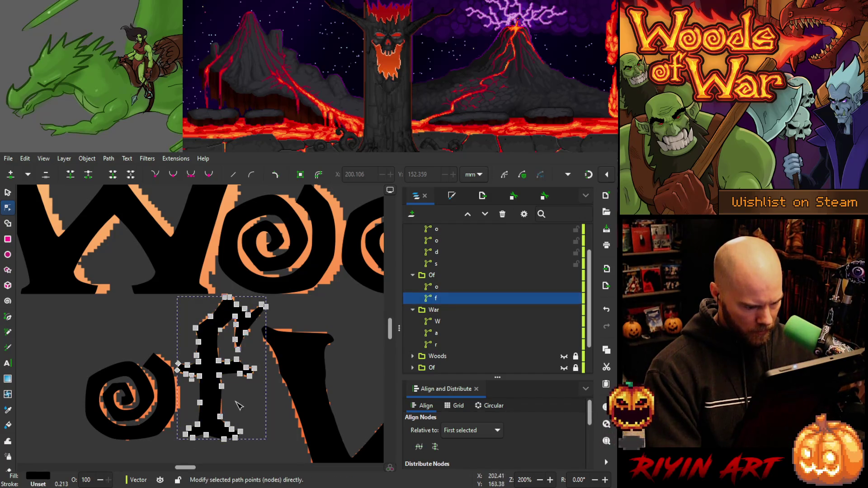
{"action": "left_click_drag", "start_coordinate": [239, 408], "coordinate": [213, 432]}
{"action": "left_click", "coordinate": [251, 418]}
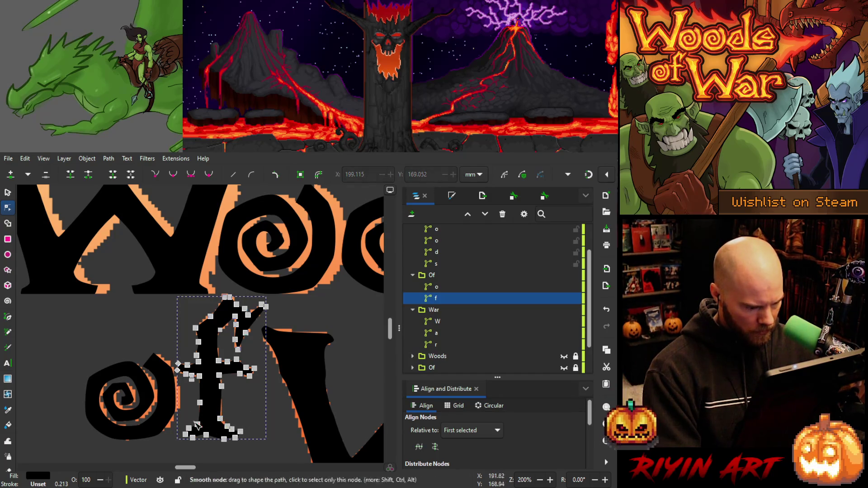
{"action": "left_click", "coordinate": [197, 424]}
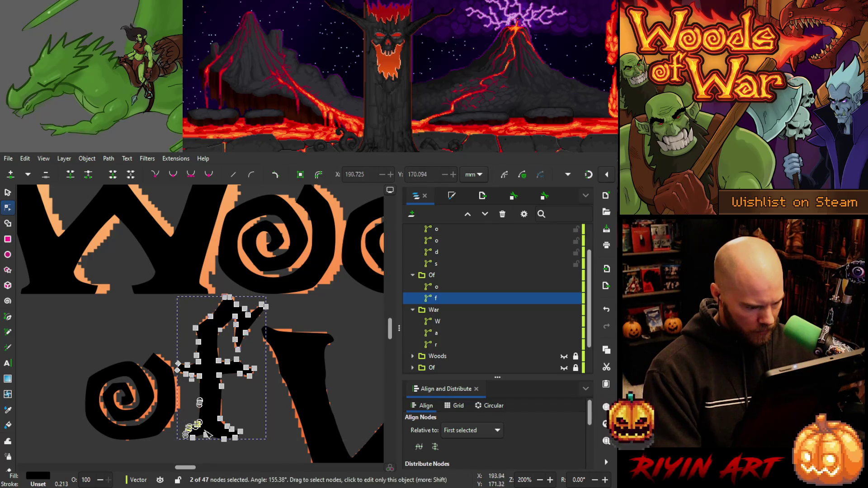
{"action": "left_click", "coordinate": [254, 415]}
{"action": "left_click", "coordinate": [253, 414]}
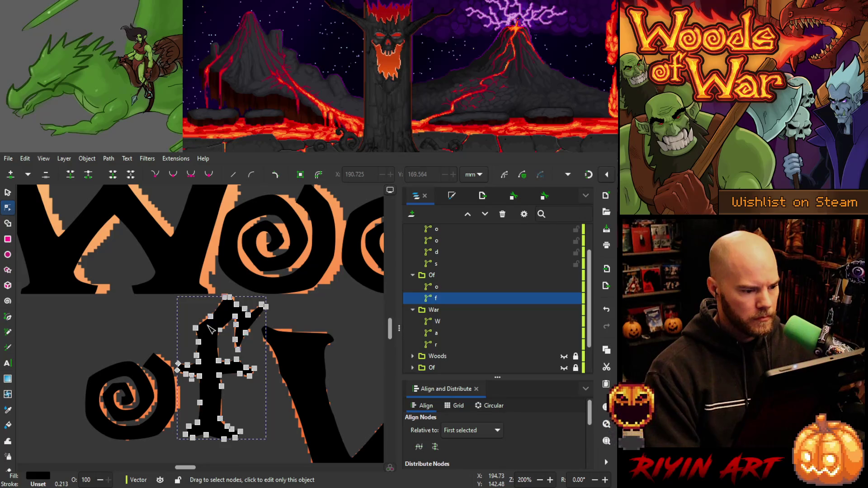
Nudge the Of letter group slightly, and try then undo moving the War group.
{"action": "key", "text": "s"}
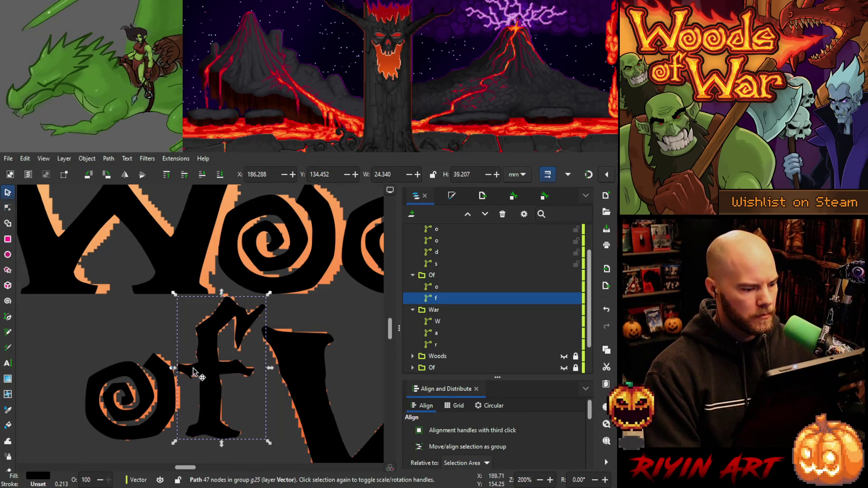
{"action": "left_click", "coordinate": [204, 352]}
{"action": "left_click_drag", "start_coordinate": [205, 352], "coordinate": [209, 358]}
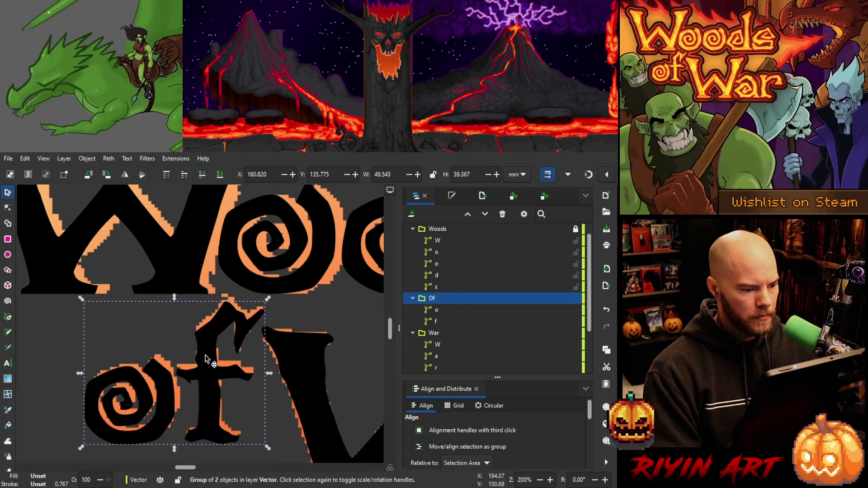
{"action": "left_click", "coordinate": [292, 348]}
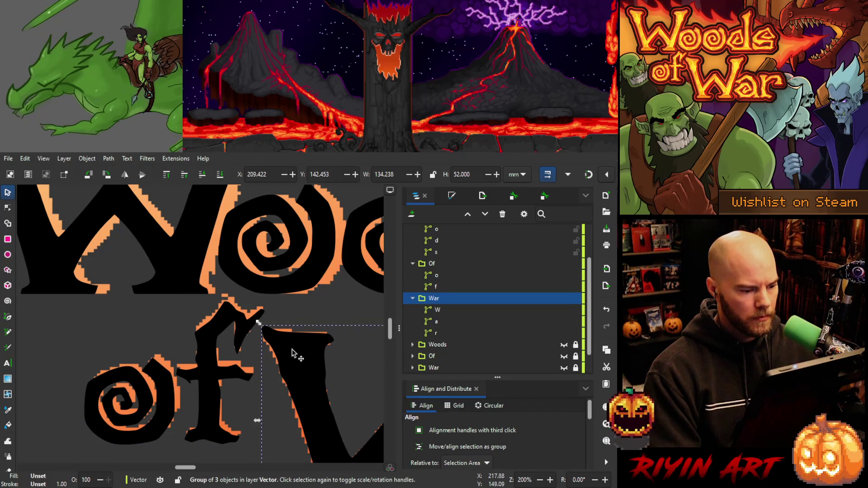
{"action": "mouse_move", "coordinate": [291, 352]}
{"action": "left_mouse_down"}
{"action": "mouse_move", "coordinate": [314, 354]}
{"action": "mouse_move", "coordinate": [209, 378]}
{"action": "mouse_move", "coordinate": [182, 368]}
{"action": "left_mouse_up"}
{"action": "key", "text": "ctrl+z"}
Select the wow_logo_v4 reference image.
{"action": "scroll", "coordinate": [306, 355], "scroll_direction": "down", "scroll_amount": 4}
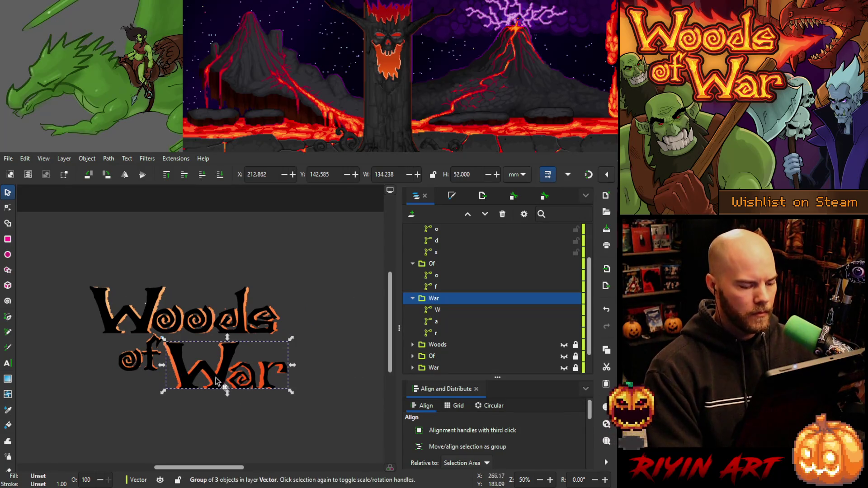
{"action": "scroll", "coordinate": [439, 369], "scroll_direction": "down", "scroll_amount": 1}
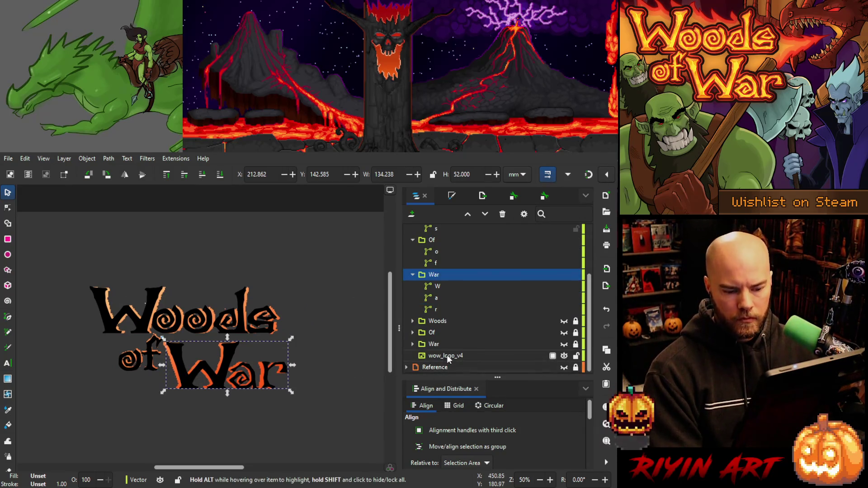
{"action": "left_click", "coordinate": [445, 357]}
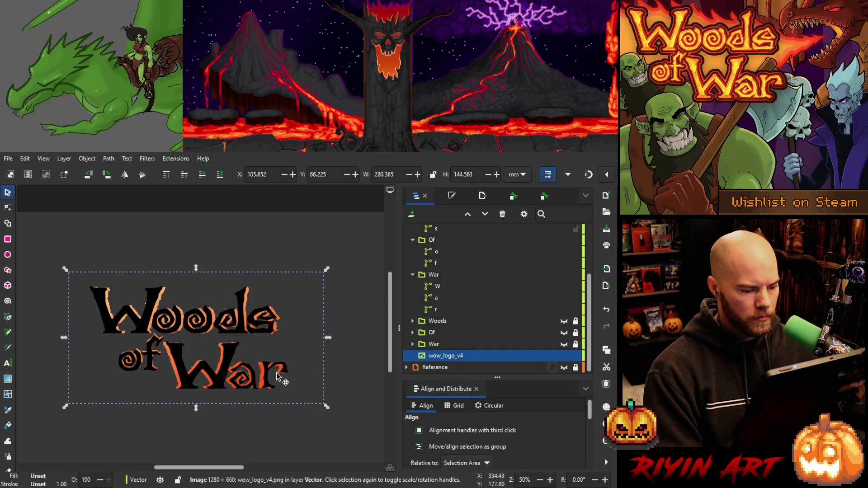
{"action": "key", "text": "Escape"}
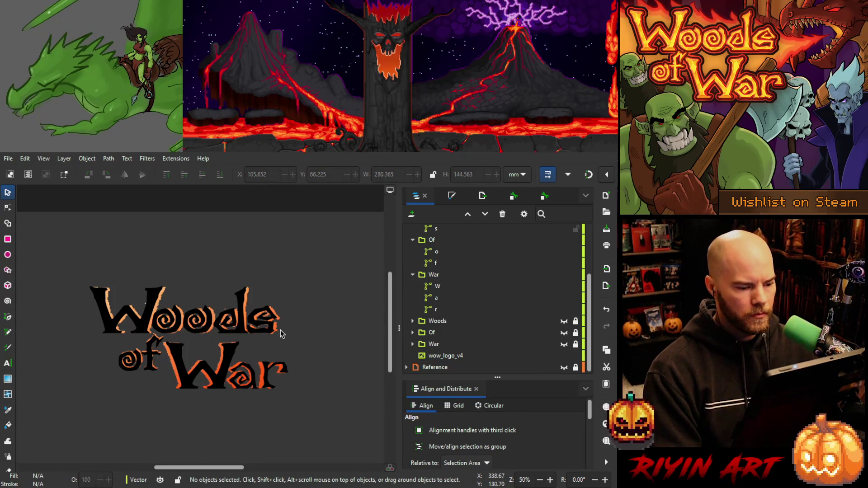
{"action": "left_click", "coordinate": [277, 332]}
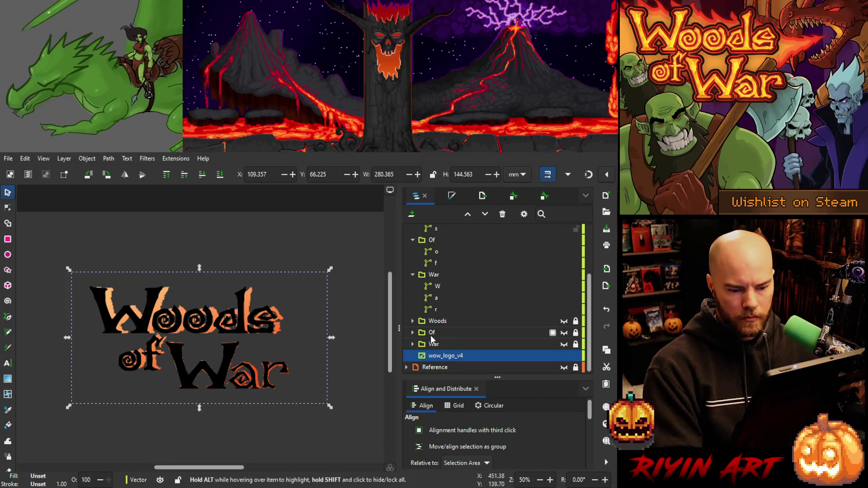
Select War's 'a' and step through undo to compare against the rougher letters.
{"action": "left_click", "coordinate": [437, 298]}
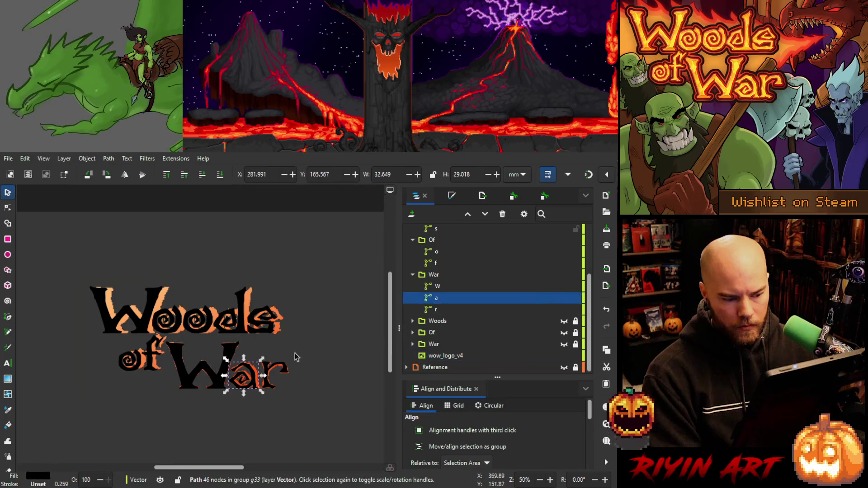
{"action": "scroll", "coordinate": [251, 383], "scroll_direction": "up", "scroll_amount": 5, "text": "ctrl"}
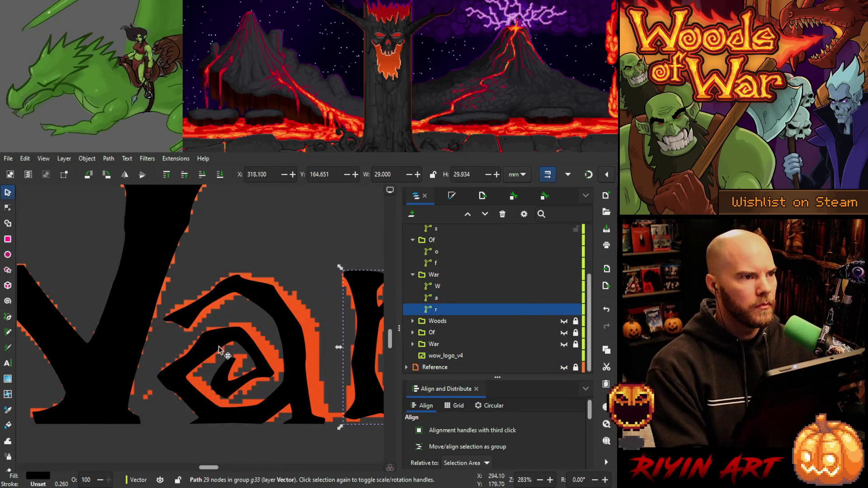
{"action": "key", "text": "ctrl+z"}
{"action": "key", "text": "ctrl+z"}
{"action": "key", "text": "ctrl+z"}
{"action": "key", "text": "ctrl+z"}
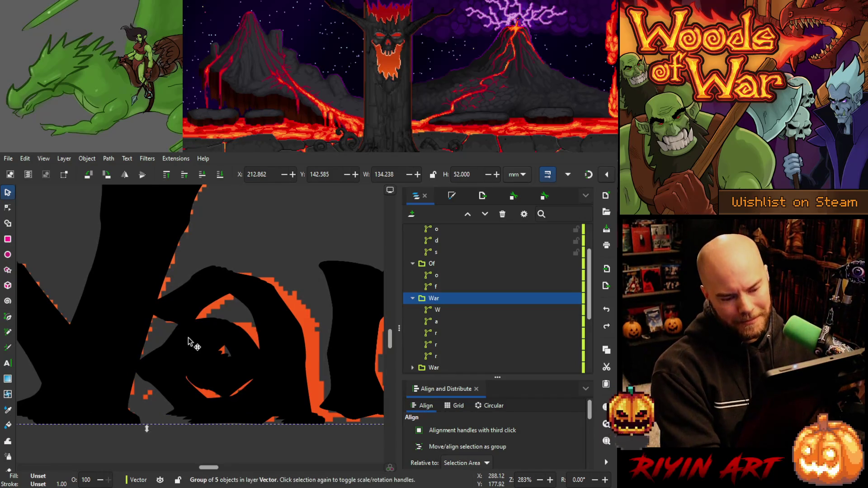
{"action": "key", "text": "ctrl+z"}
{"action": "key", "text": "ctrl+z"}
{"action": "key", "text": "ctrl+z"}
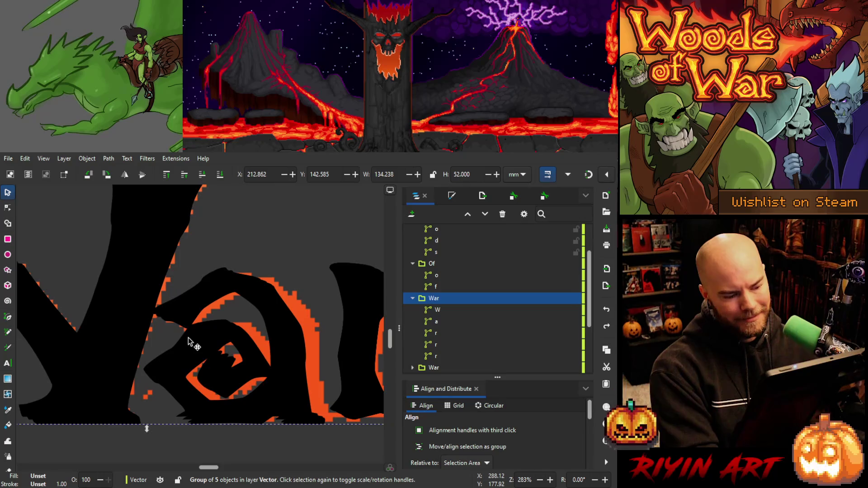
{"action": "key", "text": "ctrl+z"}
{"action": "key", "text": "ctrl+z"}
{"action": "key", "text": "ctrl+z"}
{"action": "key", "text": "ctrl+z"}
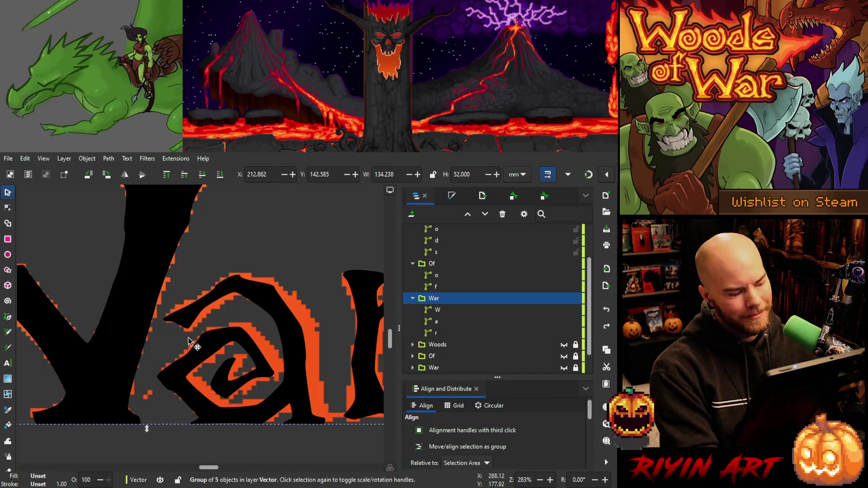
Show the nodes of the 'a' and drag its top node to reshape the top curve.
{"action": "left_click", "coordinate": [8, 207]}
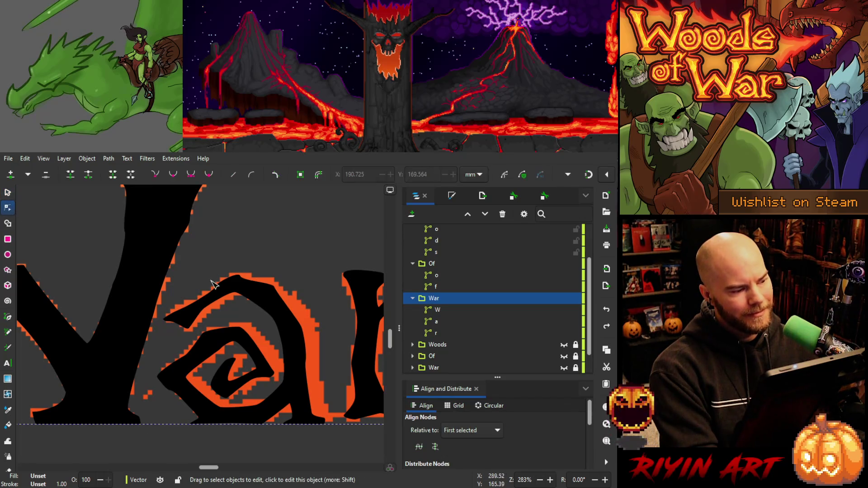
{"action": "left_click", "coordinate": [270, 309]}
{"action": "scroll", "coordinate": [253, 311], "scroll_direction": "down", "scroll_amount": 2}
{"action": "scroll", "coordinate": [253, 312], "scroll_direction": "right", "scroll_amount": 3}
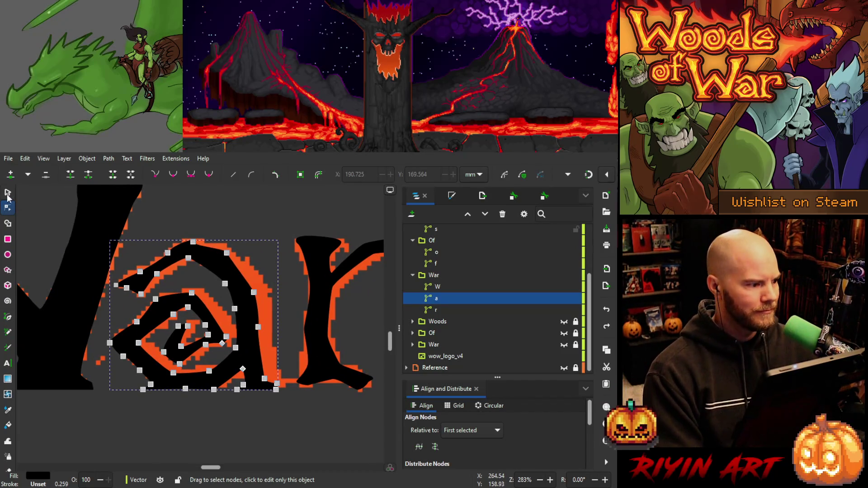
{"action": "mouse_move", "coordinate": [207, 227]}
{"action": "left_mouse_down"}
{"action": "mouse_move", "coordinate": [181, 265]}
{"action": "mouse_move", "coordinate": [145, 283]}
{"action": "mouse_move", "coordinate": [89, 290]}
{"action": "mouse_move", "coordinate": [131, 282]}
{"action": "left_mouse_up"}
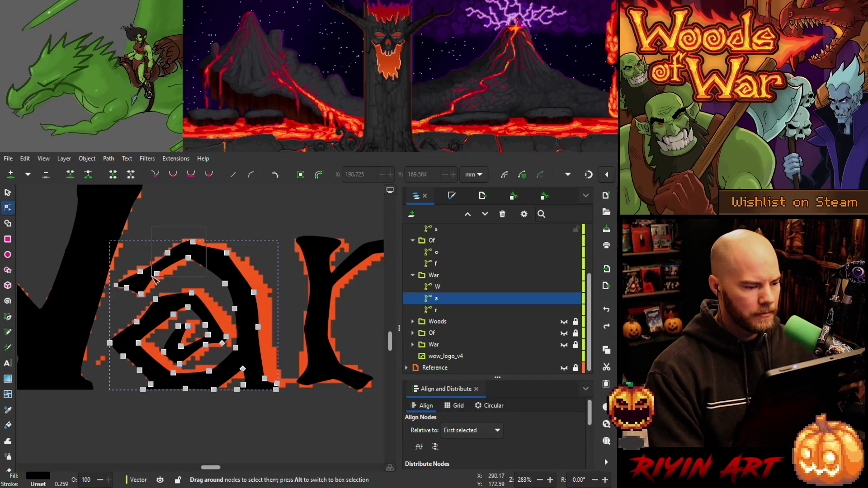
{"action": "left_click_drag", "start_coordinate": [153, 279], "coordinate": [156, 274]}
{"action": "left_click", "coordinate": [194, 243]}
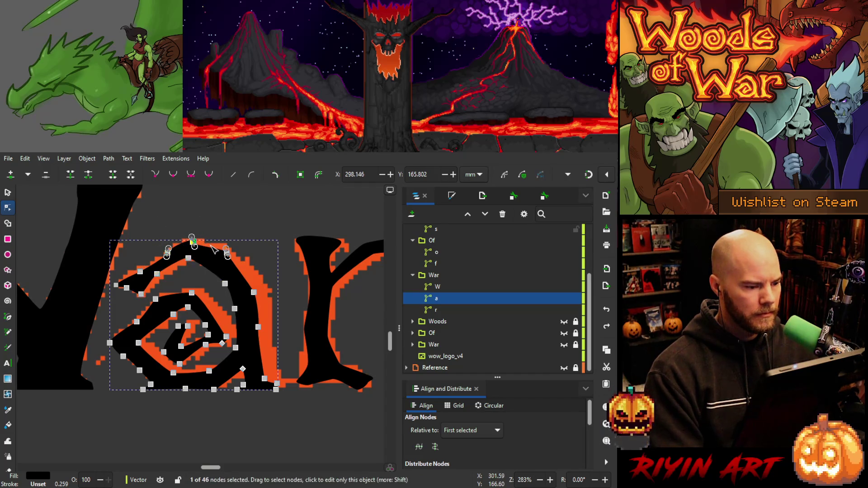
{"action": "left_click_drag", "start_coordinate": [212, 248], "coordinate": [210, 244]}
Select the upper-left nodes toward the top stroke's left tip.
{"action": "left_click", "coordinate": [168, 252]}
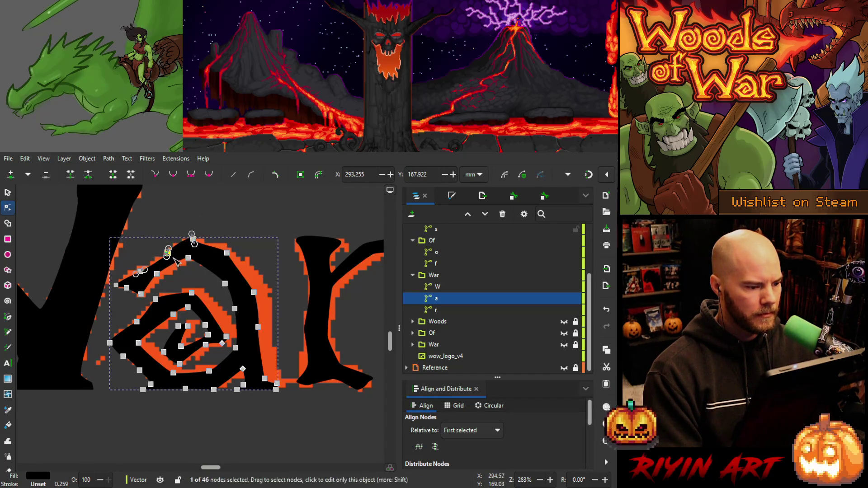
{"action": "left_click", "coordinate": [141, 272], "text": "shift"}
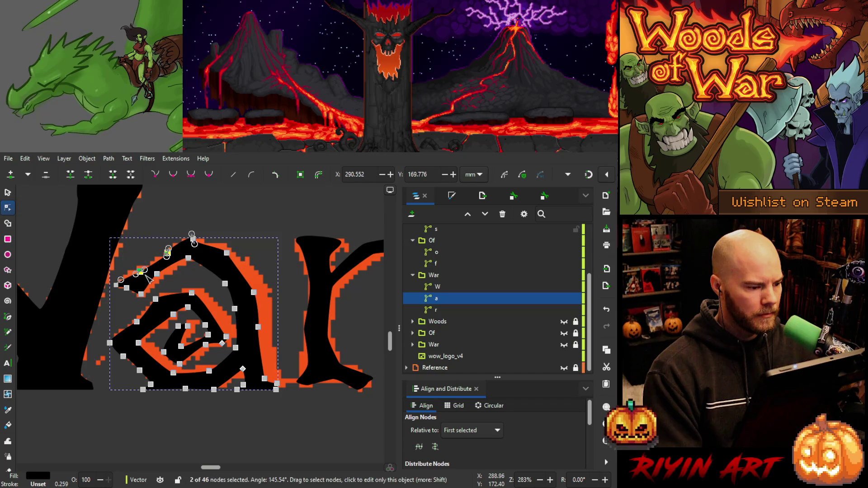
{"action": "left_click", "coordinate": [126, 290], "text": "shift"}
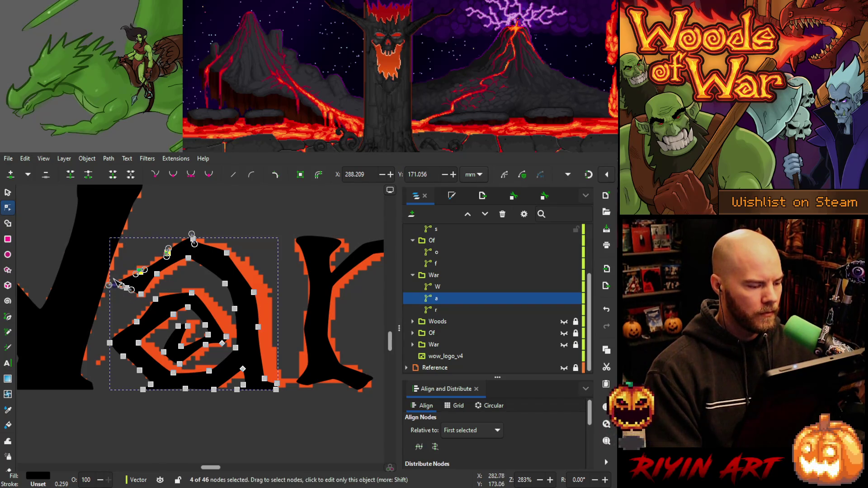
{"action": "scroll", "coordinate": [117, 283], "scroll_direction": "up", "scroll_amount": 5}
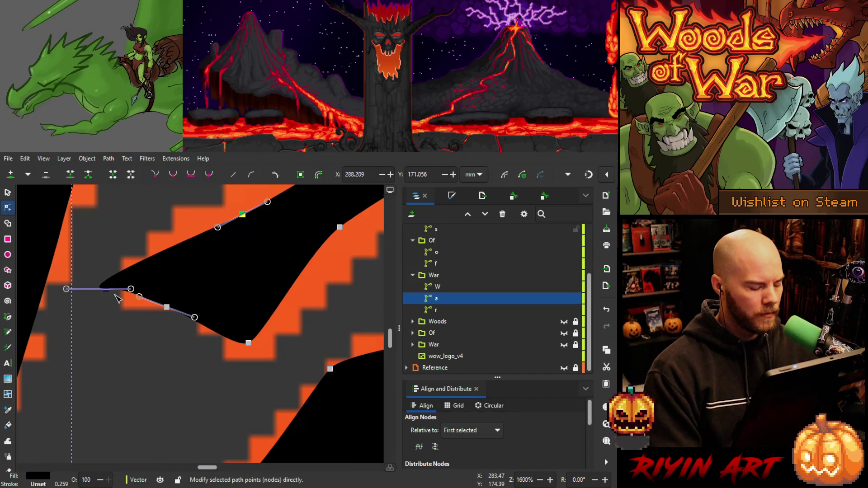
Toggle undo/redo repeatedly to compare the top stroke's earlier and current outline.
{"action": "left_click", "coordinate": [106, 289], "text": "shift"}
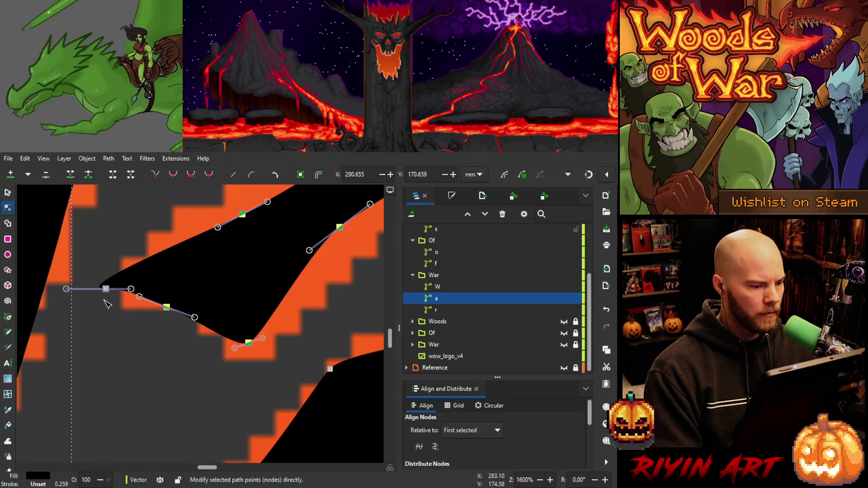
{"action": "key", "text": "ctrl+z"}
{"action": "key", "text": "ctrl+z"}
{"action": "key", "text": "ctrl+shift+z"}
{"action": "key", "text": "ctrl+shift+z"}
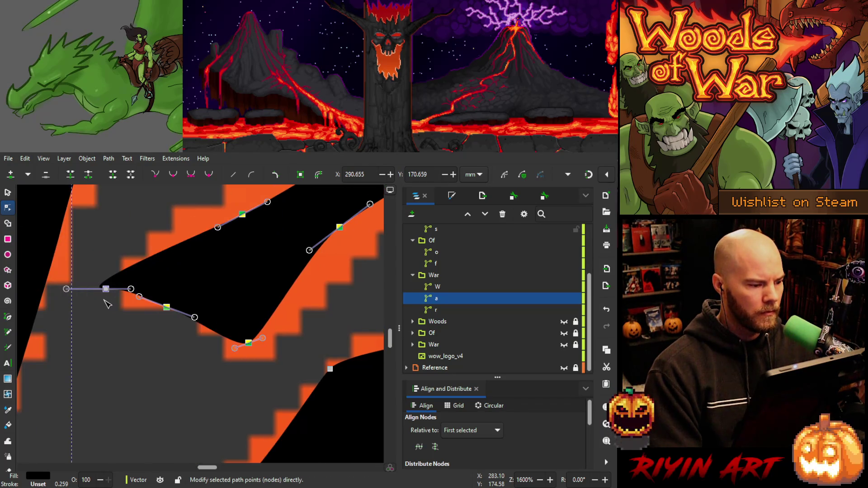
{"action": "key", "text": "ctrl+z"}
{"action": "key", "text": "ctrl+shift+z"}
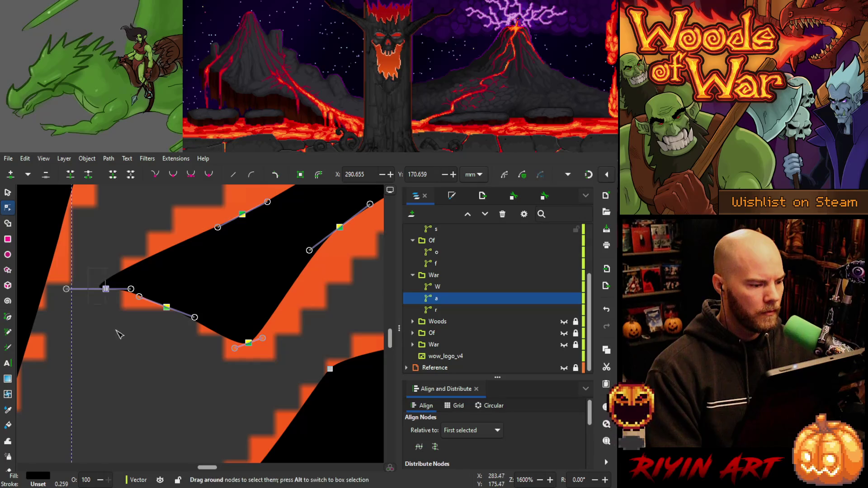
{"action": "key", "text": "ctrl+z"}
{"action": "key", "text": "ctrl+shift+z"}
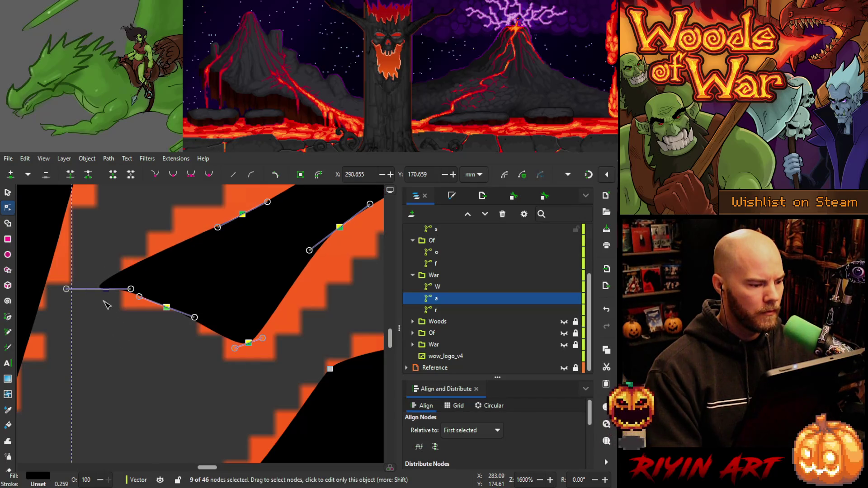
{"action": "scroll", "coordinate": [156, 285], "scroll_direction": "down", "scroll_amount": 3}
{"action": "key", "text": "ctrl+z"}
{"action": "key", "text": "ctrl+shift+z"}
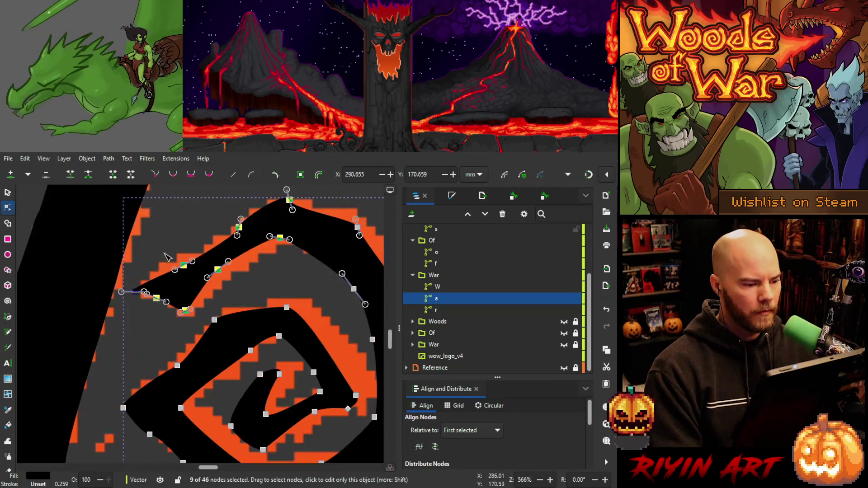
Nudge the upper-stroke nodes and the stroke's underside node left onto the reference.
{"action": "left_click", "coordinate": [183, 266]}
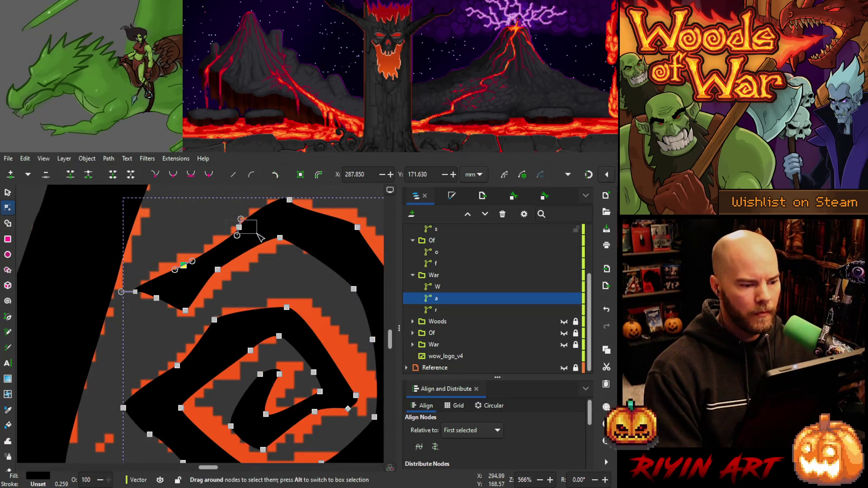
{"action": "left_click", "coordinate": [238, 227], "text": "shift"}
{"action": "key", "text": "Left"}
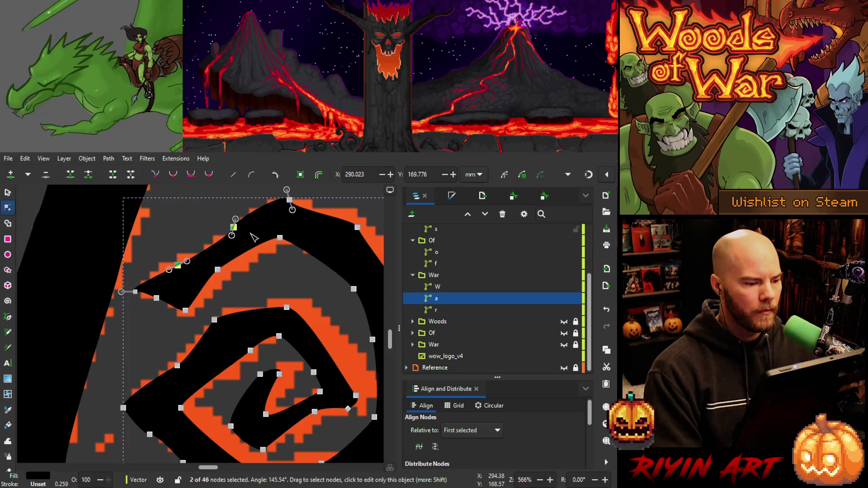
{"action": "left_click", "coordinate": [178, 265]}
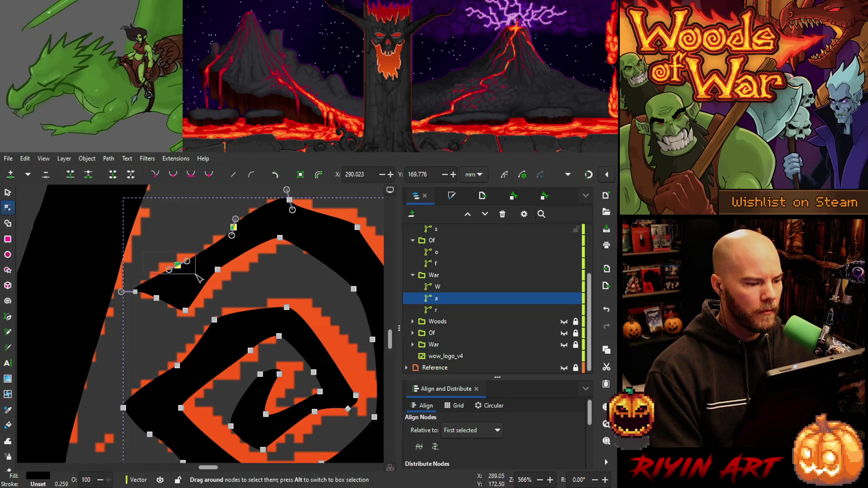
{"action": "key", "text": "Left"}
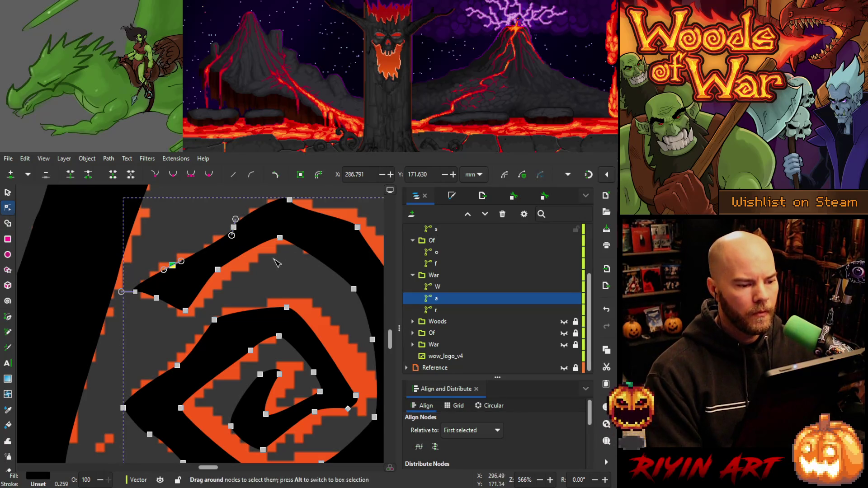
Nudge two top-edge nodes and the inner-edge node right and down.
{"action": "left_click", "coordinate": [280, 238]}
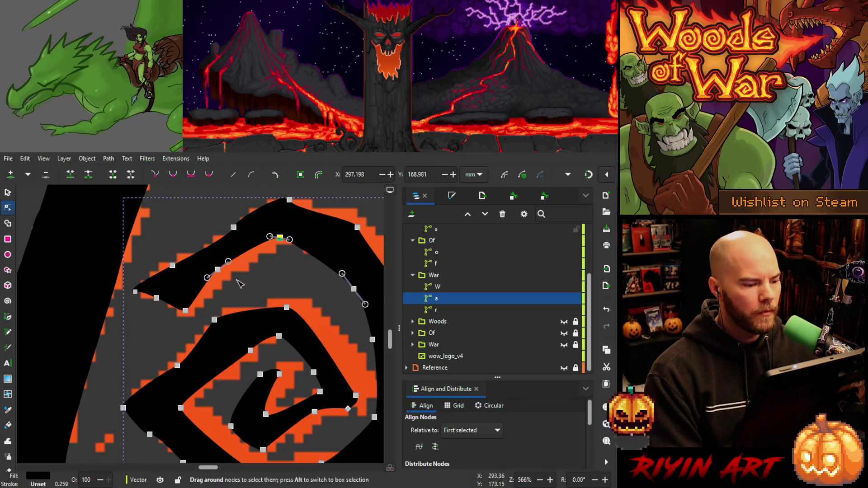
{"action": "left_click", "coordinate": [217, 269], "text": "shift"}
{"action": "left_click_drag", "start_coordinate": [183, 317], "coordinate": [181, 318]}
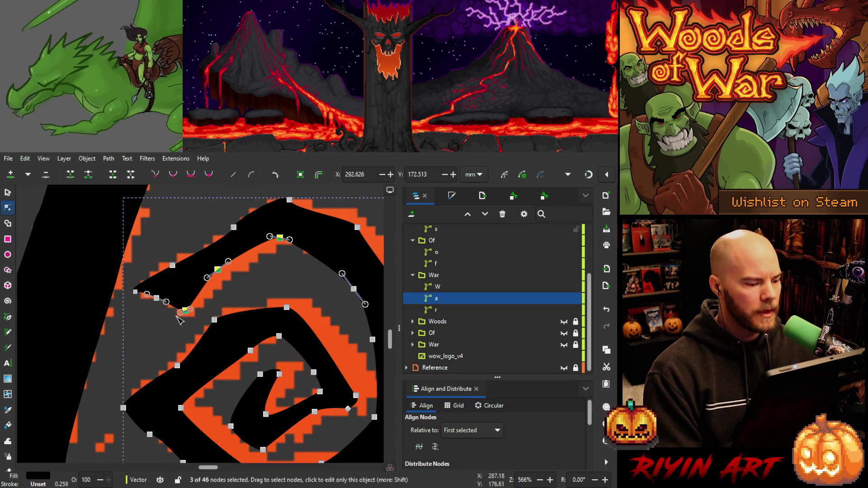
{"action": "key", "text": "Right"}
{"action": "key", "text": "Down"}
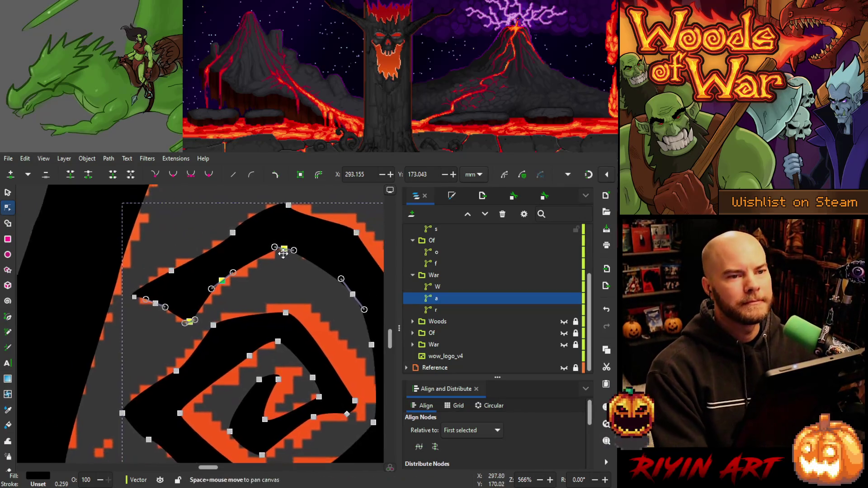
Nudge the arch's two top nodes left and its right-side node right.
{"action": "scroll", "coordinate": [181, 278], "scroll_direction": "right", "scroll_amount": 6}
{"action": "scroll", "coordinate": [181, 278], "scroll_direction": "up", "scroll_amount": 1}
{"action": "scroll", "coordinate": [153, 275], "scroll_direction": "up", "scroll_amount": 2}
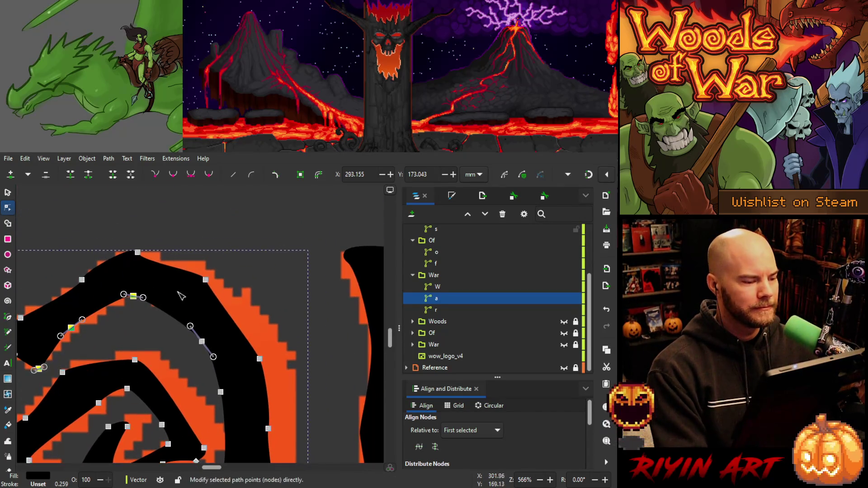
{"action": "left_click_drag", "start_coordinate": [228, 251], "coordinate": [120, 288]}
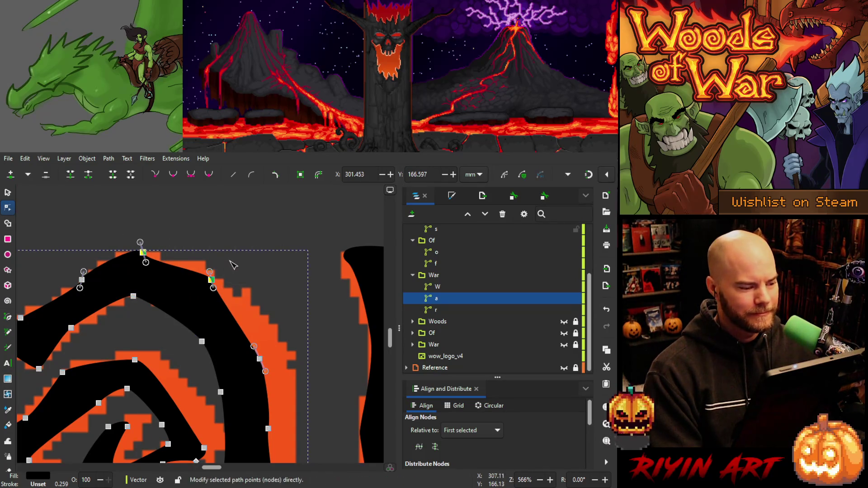
{"action": "key", "text": "Left"}
{"action": "left_click", "coordinate": [205, 279]}
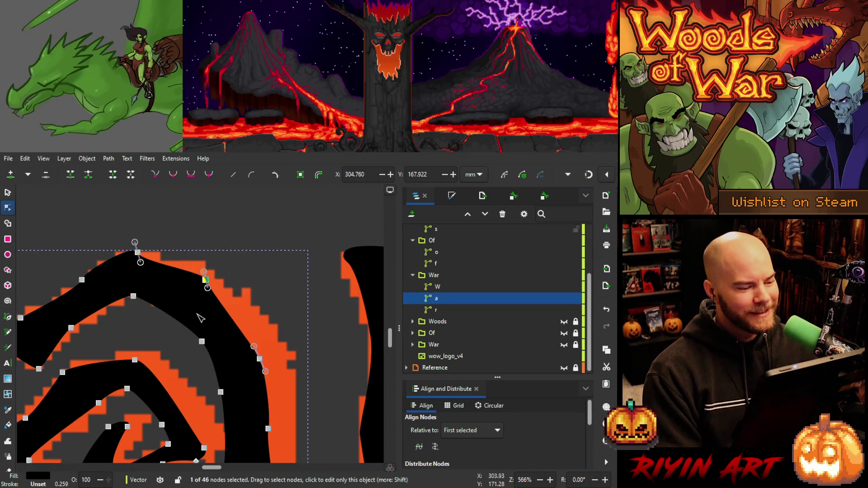
{"action": "key", "text": "Right"}
Shift the nodes on the a's lower-right stem to the right, then pick an outer-curve segment.
{"action": "mouse_move", "coordinate": [294, 323]}
{"action": "left_mouse_down"}
{"action": "mouse_move", "coordinate": [254, 390]}
{"action": "mouse_move", "coordinate": [193, 409]}
{"action": "left_mouse_up"}
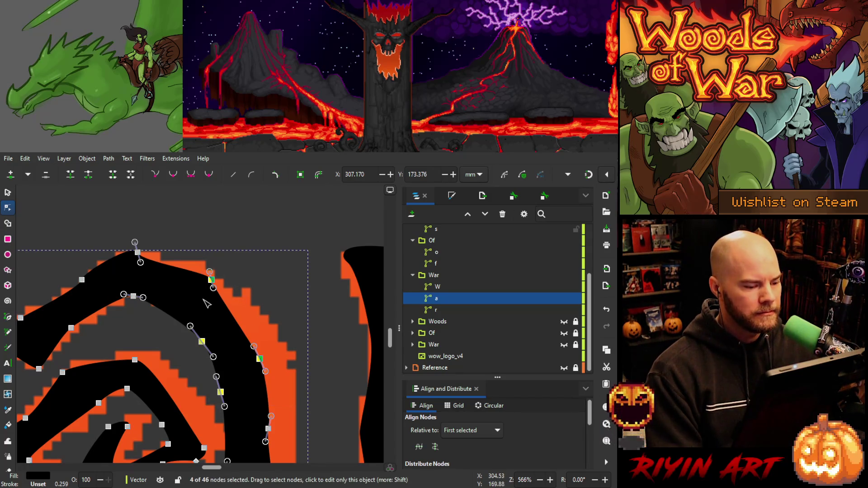
{"action": "scroll", "coordinate": [206, 303], "scroll_direction": "down", "scroll_amount": 3}
{"action": "scroll", "coordinate": [239, 299], "scroll_direction": "up", "scroll_amount": 2}
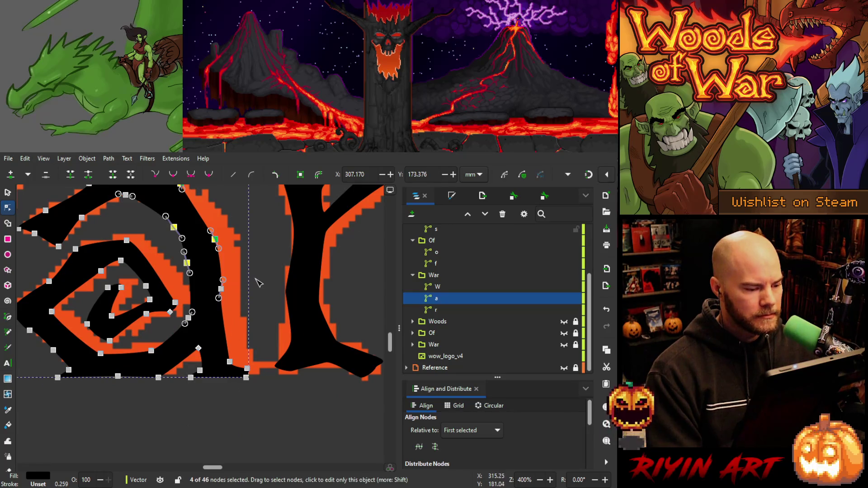
{"action": "left_click_drag", "start_coordinate": [256, 280], "coordinate": [184, 414]}
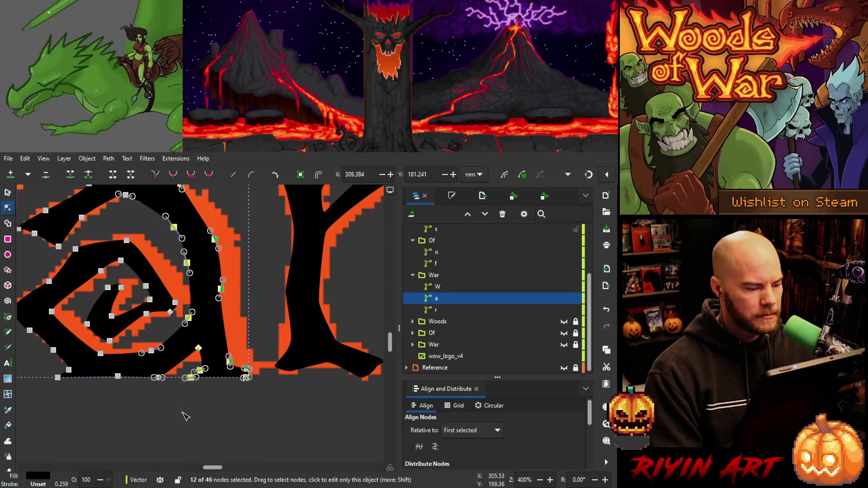
{"action": "key", "text": "Right"}
{"action": "key", "text": "Right"}
{"action": "key", "text": "Right"}
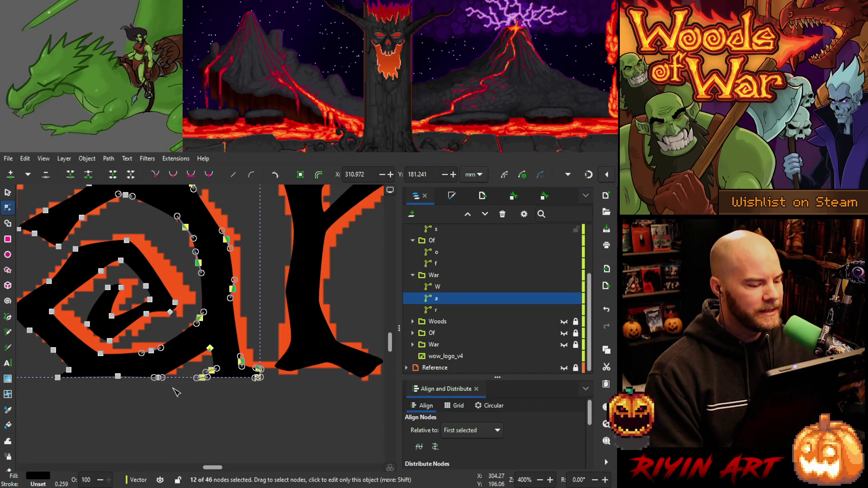
{"action": "left_click", "coordinate": [138, 347]}
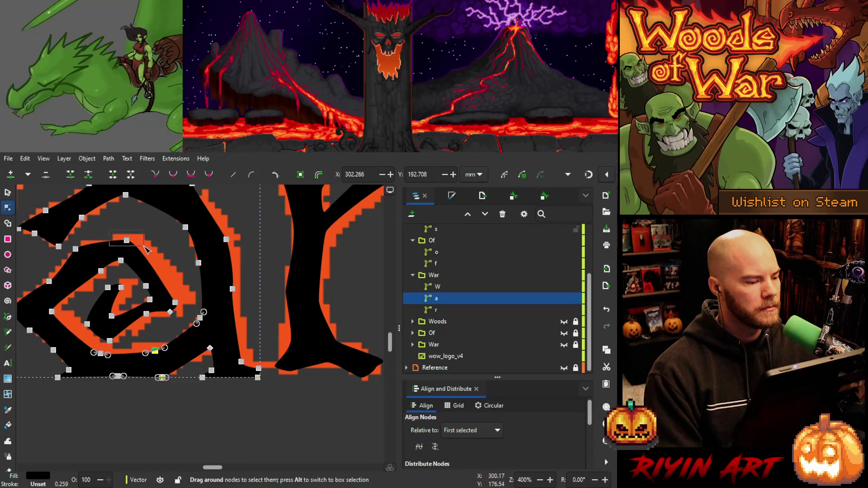
Nudge the five inner spiral nodes of the 'a' right and up, then shift the top node right.
{"action": "left_click_drag", "start_coordinate": [144, 246], "coordinate": [145, 247]}
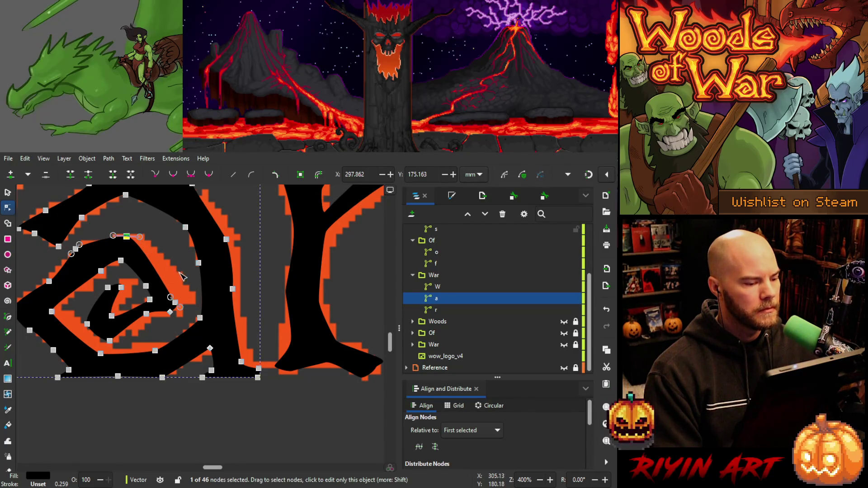
{"action": "left_click_drag", "start_coordinate": [176, 273], "coordinate": [141, 330]}
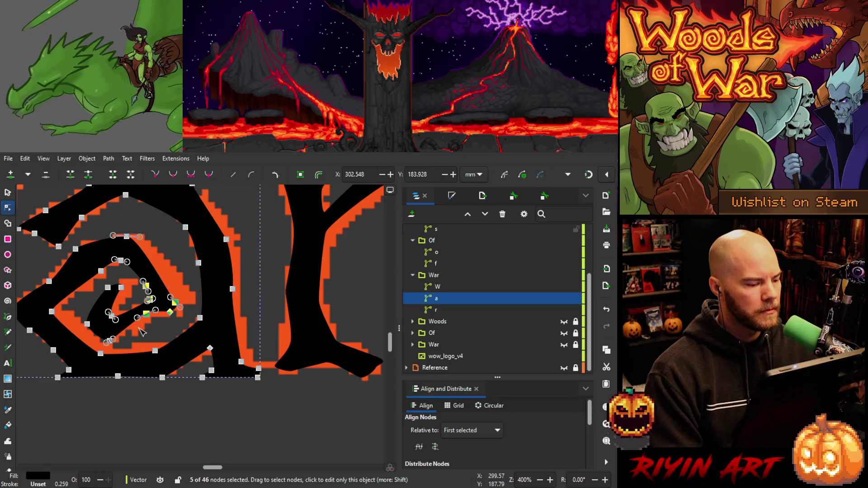
{"action": "key", "text": "Right"}
{"action": "key", "text": "Right"}
{"action": "key", "text": "Right"}
{"action": "key", "text": "Up"}
{"action": "key", "text": "Up"}
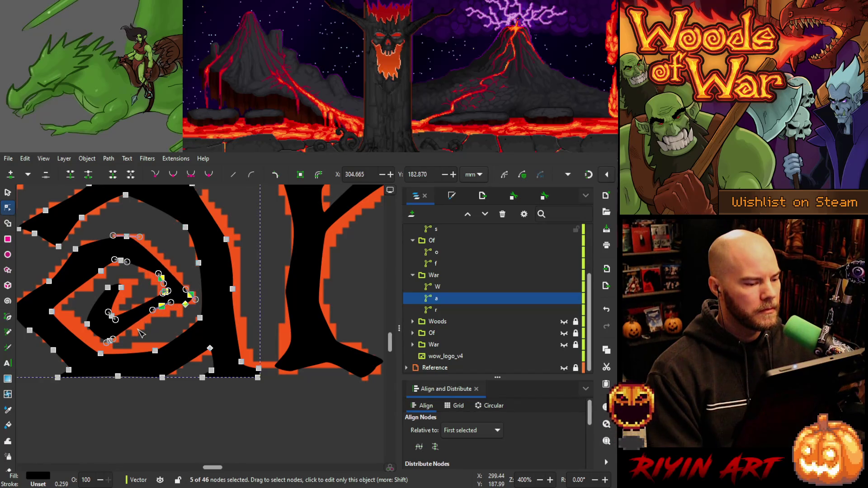
{"action": "key", "text": "Down"}
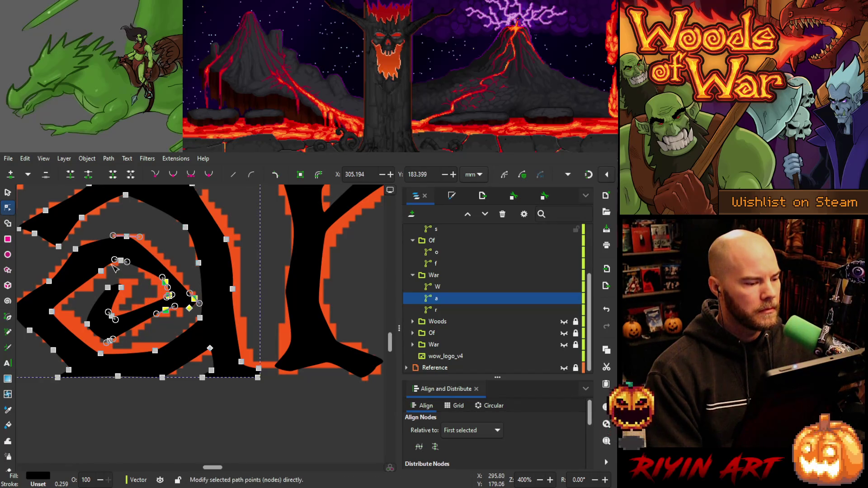
{"action": "left_click_drag", "start_coordinate": [126, 236], "coordinate": [134, 233]}
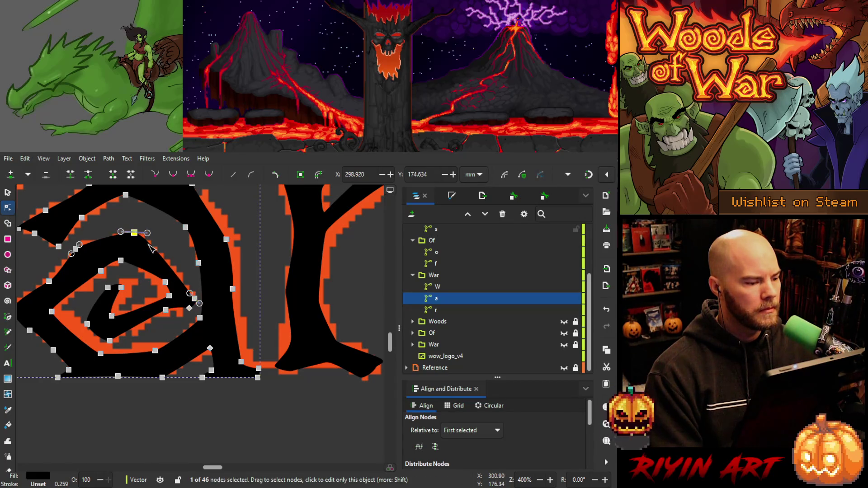
Shift a right-side spiral node left and adjust the centre spiral nodes with the bracket key.
{"action": "left_click", "coordinate": [165, 282]}
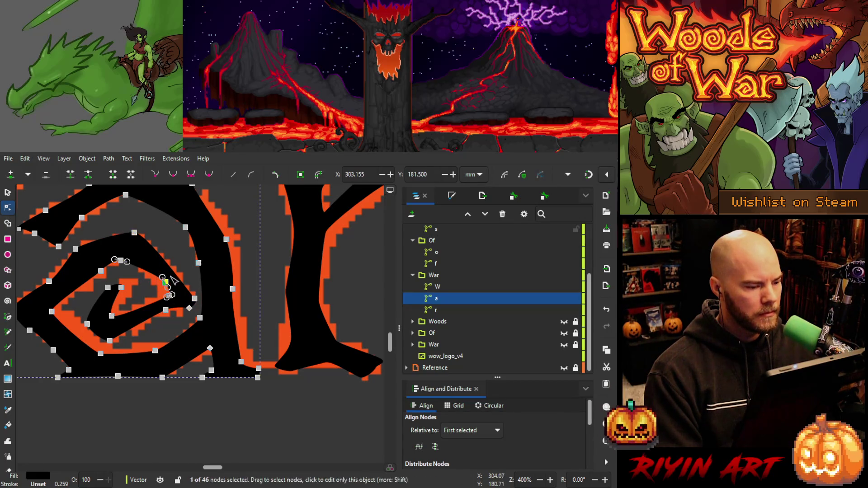
{"action": "key", "text": "Left"}
{"action": "key", "text": "Left"}
{"action": "key", "text": "Left"}
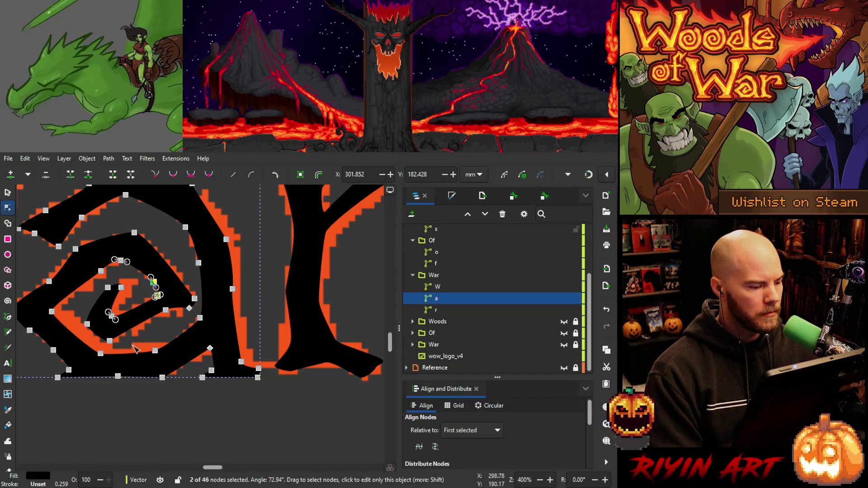
{"action": "left_click_drag", "start_coordinate": [134, 285], "coordinate": [113, 329]}
{"action": "key", "text": "bracketleft"}
{"action": "key", "text": "bracketleft"}
{"action": "key", "text": "bracketleft"}
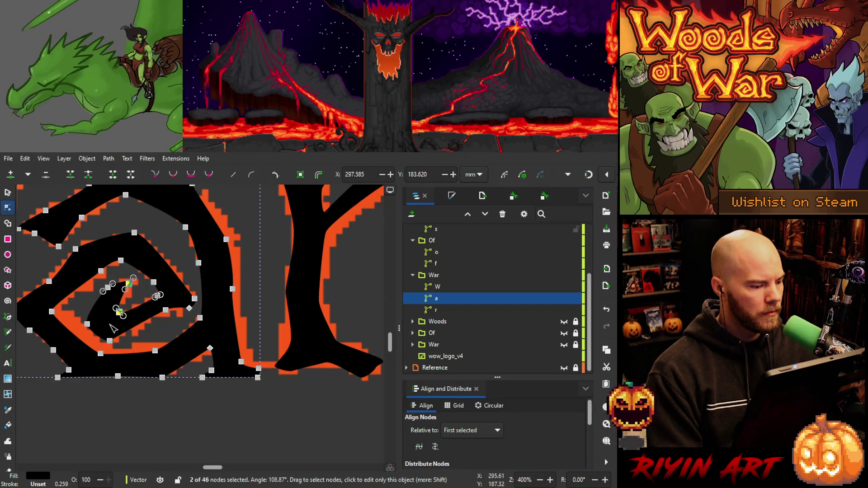
{"action": "key", "text": "bracketleft"}
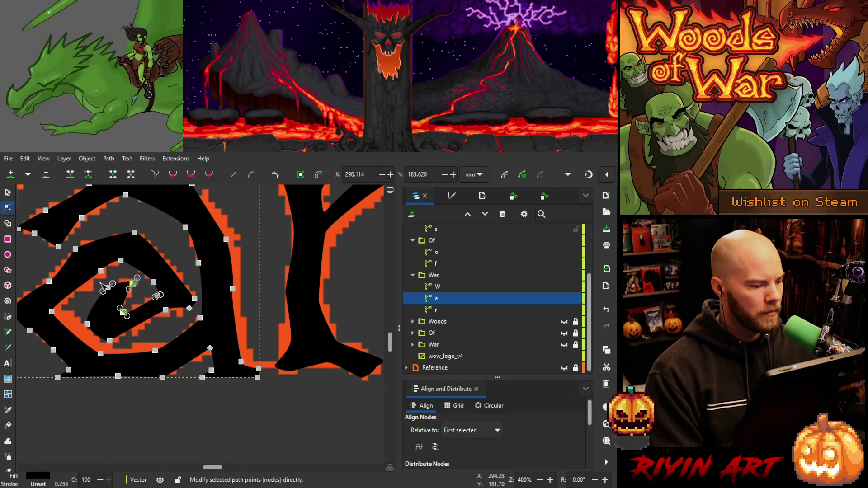
Nudge the spiral's centre node and two lower-curl nodes up and right.
{"action": "left_click_drag", "start_coordinate": [102, 278], "coordinate": [119, 294]}
{"action": "key", "text": "Up"}
{"action": "key", "text": "Right"}
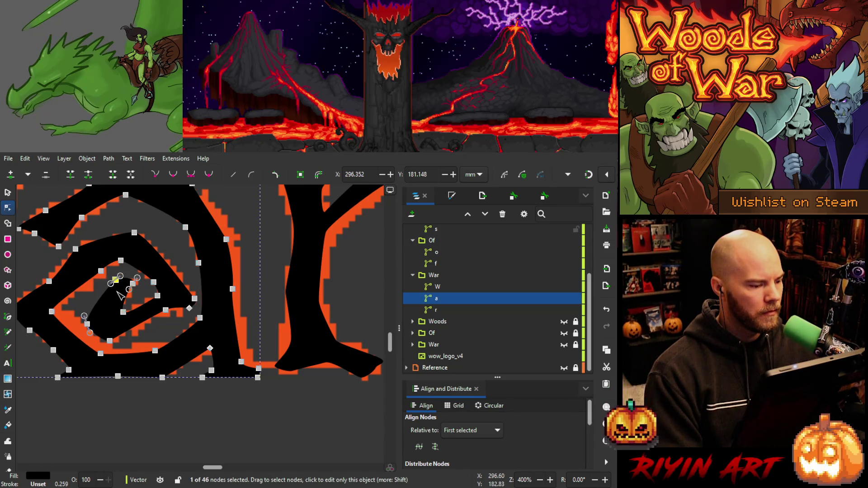
{"action": "left_click_drag", "start_coordinate": [74, 311], "coordinate": [119, 349]}
{"action": "key", "text": "Up"}
{"action": "key", "text": "Right"}
{"action": "key", "text": "Right"}
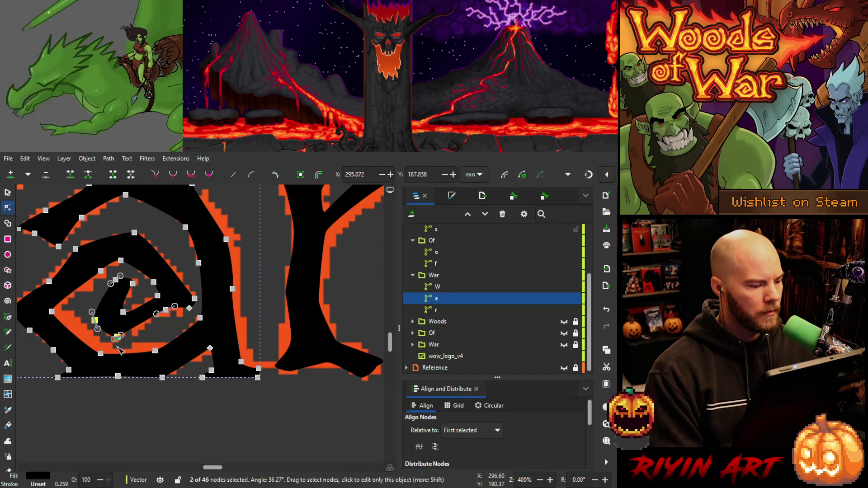
Drag the left, lower and upper spiral nodes onto the orange reference curl.
{"action": "left_click", "coordinate": [51, 312]}
{"action": "left_click_drag", "start_coordinate": [51, 312], "coordinate": [61, 306]}
{"action": "left_click_drag", "start_coordinate": [101, 354], "coordinate": [148, 346]}
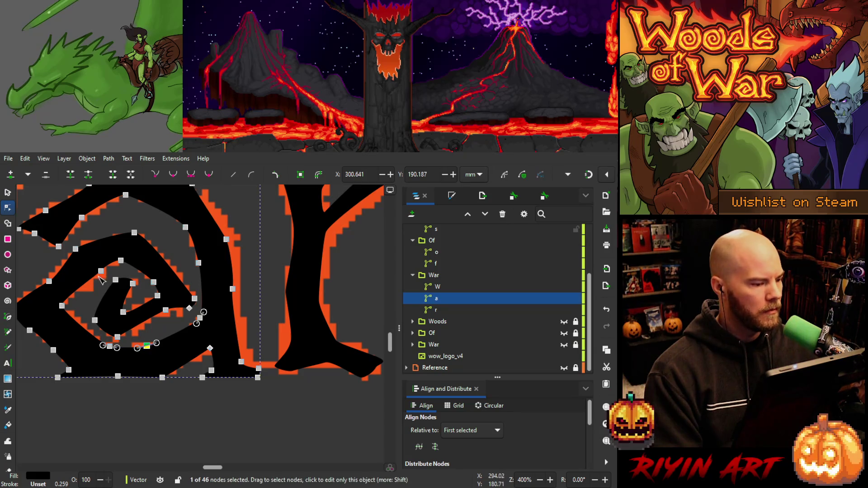
{"action": "left_click_drag", "start_coordinate": [101, 272], "coordinate": [89, 280]}
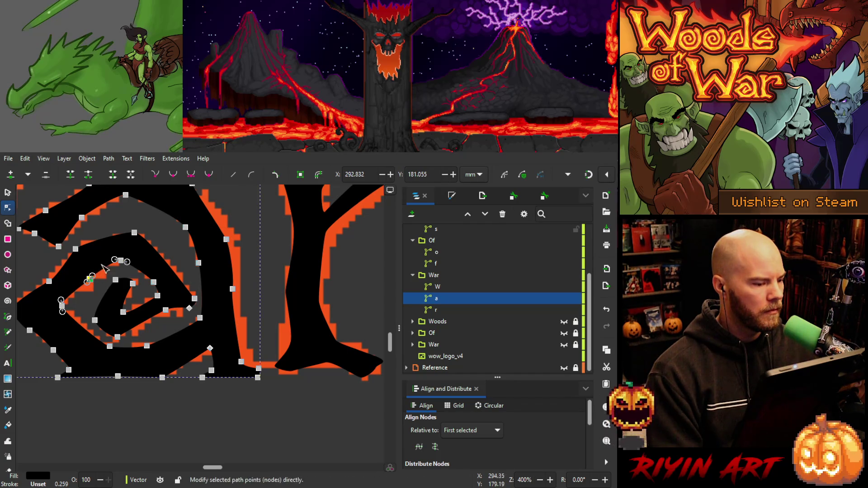
Nudge three spiral nodes right, then fine-tune the left spiral node down and right.
{"action": "left_click", "coordinate": [121, 261], "text": "shift"}
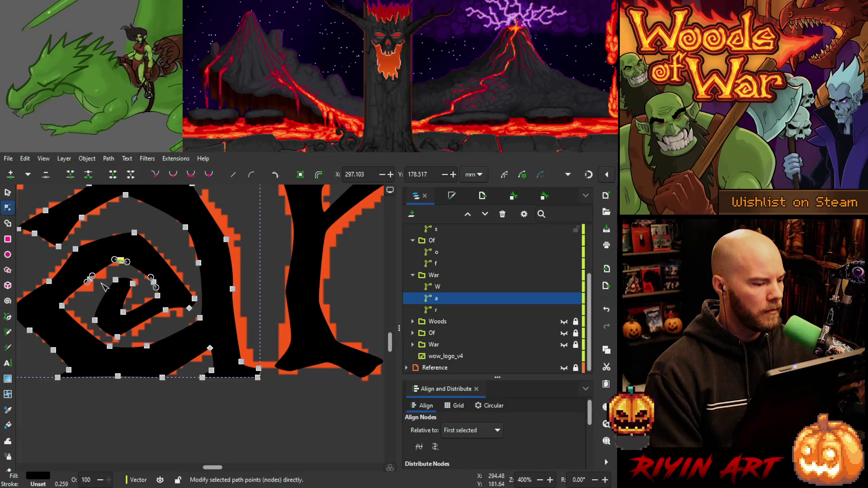
{"action": "left_click", "coordinate": [62, 306], "text": "shift"}
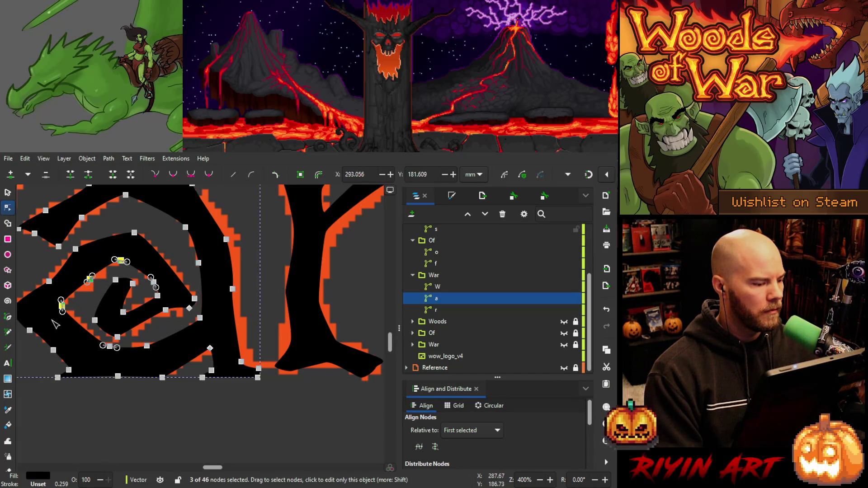
{"action": "key", "text": "Right"}
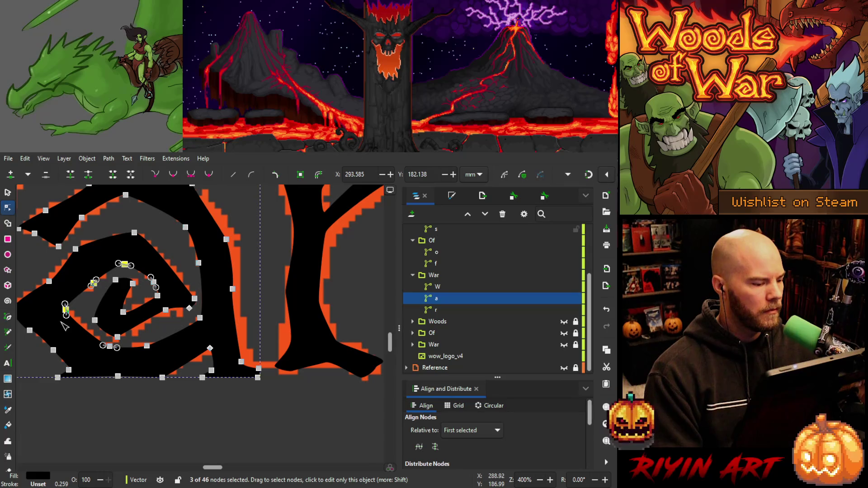
{"action": "left_click", "coordinate": [65, 309]}
{"action": "key", "text": "Up"}
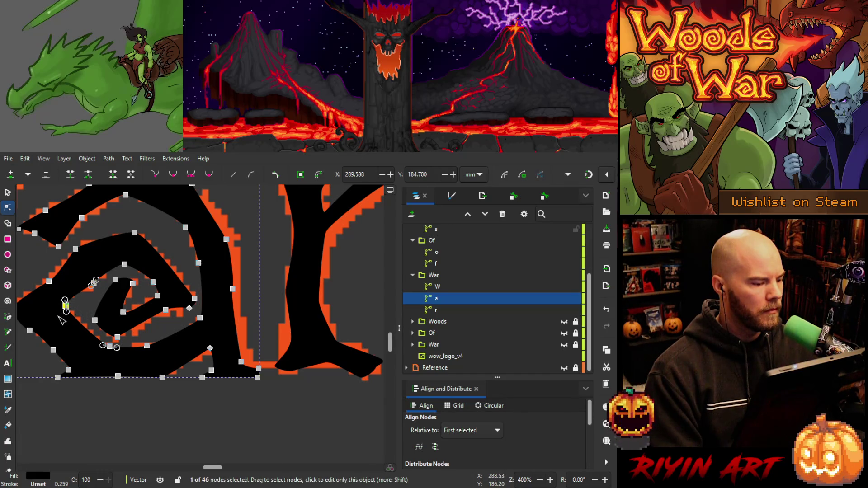
{"action": "key", "text": "Down"}
{"action": "key", "text": "Right"}
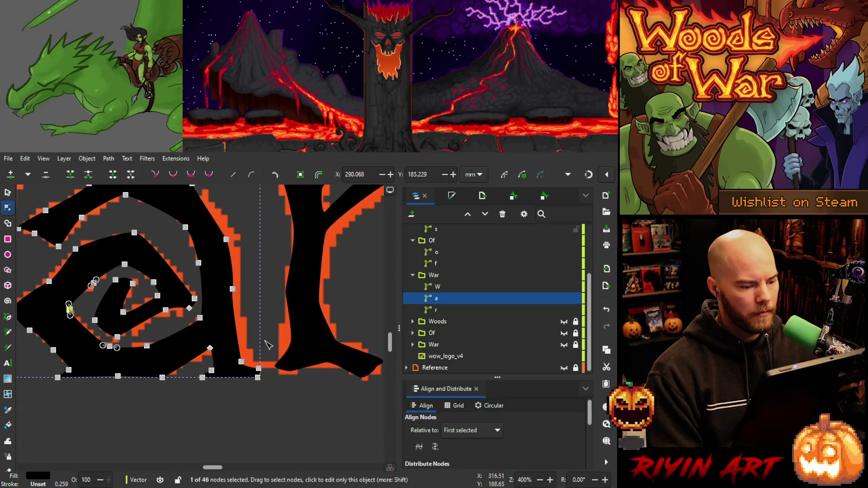
Select the nodes on the a's right stroke and top, and nudge them to fit the reference.
{"action": "mouse_move", "coordinate": [273, 400]}
{"action": "left_mouse_down"}
{"action": "mouse_move", "coordinate": [255, 345]}
{"action": "mouse_move", "coordinate": [238, 352]}
{"action": "left_mouse_up"}
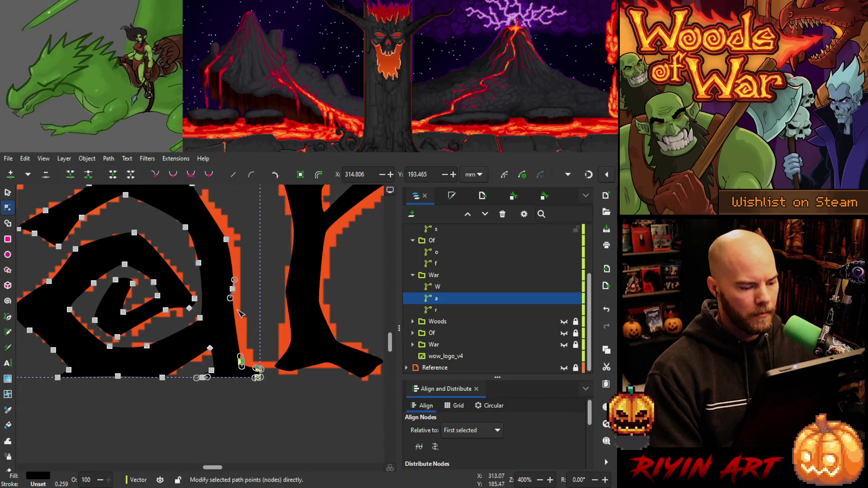
{"action": "left_click_drag", "start_coordinate": [271, 226], "coordinate": [221, 316]}
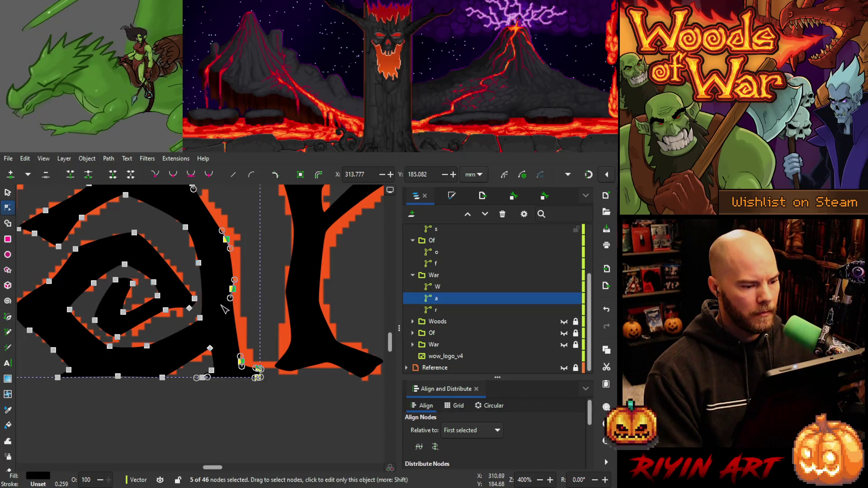
{"action": "scroll", "coordinate": [240, 312], "scroll_direction": "up", "scroll_amount": 2}
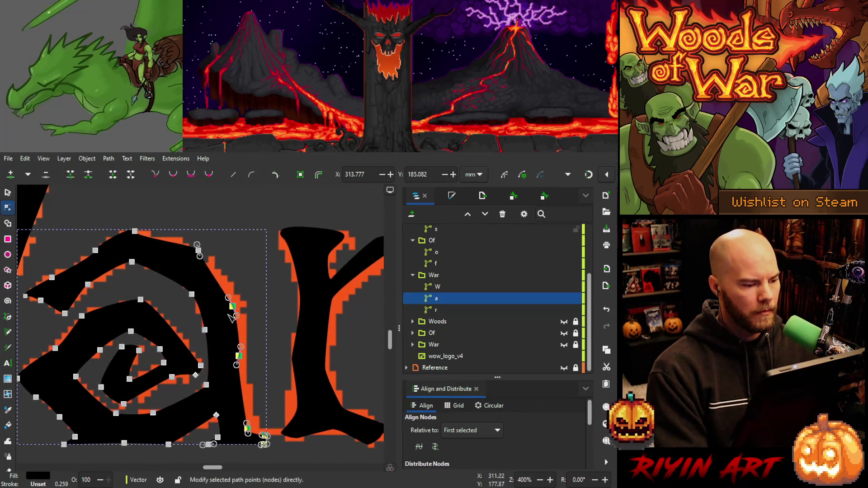
{"action": "left_click_drag", "start_coordinate": [223, 226], "coordinate": [197, 272]}
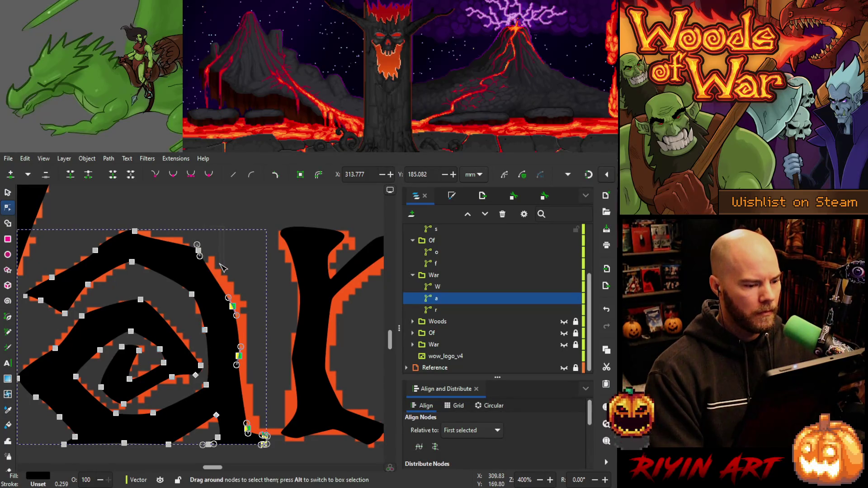
{"action": "key", "text": "Right"}
{"action": "key", "text": "Right"}
{"action": "key", "text": "Left"}
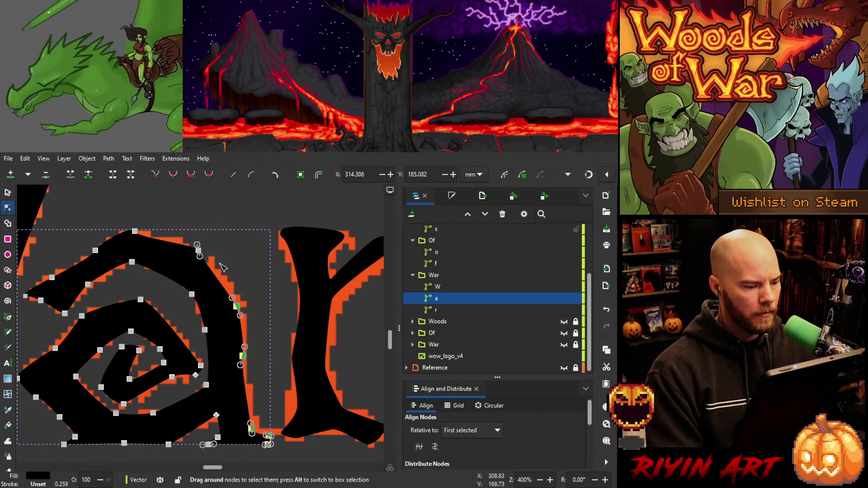
Add the top nodes to the selection, nudge them right, and shift a right-stroke node slightly.
{"action": "left_click_drag", "start_coordinate": [223, 222], "coordinate": [183, 276]}
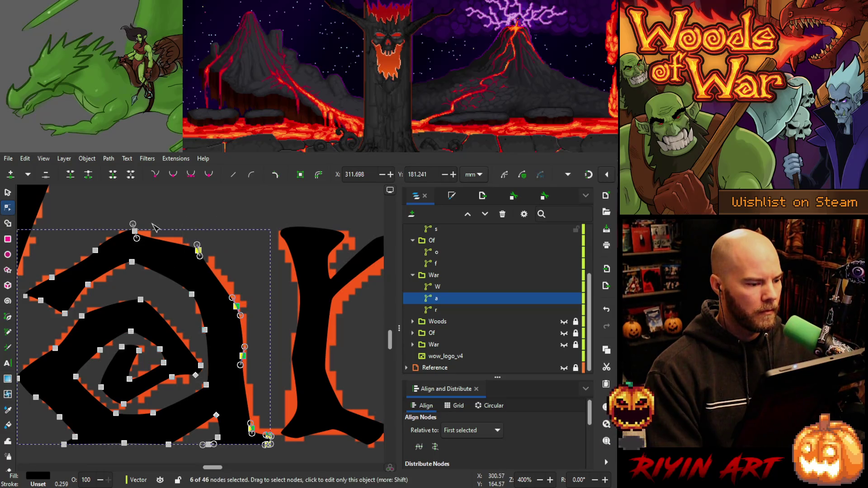
{"action": "left_click", "coordinate": [134, 244], "text": "shift"}
{"action": "key", "text": "Right"}
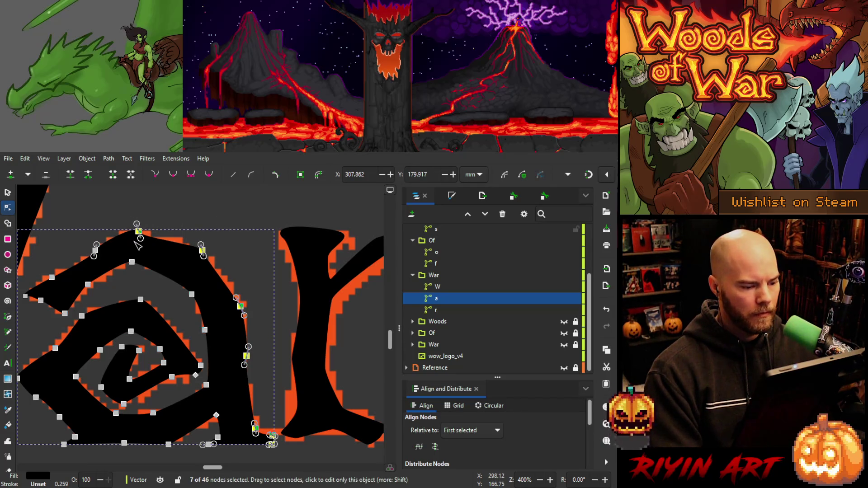
{"action": "left_click", "coordinate": [202, 311]}
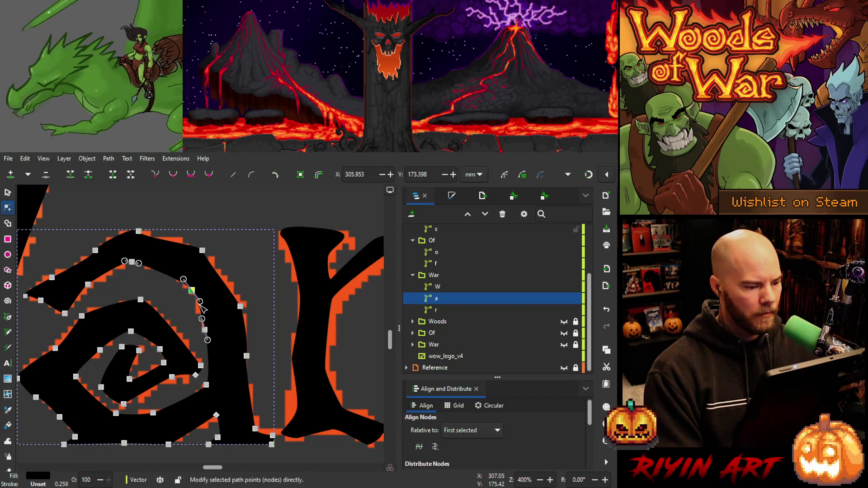
{"action": "left_click", "coordinate": [208, 330]}
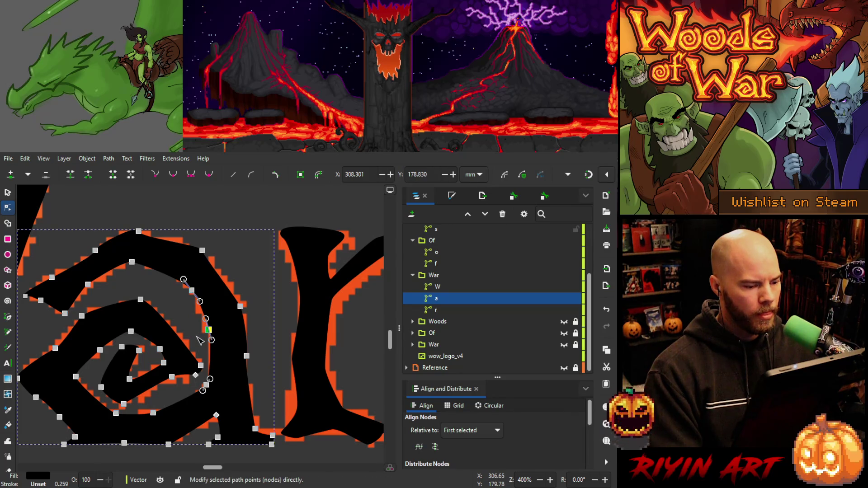
{"action": "left_click_drag", "start_coordinate": [207, 331], "coordinate": [210, 334]}
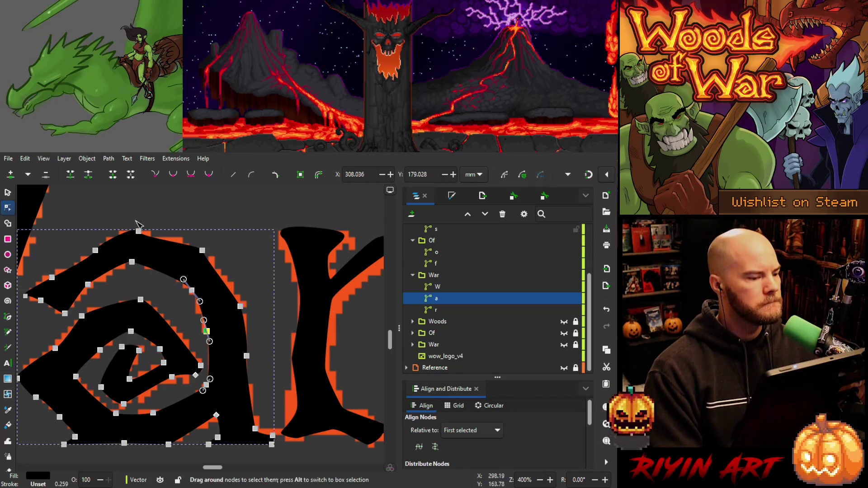
Raise the a's top node and push the upper-right curve outward to match the arch.
{"action": "left_click", "coordinate": [139, 232]}
{"action": "left_click_drag", "start_coordinate": [138, 231], "coordinate": [139, 226]}
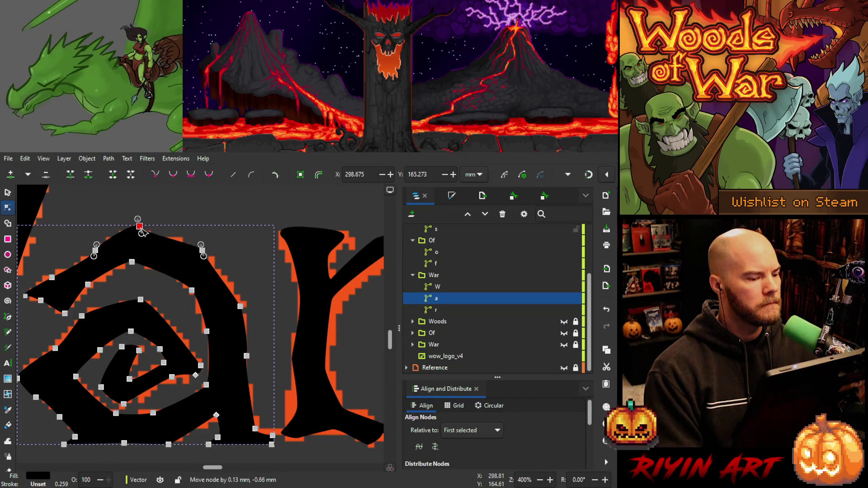
{"action": "left_click_drag", "start_coordinate": [201, 254], "coordinate": [208, 255]}
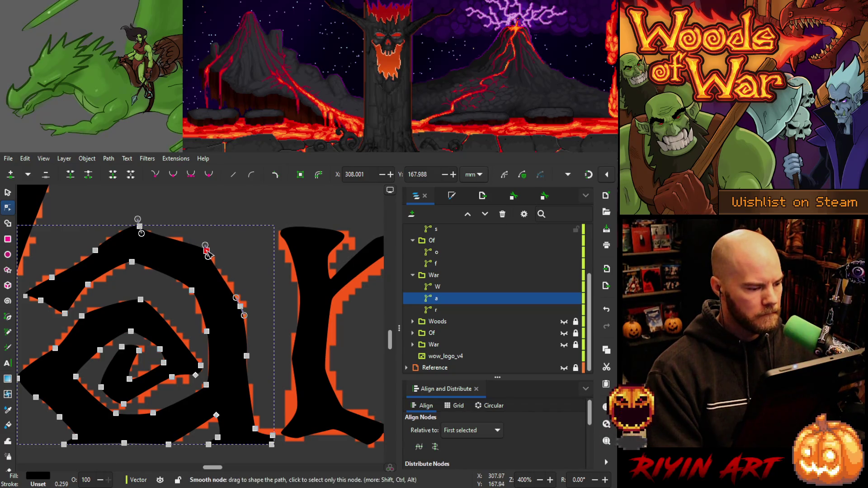
{"action": "left_click", "coordinate": [25, 296]}
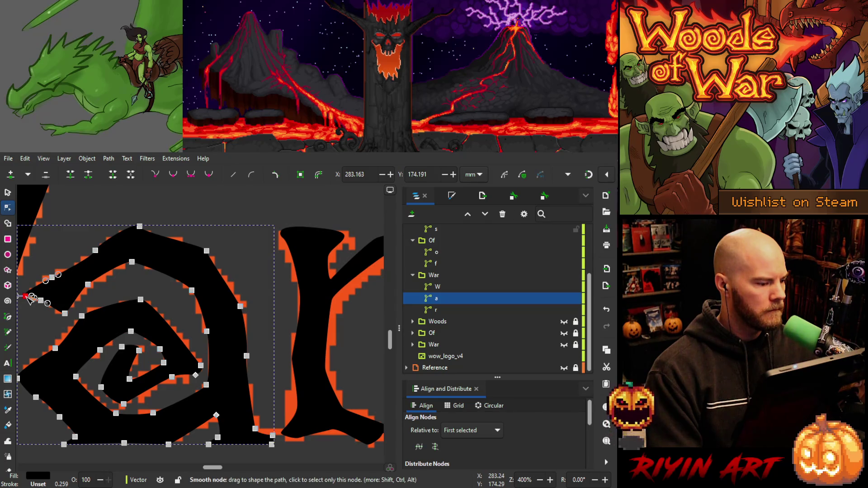
Zoom in on the spiral's tail tip and try pulling the tip node upward, then undo.
{"action": "scroll", "coordinate": [28, 298], "scroll_direction": "up", "scroll_amount": 3}
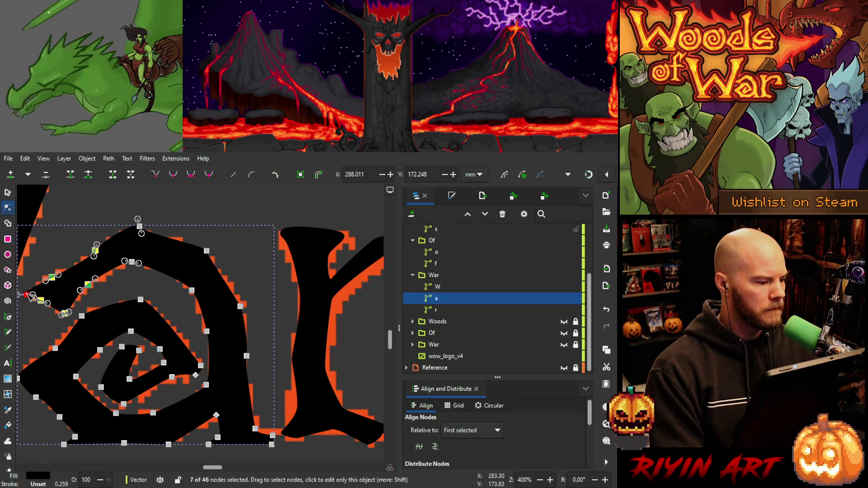
{"action": "scroll", "coordinate": [28, 297], "scroll_direction": "down", "scroll_amount": 2}
{"action": "left_click_drag", "start_coordinate": [39, 294], "coordinate": [161, 344]}
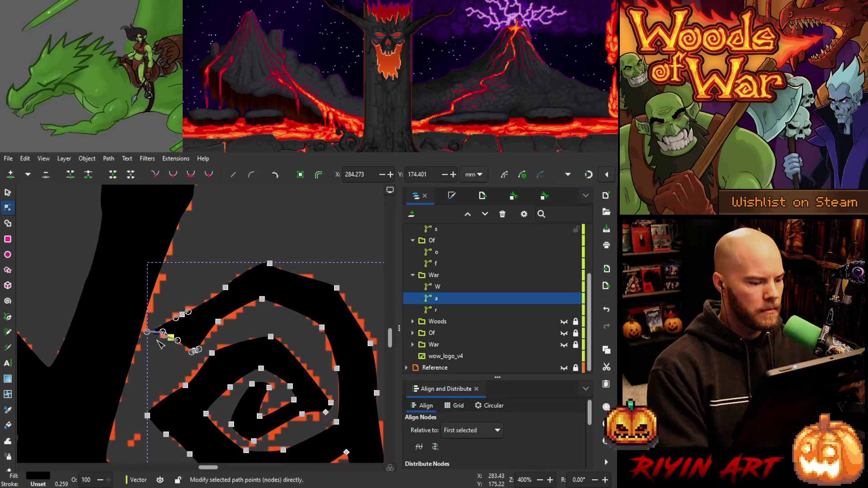
{"action": "scroll", "coordinate": [160, 345], "scroll_direction": "up", "scroll_amount": 7}
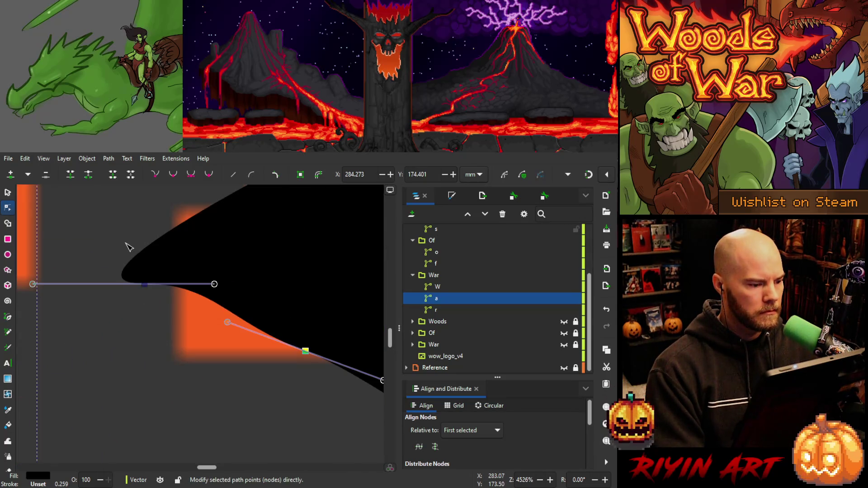
{"action": "scroll", "coordinate": [129, 248], "scroll_direction": "up", "scroll_amount": 3}
{"action": "left_click", "coordinate": [179, 360]}
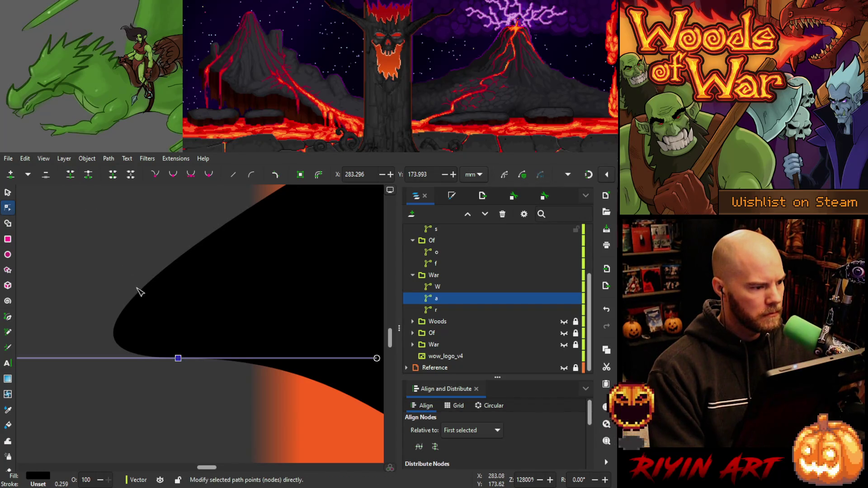
{"action": "scroll", "coordinate": [178, 359], "scroll_direction": "down", "scroll_amount": 2}
{"action": "key", "text": "Escape"}
{"action": "scroll", "coordinate": [177, 360], "scroll_direction": "down", "scroll_amount": 2}
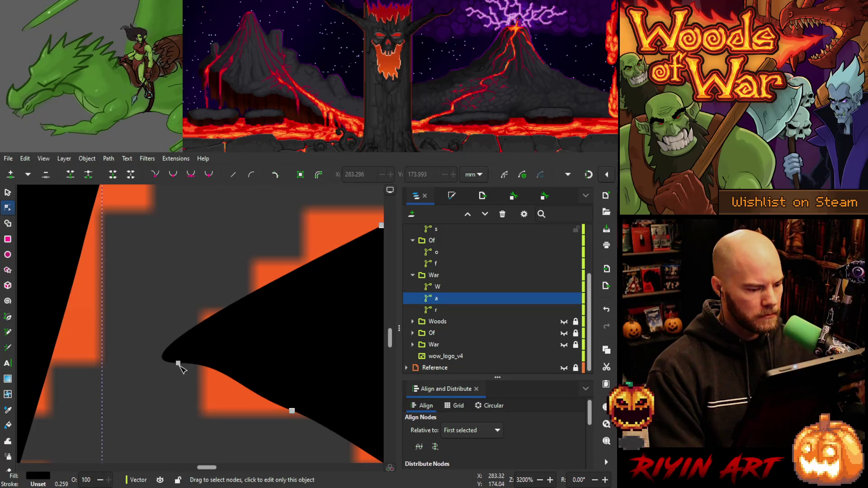
{"action": "left_click_drag", "start_coordinate": [179, 364], "coordinate": [177, 335]}
{"action": "key", "text": "ctrl+z"}
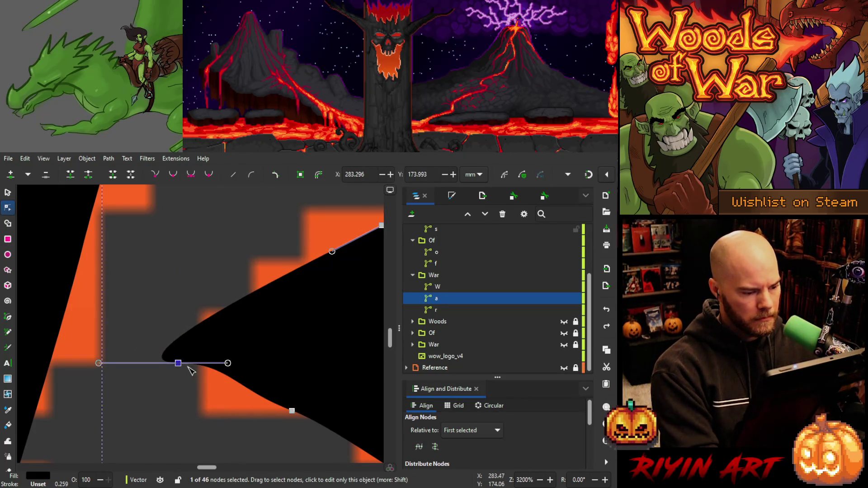
Insert a node midway on the tail tip segment and make the tip node smooth.
{"action": "key", "text": "ctrl+a"}
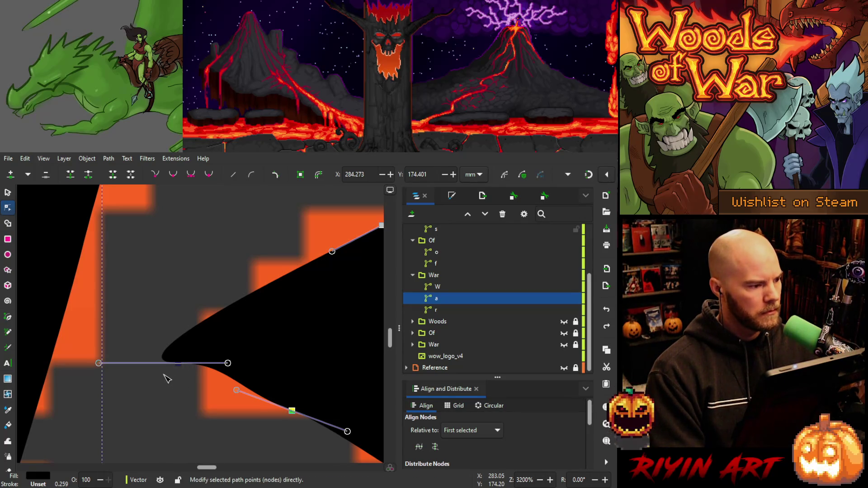
{"action": "left_click", "coordinate": [178, 363]}
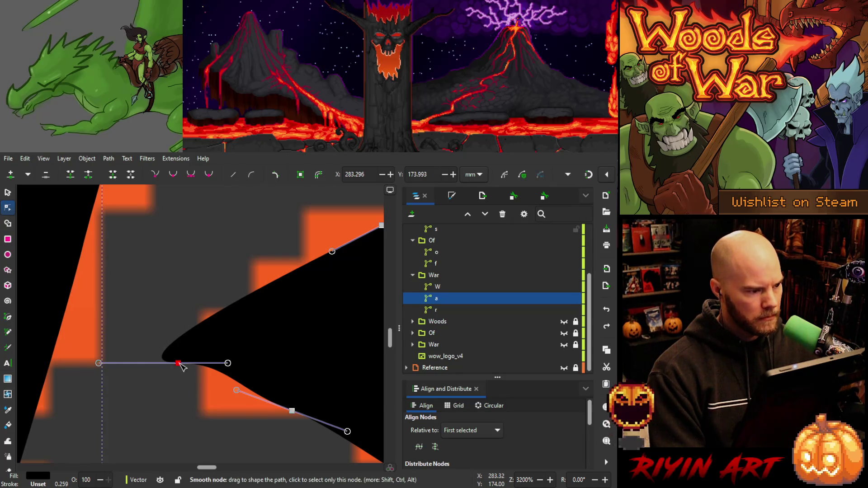
{"action": "left_click_drag", "start_coordinate": [181, 366], "coordinate": [174, 350]}
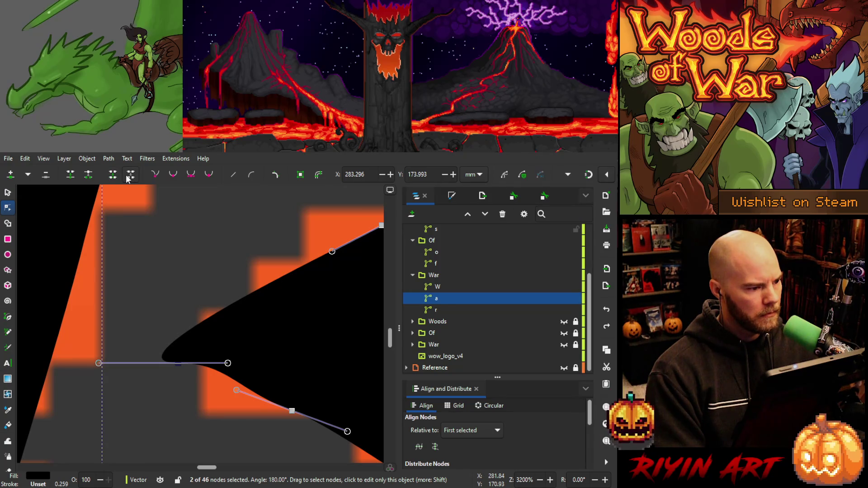
{"action": "left_click", "coordinate": [70, 176]}
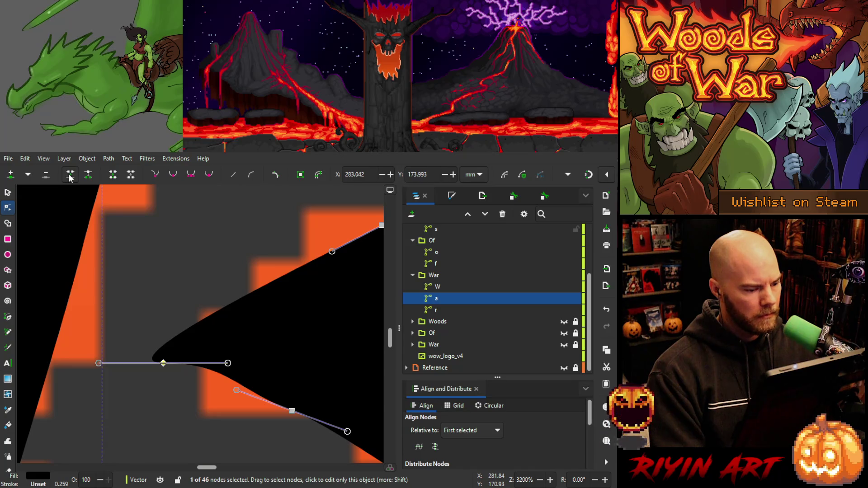
{"action": "left_click", "coordinate": [164, 362], "text": "ctrl+alt"}
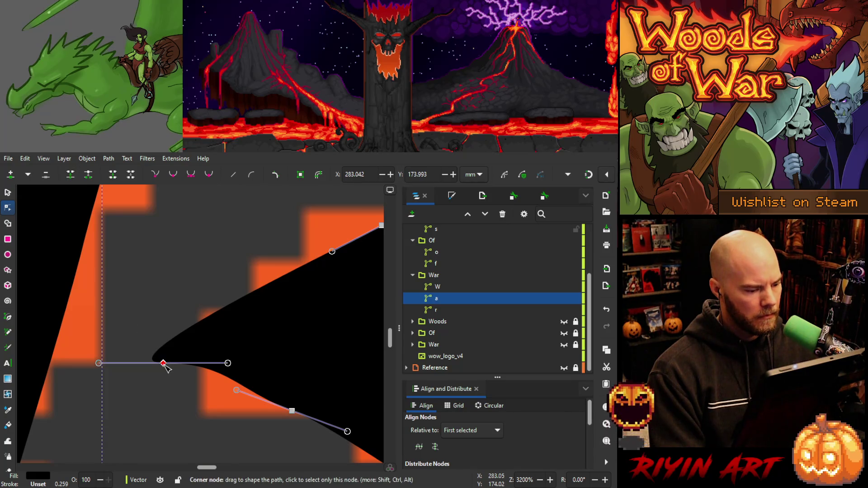
{"action": "left_click", "coordinate": [174, 177]}
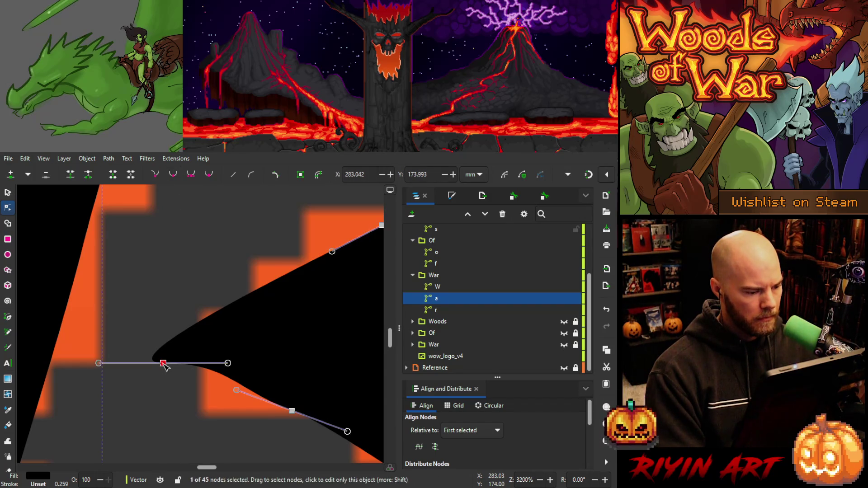
{"action": "left_click_drag", "start_coordinate": [165, 365], "coordinate": [168, 329]}
{"action": "key", "text": "ctrl+z"}
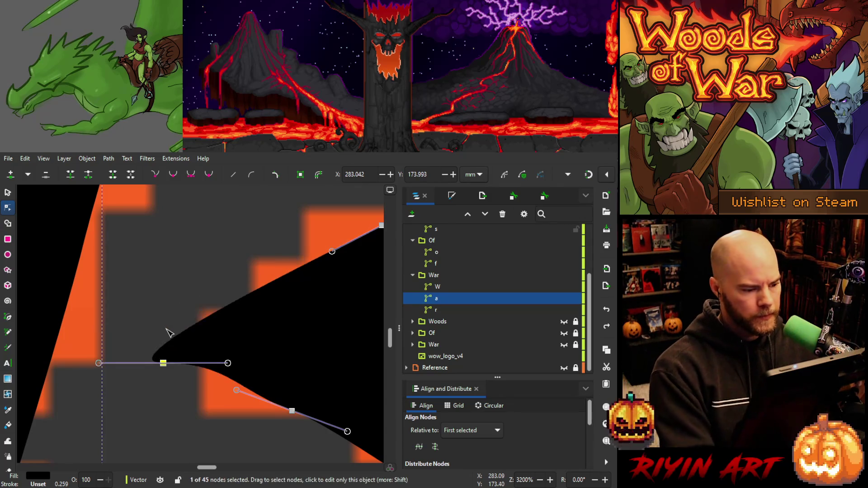
Reshape the tail's lower curve by moving its nodes, then deselect the 'a' path.
{"action": "scroll", "coordinate": [174, 344], "scroll_direction": "down", "scroll_amount": 4}
{"action": "scroll", "coordinate": [175, 345], "scroll_direction": "up", "scroll_amount": 3}
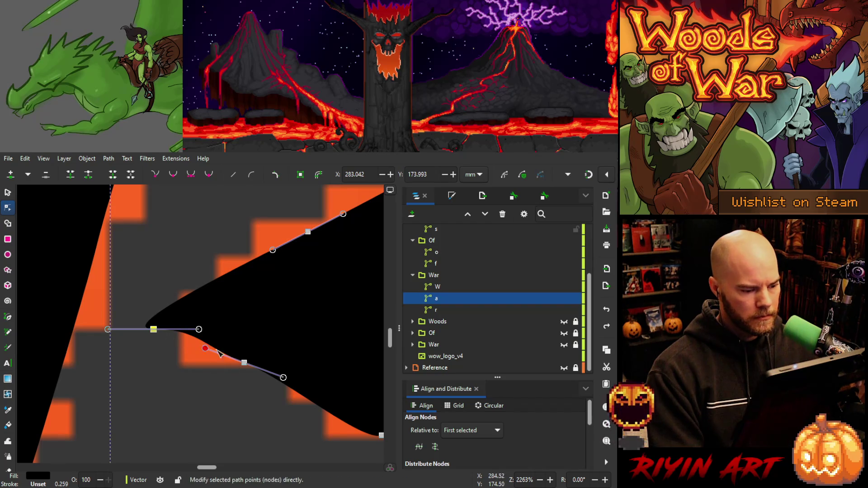
{"action": "left_click_drag", "start_coordinate": [246, 364], "coordinate": [261, 367]}
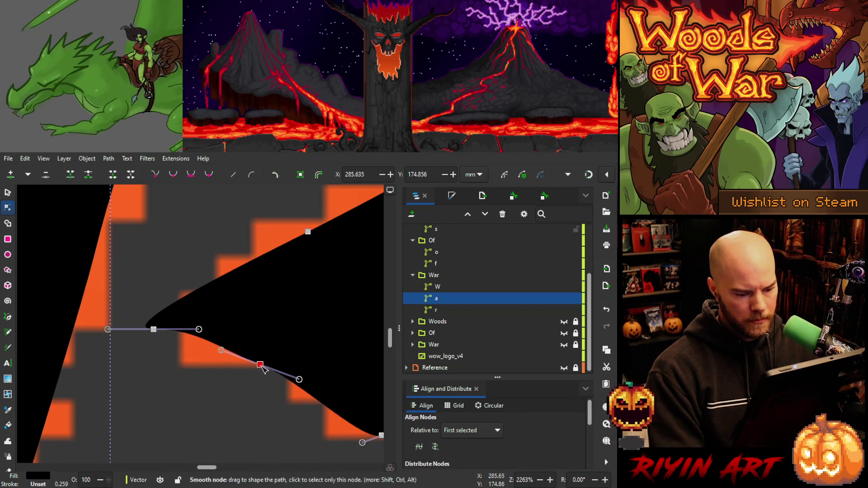
{"action": "key", "text": "space"}
{"action": "mouse_move", "coordinate": [176, 398]}
{"action": "left_mouse_down"}
{"action": "mouse_move", "coordinate": [131, 378]}
{"action": "mouse_move", "coordinate": [229, 399]}
{"action": "mouse_move", "coordinate": [159, 372]}
{"action": "left_mouse_up"}
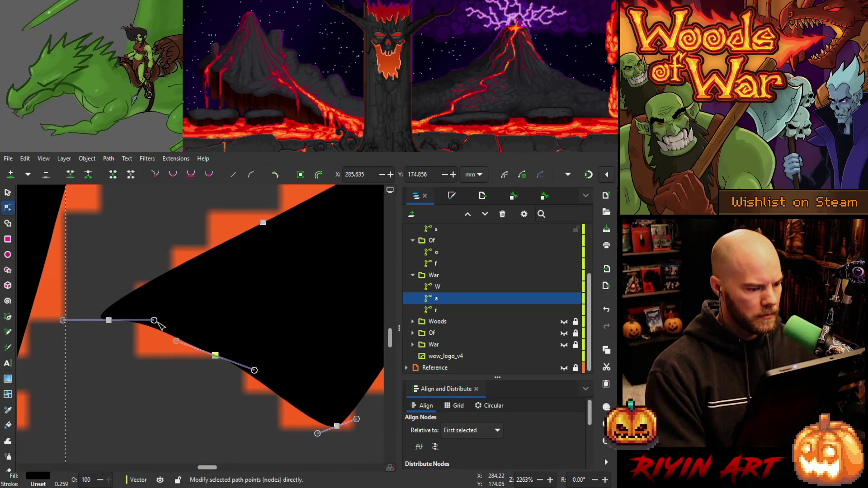
{"action": "left_click_drag", "start_coordinate": [154, 320], "coordinate": [121, 324]}
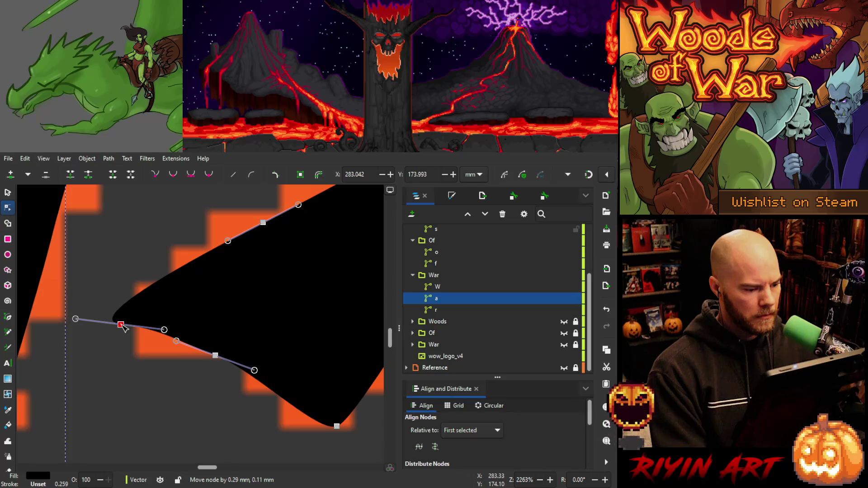
{"action": "scroll", "coordinate": [122, 325], "scroll_direction": "down", "scroll_amount": 9}
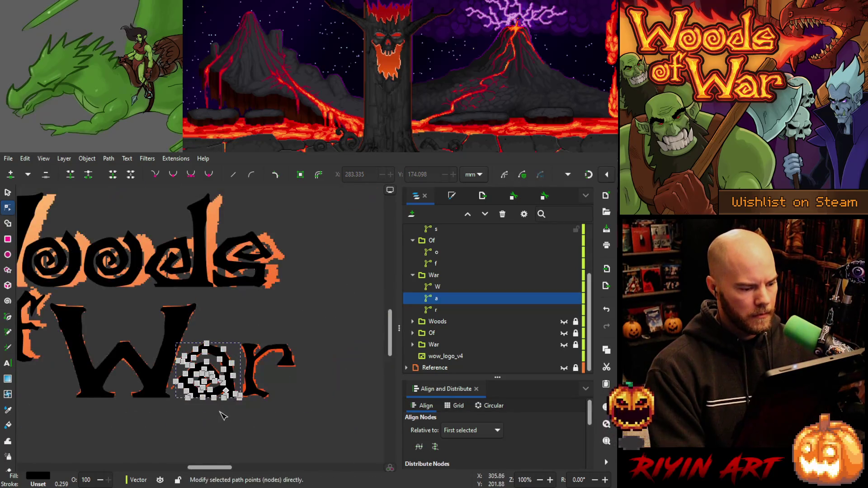
{"action": "left_click", "coordinate": [223, 415]}
{"action": "scroll", "coordinate": [219, 413], "scroll_direction": "up", "scroll_amount": 3}
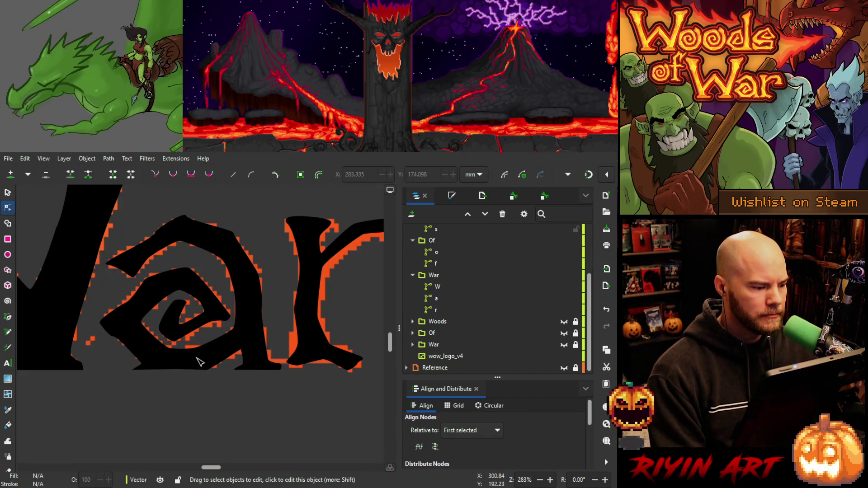
{"action": "scroll", "coordinate": [198, 361], "scroll_direction": "down", "scroll_amount": 2}
{"action": "scroll", "coordinate": [197, 357], "scroll_direction": "up", "scroll_amount": 1}
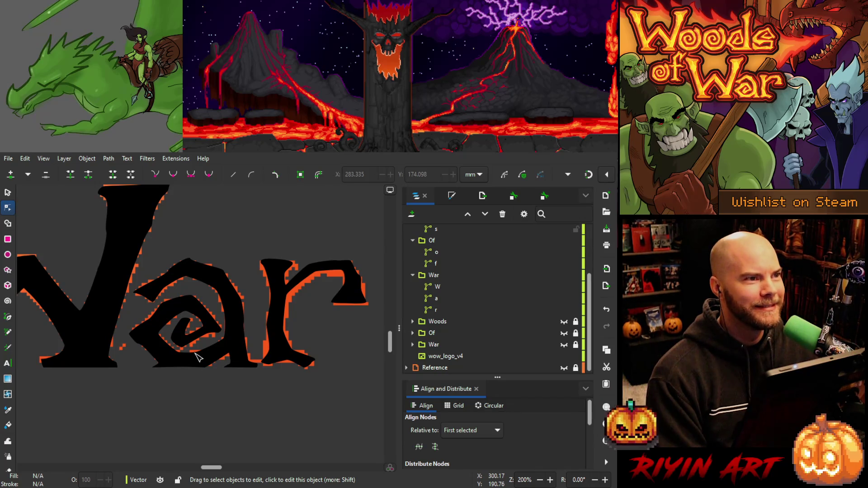
{"action": "scroll", "coordinate": [198, 359], "scroll_direction": "up", "scroll_amount": 1}
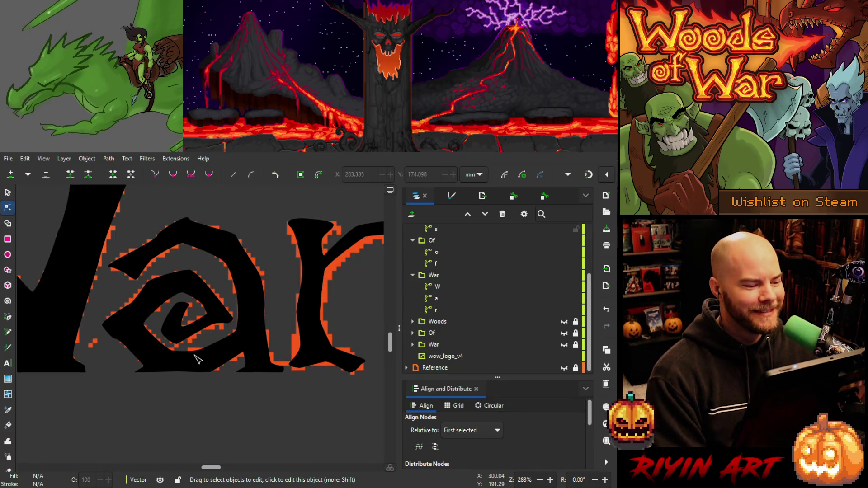
{"action": "left_click", "coordinate": [8, 193]}
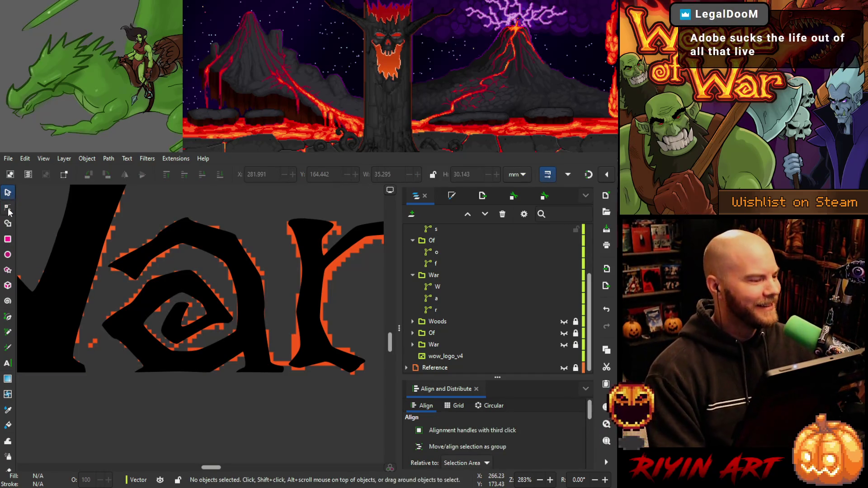
{"action": "left_click", "coordinate": [8, 208]}
{"action": "left_click", "coordinate": [262, 334]}
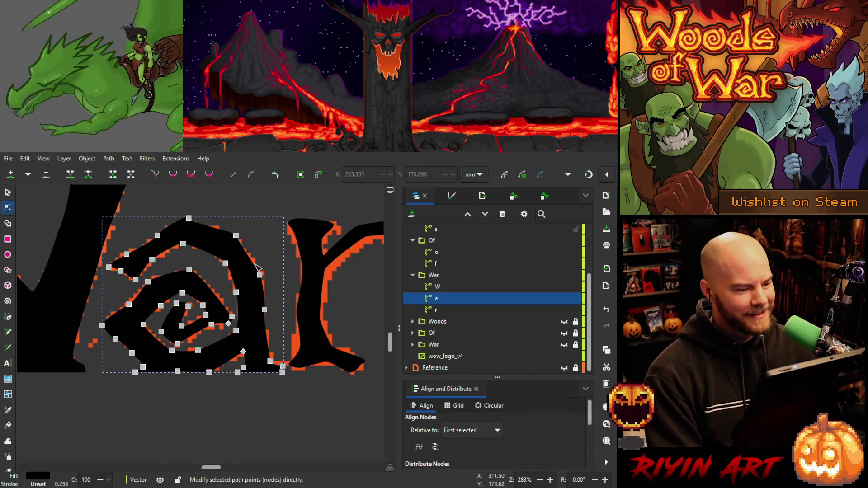
{"action": "mouse_move", "coordinate": [248, 228]}
{"action": "left_mouse_down"}
{"action": "mouse_move", "coordinate": [227, 251]}
{"action": "mouse_move", "coordinate": [271, 252]}
{"action": "mouse_move", "coordinate": [253, 294]}
{"action": "left_mouse_up"}
{"action": "key", "text": "Right"}
{"action": "key", "text": "Left"}
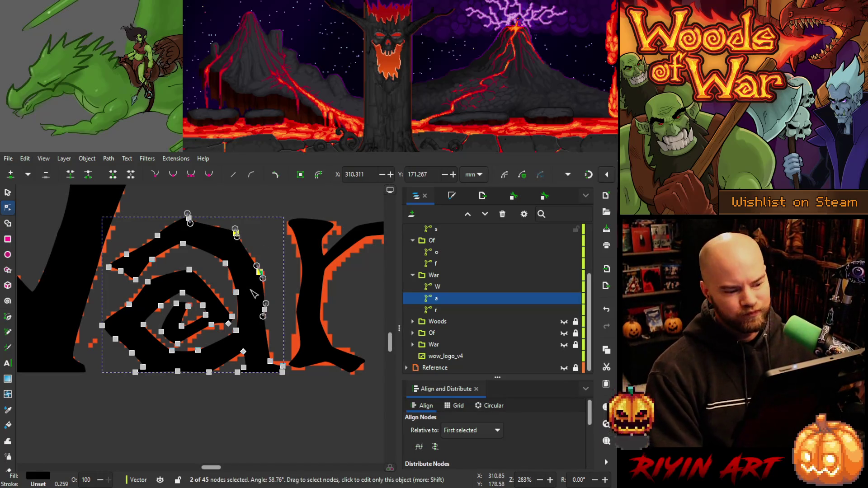
{"action": "left_click", "coordinate": [264, 309], "text": "shift"}
{"action": "key", "text": "Right"}
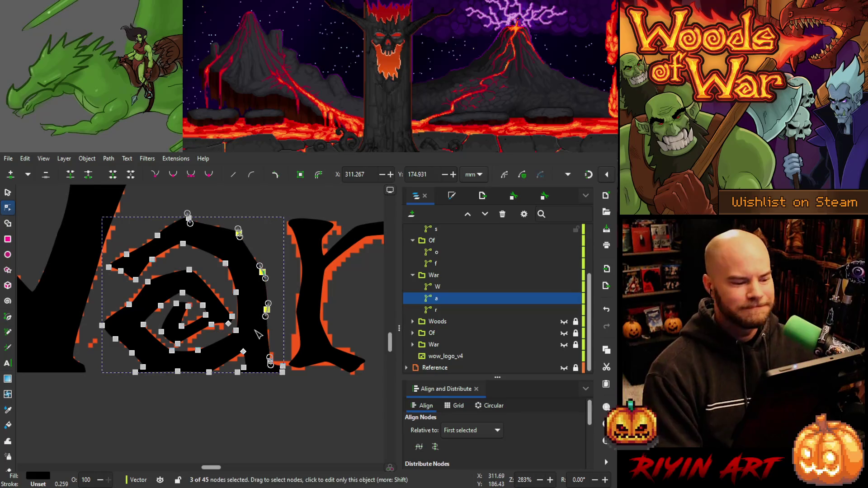
{"action": "left_click", "coordinate": [243, 403]}
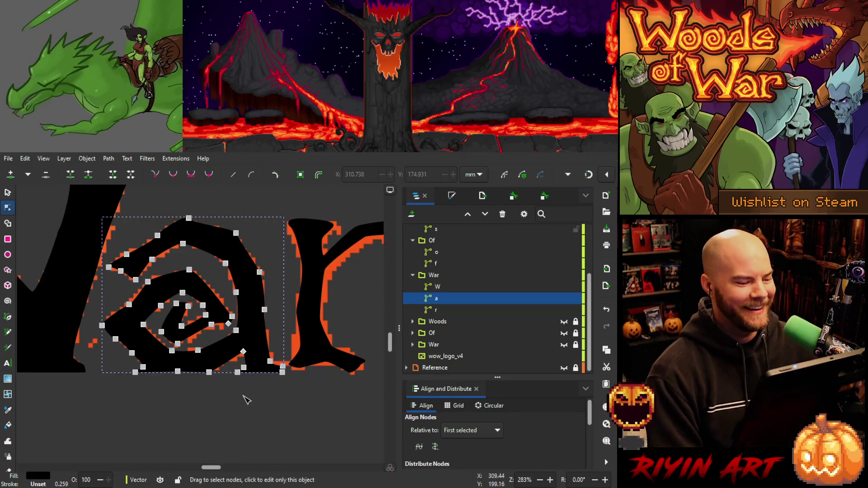
{"action": "left_click", "coordinate": [244, 396]}
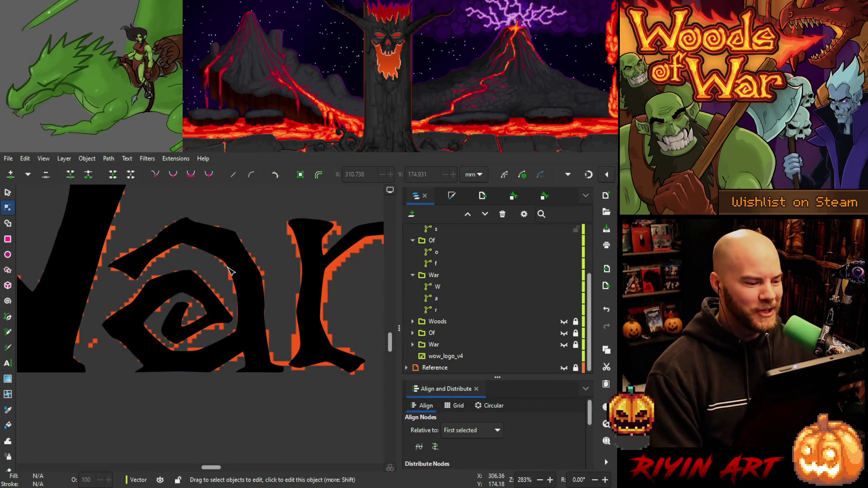
{"action": "left_click", "coordinate": [232, 268]}
{"action": "left_click", "coordinate": [228, 264]}
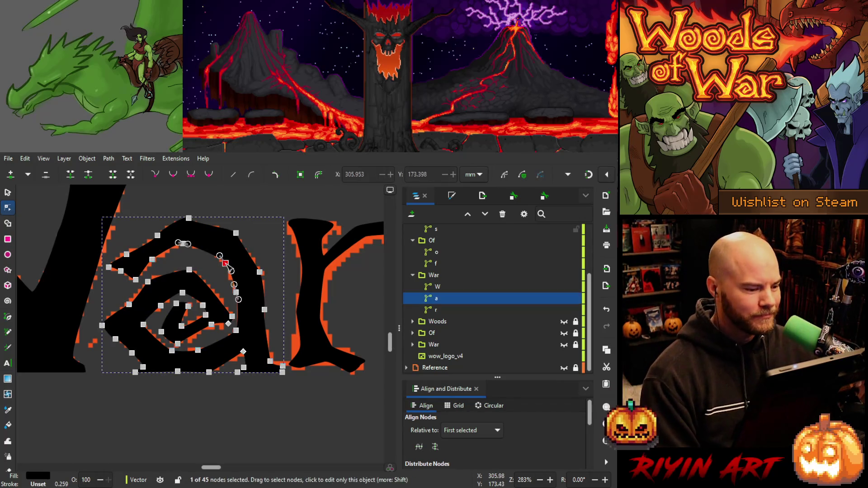
{"action": "key", "text": "Left"}
{"action": "key", "text": "Up"}
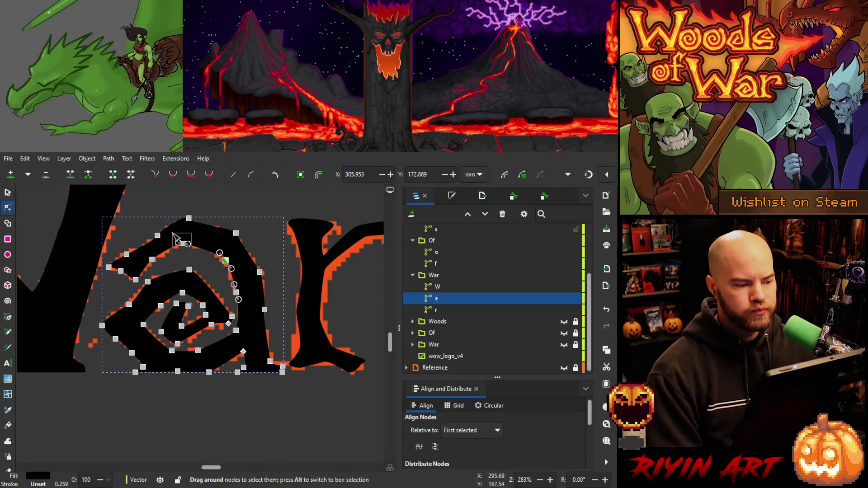
{"action": "left_click", "coordinate": [182, 243]}
{"action": "key", "text": "Right"}
{"action": "key", "text": "Down"}
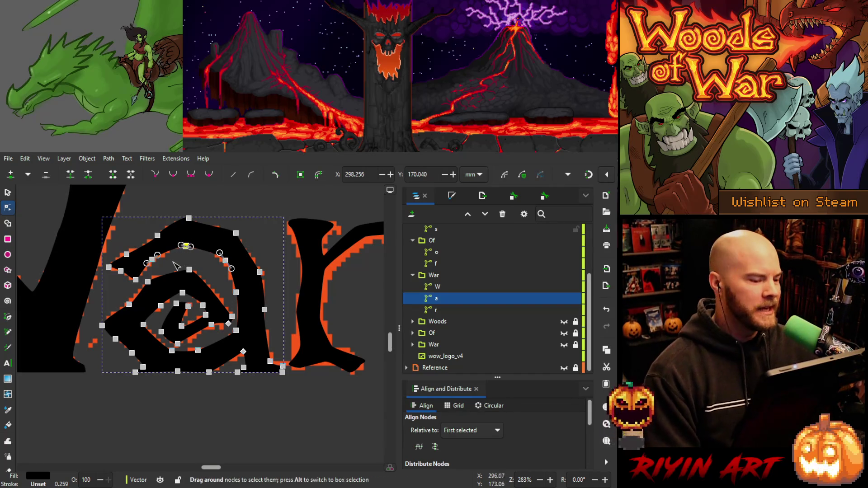
{"action": "left_click", "coordinate": [154, 260]}
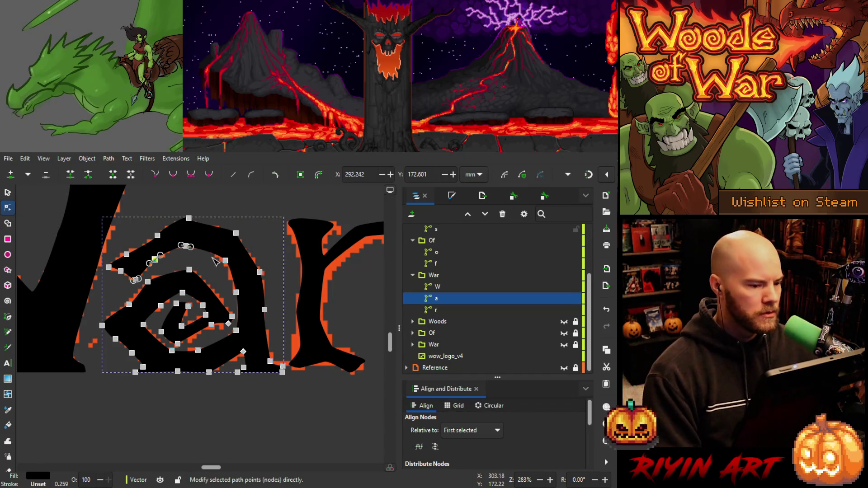
{"action": "key", "text": "Escape"}
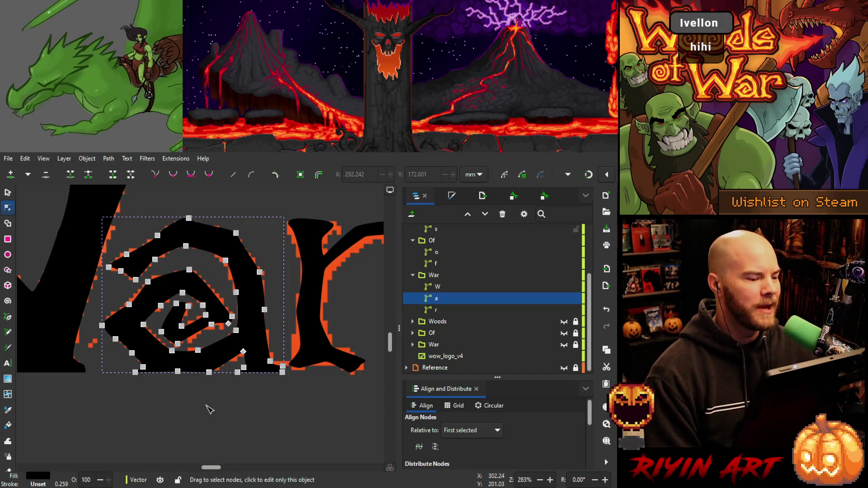
{"action": "key", "text": "Escape"}
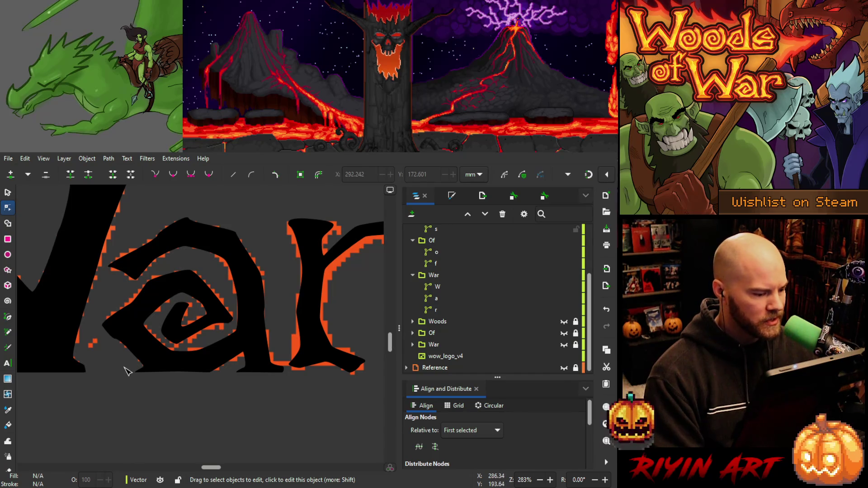
{"action": "left_click", "coordinate": [164, 367]}
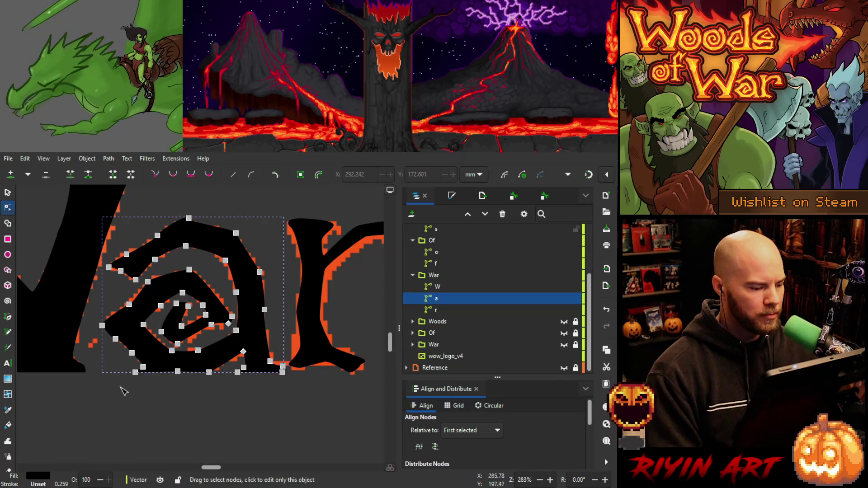
{"action": "scroll", "coordinate": [140, 383], "scroll_direction": "up", "scroll_amount": 4}
{"action": "scroll", "coordinate": [164, 350], "scroll_direction": "up", "scroll_amount": 7}
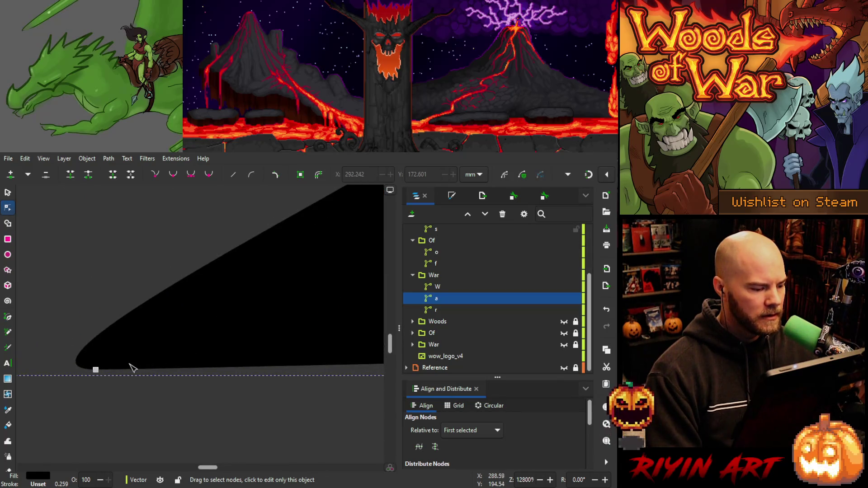
{"action": "scroll", "coordinate": [96, 373], "scroll_direction": "down", "scroll_amount": 6}
Nudge an upper node of the 'a' one step to the right and deselect.
{"action": "left_click", "coordinate": [165, 353]}
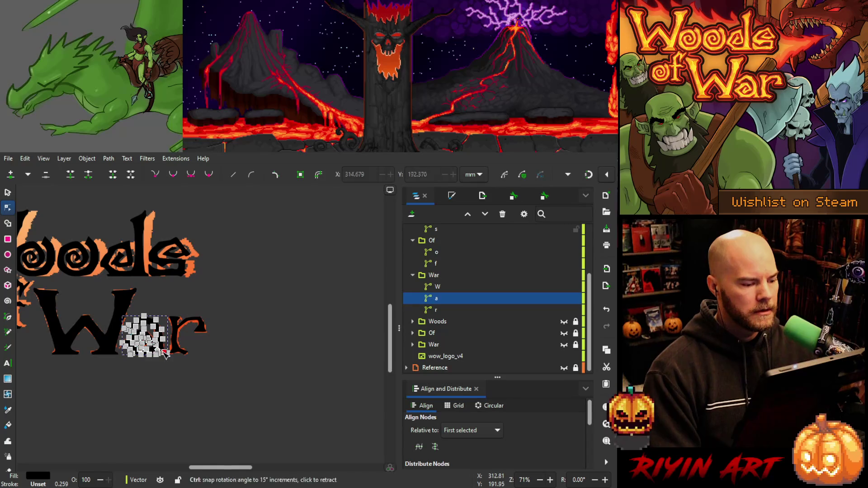
{"action": "left_click", "coordinate": [159, 368]}
{"action": "left_click", "coordinate": [159, 369]}
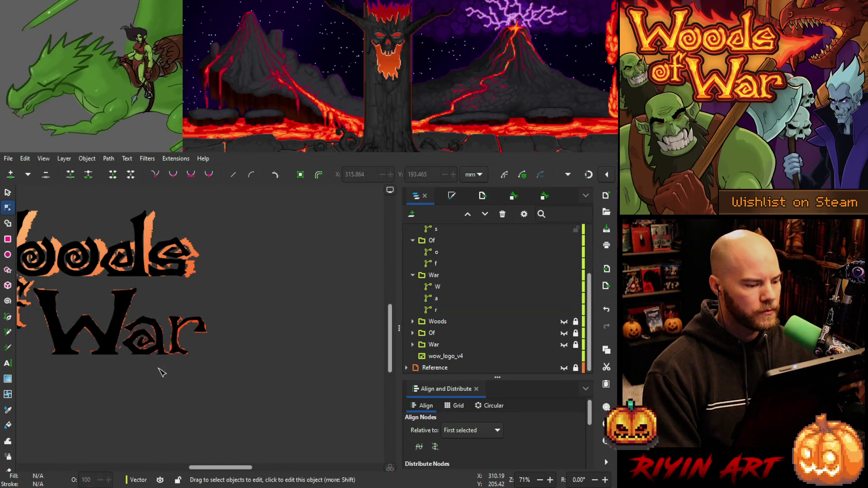
{"action": "scroll", "coordinate": [156, 354], "scroll_direction": "up", "scroll_amount": 2}
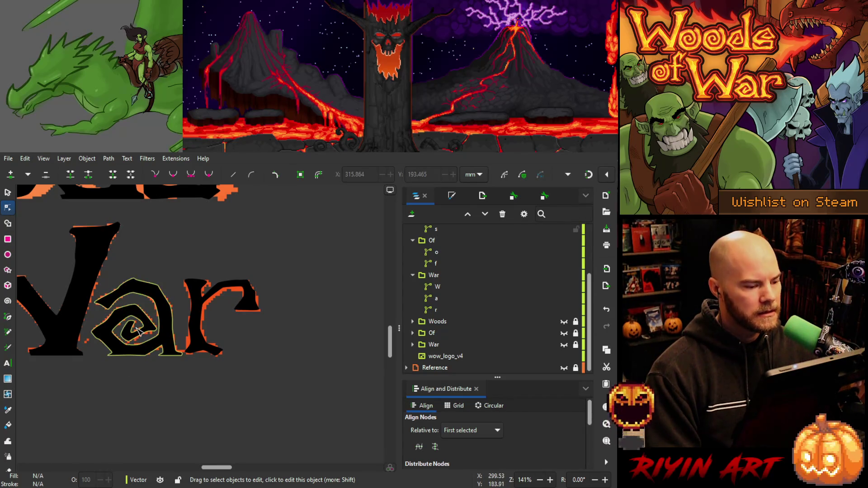
{"action": "left_click", "coordinate": [159, 290]}
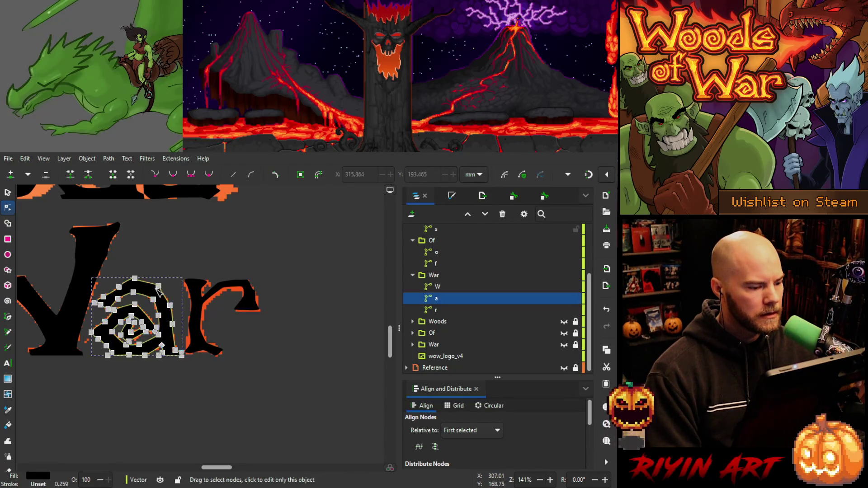
{"action": "left_click", "coordinate": [159, 286]}
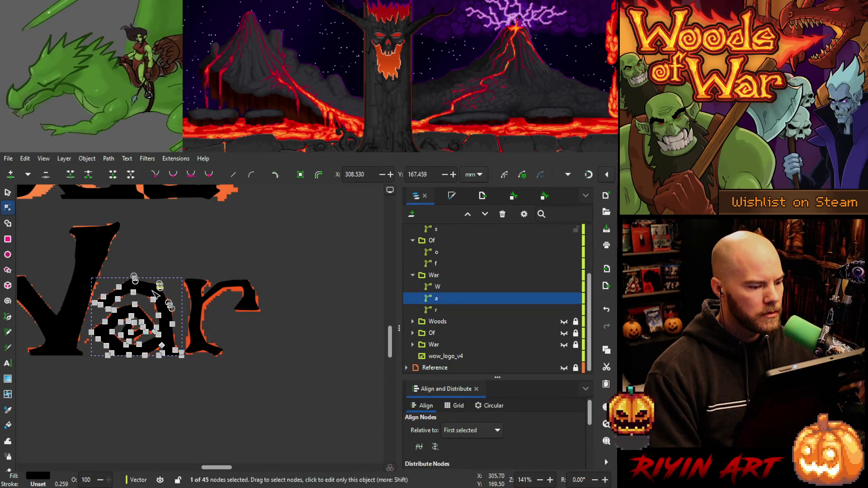
{"action": "left_click", "coordinate": [170, 305]}
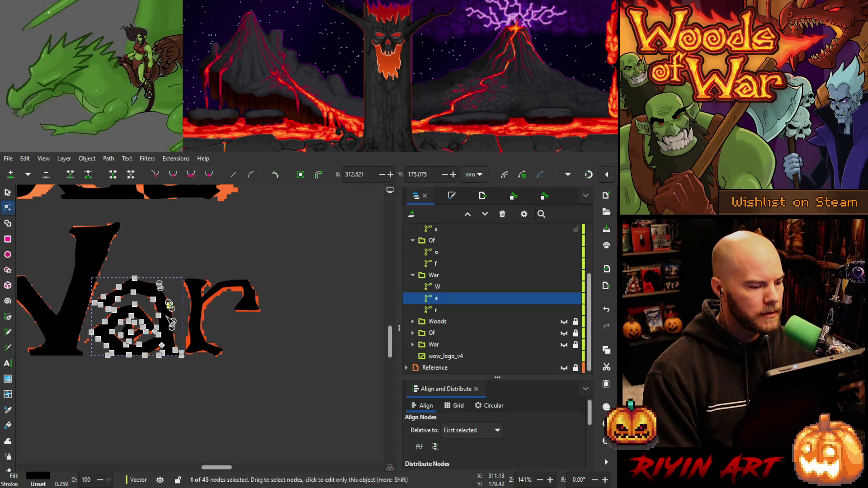
{"action": "left_click", "coordinate": [160, 287]}
{"action": "key", "text": "Right"}
{"action": "key", "text": "Escape"}
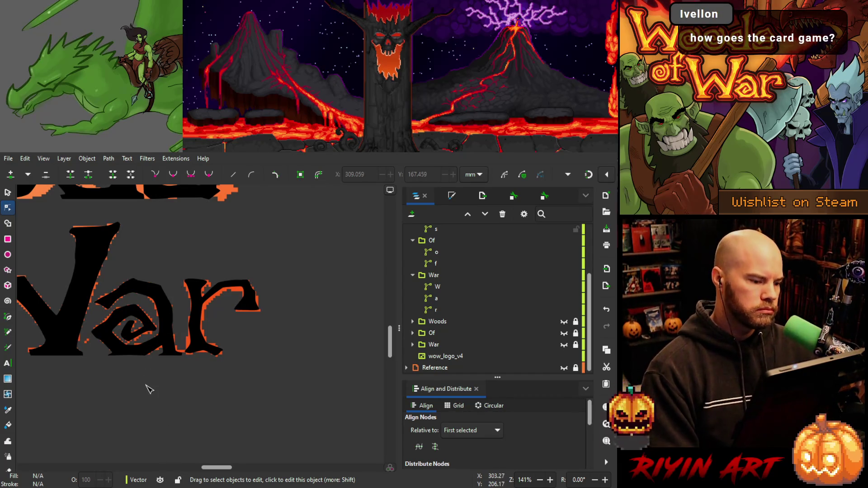
Check the 'a' and save the document as WoodsOfWar_v5.svg.
{"action": "left_click", "coordinate": [156, 332]}
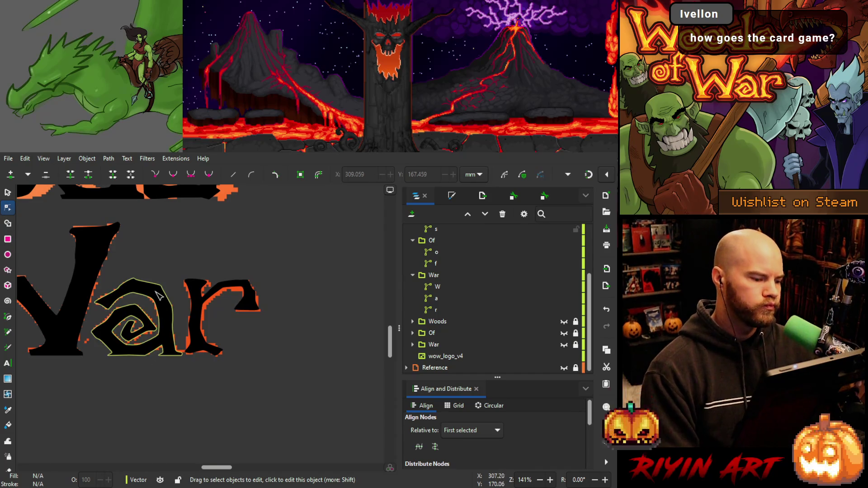
{"action": "left_click", "coordinate": [202, 382]}
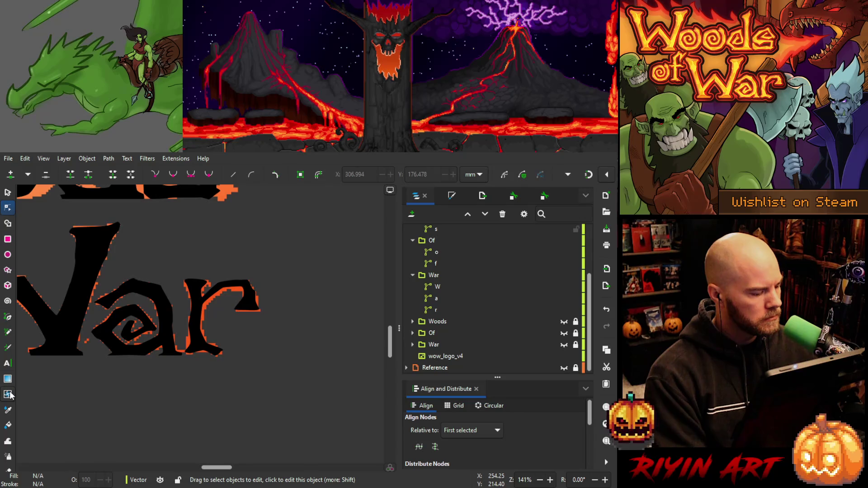
{"action": "key", "text": "ctrl+s"}
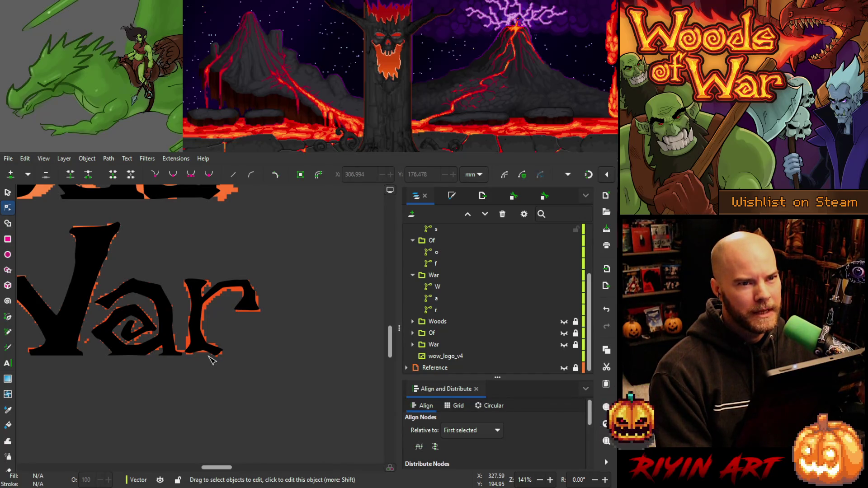
Measure along the bottom edge of the 'r' with the Measure tool.
{"action": "left_click", "coordinate": [211, 360]}
{"action": "key", "text": "m"}
{"action": "scroll", "coordinate": [211, 359], "scroll_direction": "up", "scroll_amount": 10}
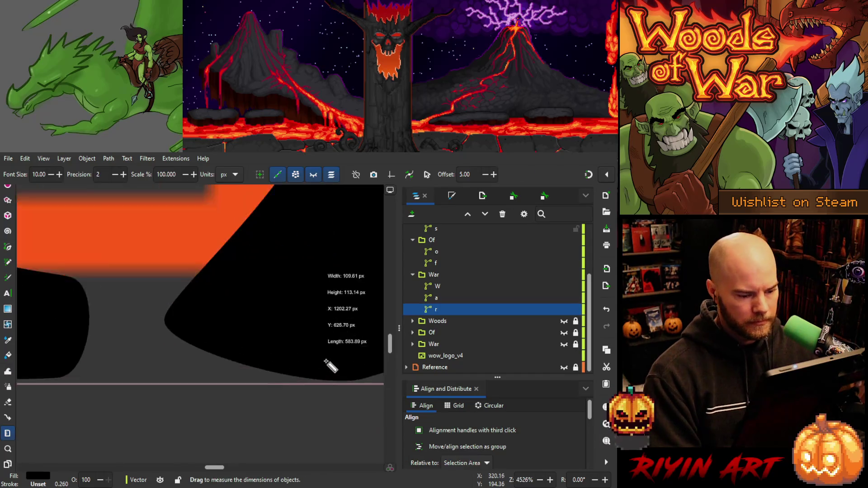
{"action": "scroll", "coordinate": [180, 375], "scroll_direction": "up", "scroll_amount": 2}
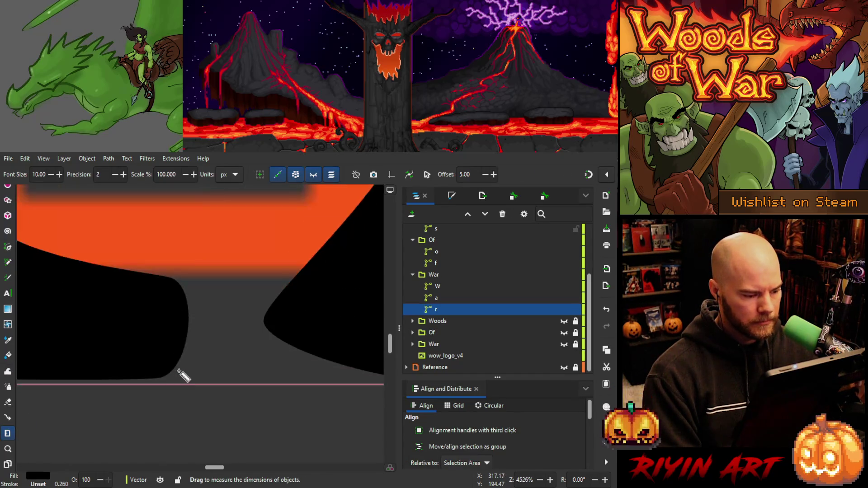
{"action": "left_click_drag", "start_coordinate": [217, 467], "coordinate": [214, 467]}
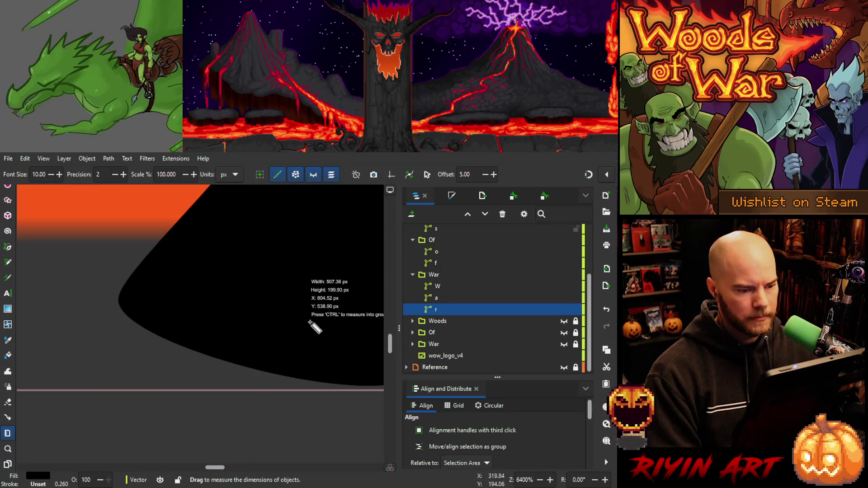
{"action": "scroll", "coordinate": [7, 232], "scroll_direction": "up", "scroll_amount": 2}
{"action": "scroll", "coordinate": [8, 232], "scroll_direction": "up", "scroll_amount": 1}
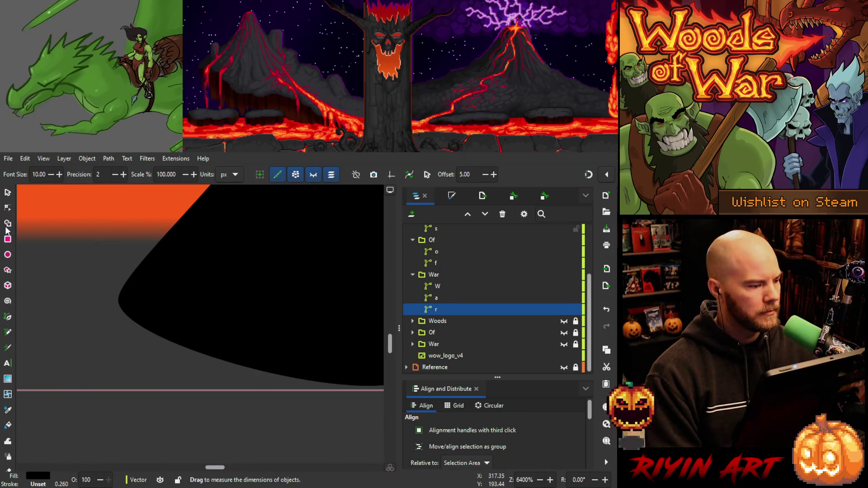
Select the 'r' path inside the War group and commit its vertical position.
{"action": "left_click", "coordinate": [7, 193]}
{"action": "left_click", "coordinate": [324, 319]}
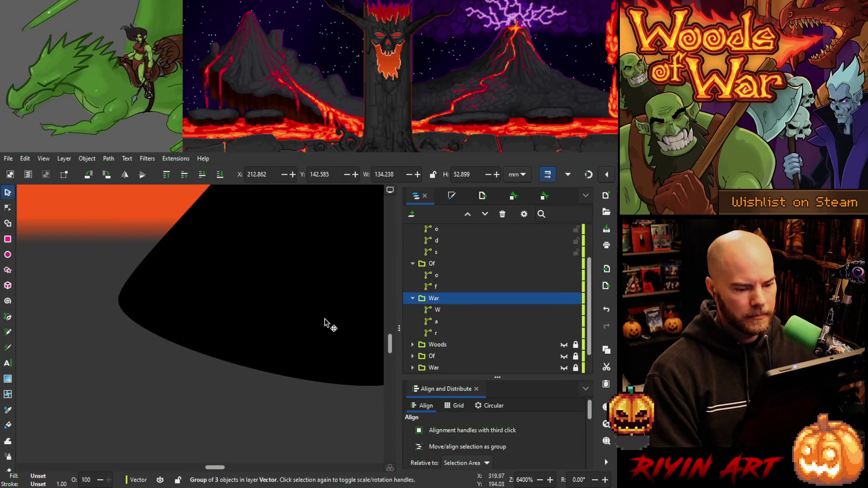
{"action": "left_click", "coordinate": [436, 333]}
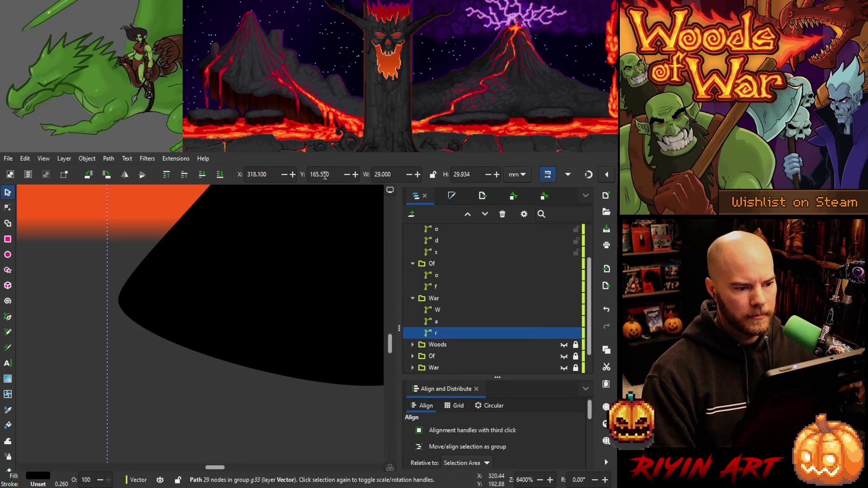
{"action": "key", "text": "Return"}
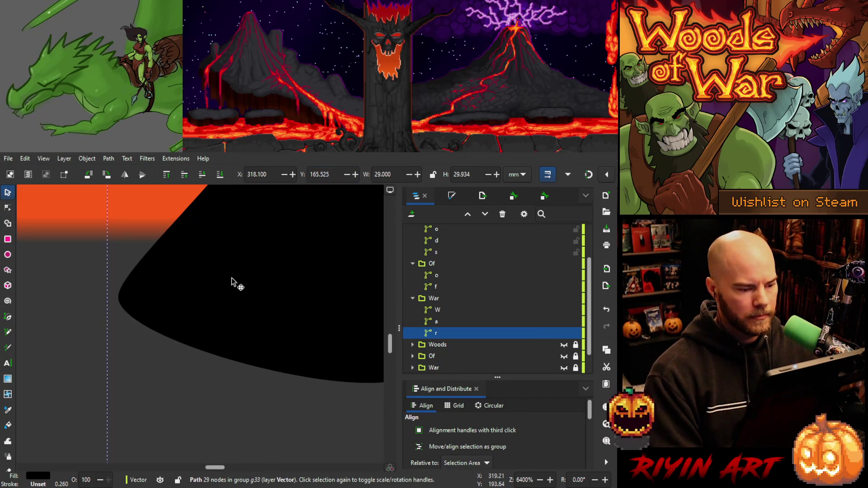
{"action": "scroll", "coordinate": [7, 437], "scroll_direction": "down", "scroll_amount": 2}
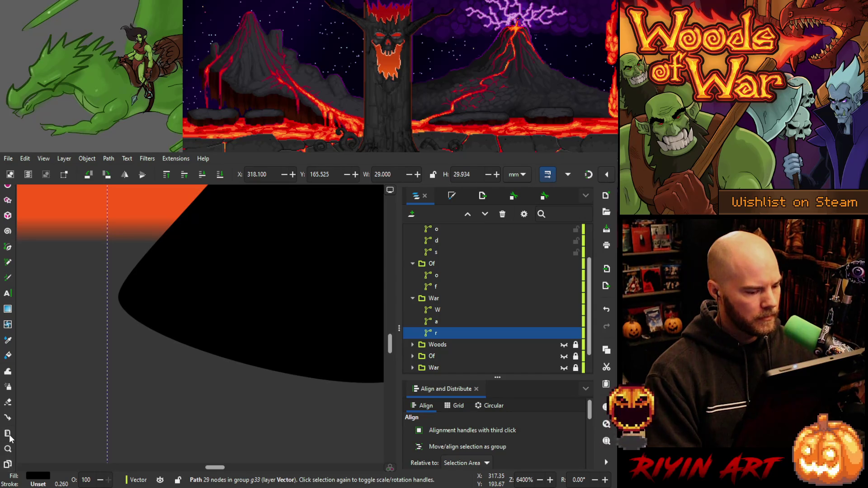
Measure the distances along the bottom edges of the 'ar' letters again.
{"action": "left_click", "coordinate": [7, 434]}
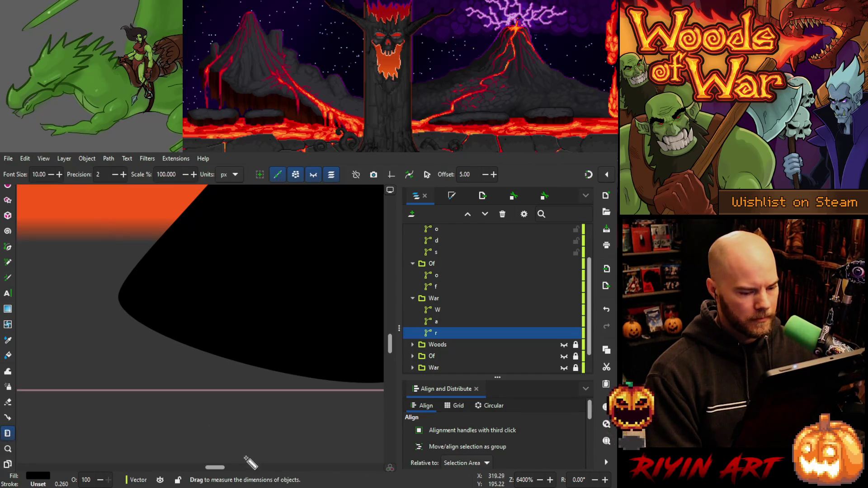
{"action": "mouse_move", "coordinate": [210, 468]}
{"action": "left_mouse_down"}
{"action": "mouse_move", "coordinate": [222, 470]}
{"action": "mouse_move", "coordinate": [158, 474]}
{"action": "mouse_move", "coordinate": [230, 423]}
{"action": "left_mouse_up"}
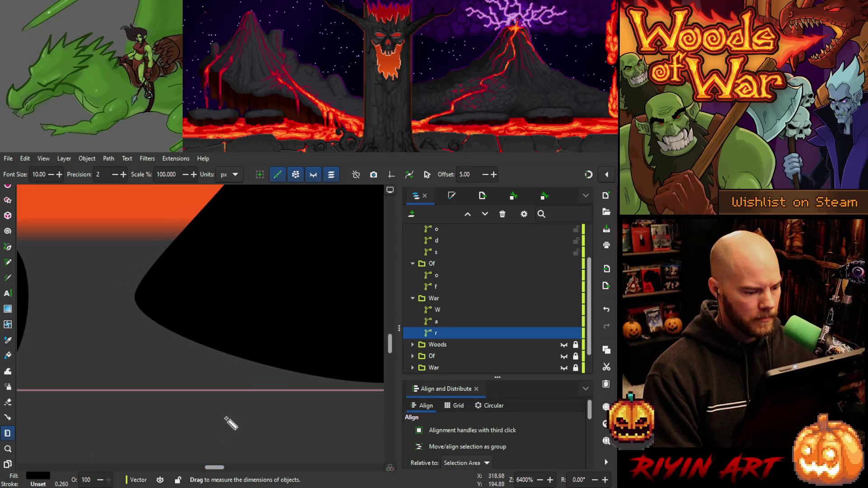
{"action": "left_click_drag", "start_coordinate": [214, 469], "coordinate": [180, 469]}
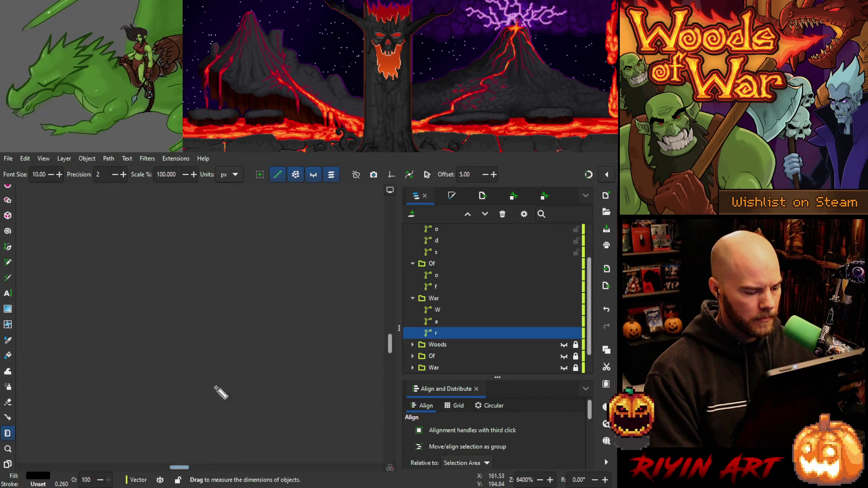
{"action": "scroll", "coordinate": [219, 381], "scroll_direction": "down", "scroll_amount": 6}
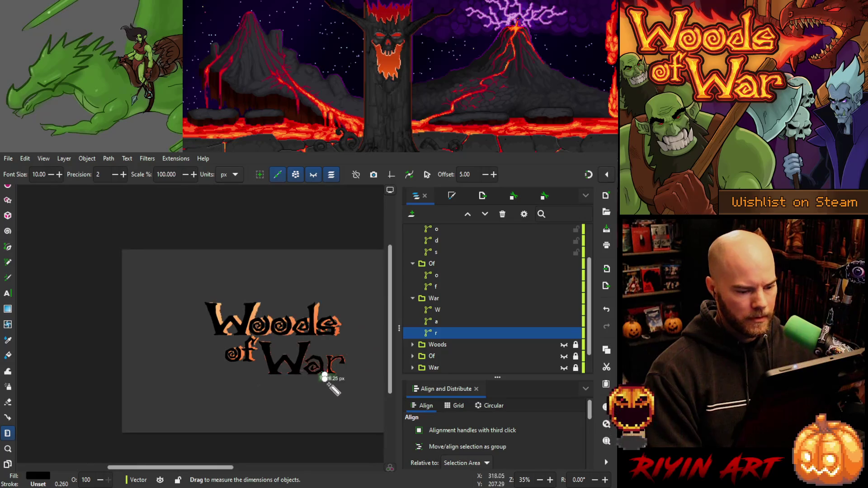
{"action": "scroll", "coordinate": [339, 388], "scroll_direction": "up", "scroll_amount": 4}
{"action": "scroll", "coordinate": [315, 376], "scroll_direction": "up", "scroll_amount": 7}
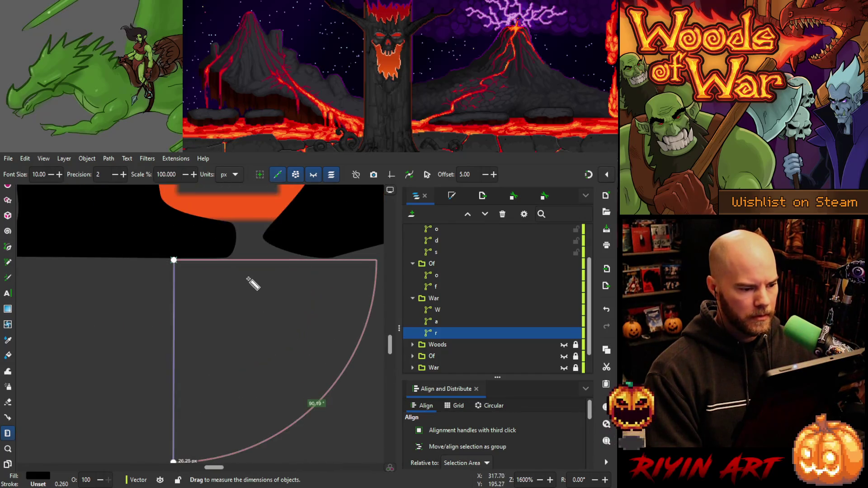
{"action": "scroll", "coordinate": [215, 257], "scroll_direction": "up", "scroll_amount": 2}
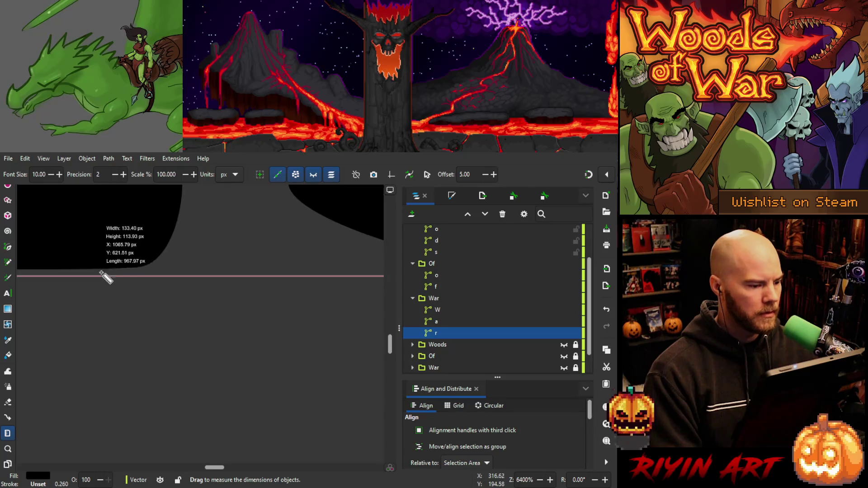
{"action": "scroll", "coordinate": [98, 277], "scroll_direction": "up", "scroll_amount": 2}
Measure from the black shape's bottom corner to the neighbouring letter edge, including the bottom-edge angle.
{"action": "mouse_move", "coordinate": [91, 266]}
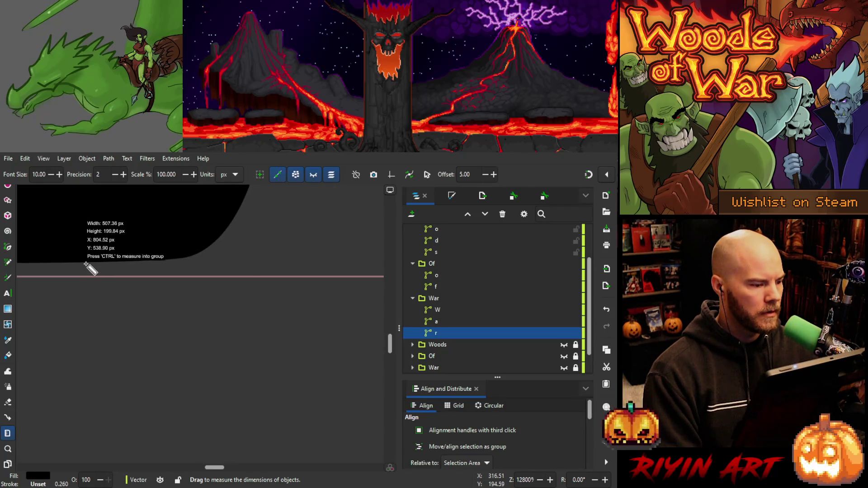
{"action": "mouse_move", "coordinate": [86, 264]}
{"action": "left_mouse_down"}
{"action": "mouse_move", "coordinate": [596, 380]}
{"action": "mouse_move", "coordinate": [520, 316]}
{"action": "mouse_move", "coordinate": [224, 481]}
{"action": "mouse_move", "coordinate": [234, 430]}
{"action": "left_mouse_up"}
{"action": "scroll", "coordinate": [231, 388], "scroll_direction": "down", "scroll_amount": 4}
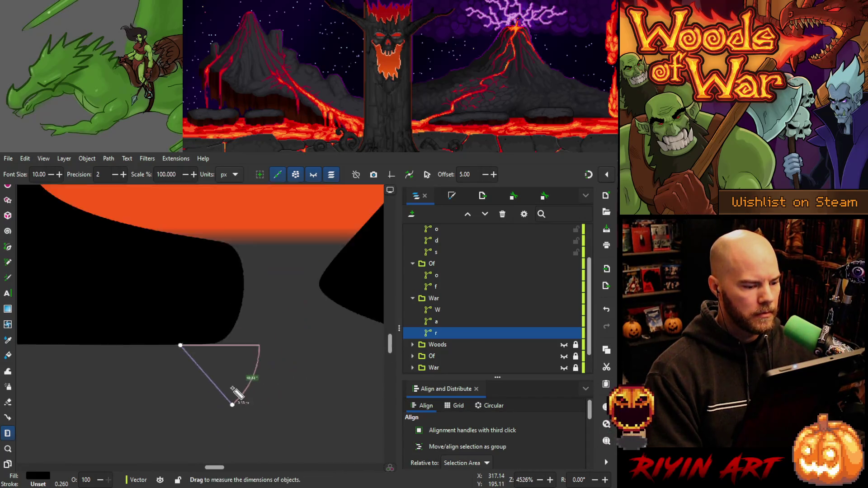
{"action": "scroll", "coordinate": [239, 390], "scroll_direction": "up", "scroll_amount": 1}
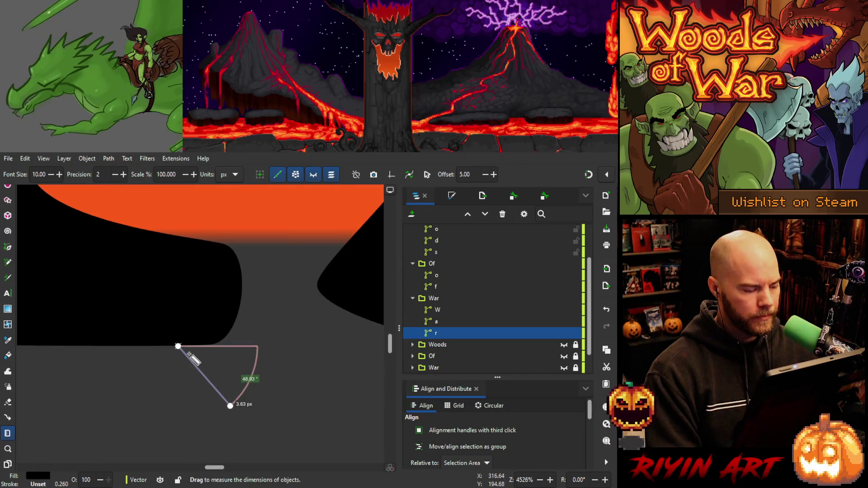
{"action": "scroll", "coordinate": [195, 359], "scroll_direction": "down", "scroll_amount": 4}
{"action": "mouse_move", "coordinate": [199, 365]}
{"action": "left_mouse_down"}
{"action": "mouse_move", "coordinate": [213, 365]}
{"action": "mouse_move", "coordinate": [242, 415]}
{"action": "mouse_move", "coordinate": [333, 388]}
{"action": "mouse_move", "coordinate": [339, 350]}
{"action": "left_mouse_up"}
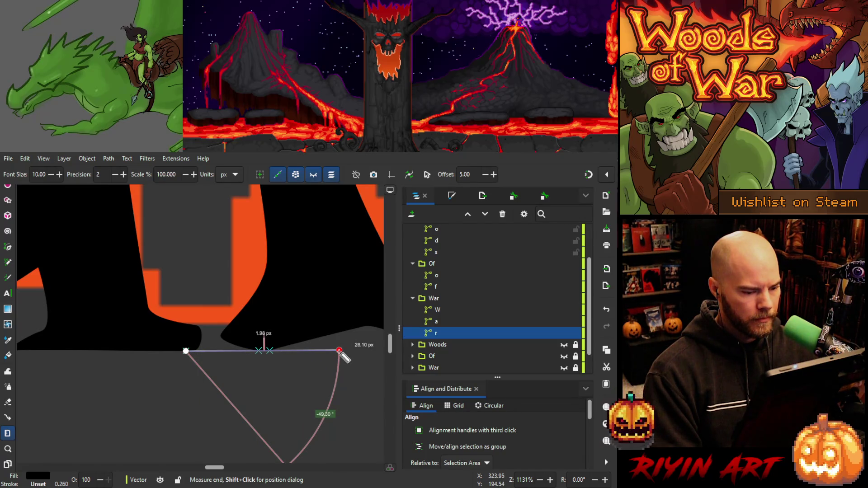
{"action": "left_click_drag", "start_coordinate": [339, 350], "coordinate": [338, 351]}
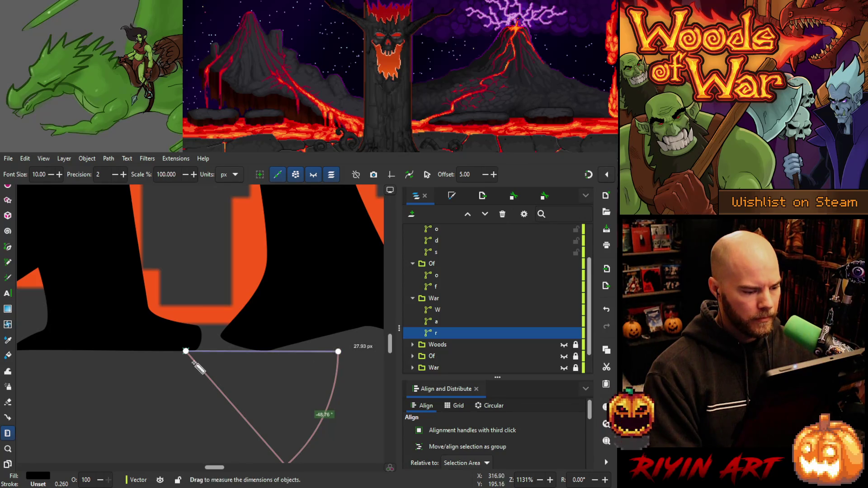
{"action": "mouse_move", "coordinate": [186, 351]}
{"action": "left_mouse_down"}
{"action": "mouse_move", "coordinate": [193, 383]}
{"action": "mouse_move", "coordinate": [333, 316]}
{"action": "mouse_move", "coordinate": [318, 352]}
{"action": "mouse_move", "coordinate": [196, 436]}
{"action": "mouse_move", "coordinate": [128, 408]}
{"action": "mouse_move", "coordinate": [210, 313]}
{"action": "mouse_move", "coordinate": [115, 429]}
{"action": "left_mouse_up"}
{"action": "mouse_move", "coordinate": [104, 352]}
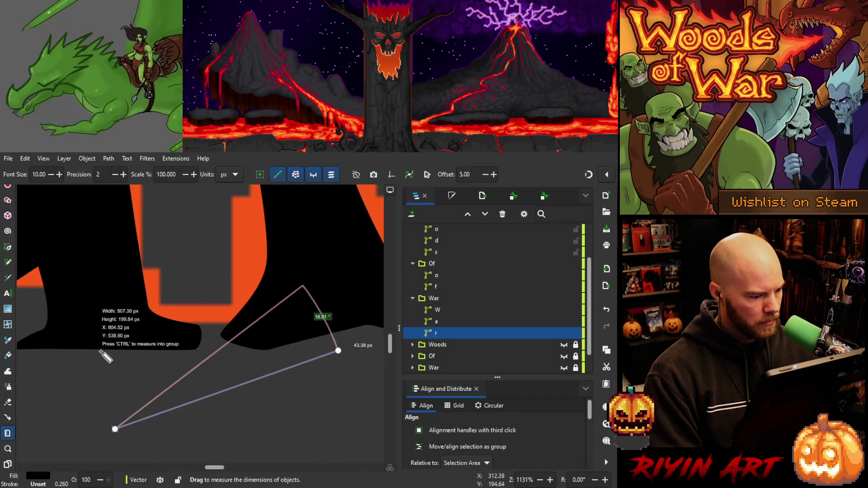
{"action": "left_click_drag", "start_coordinate": [99, 351], "coordinate": [317, 441]}
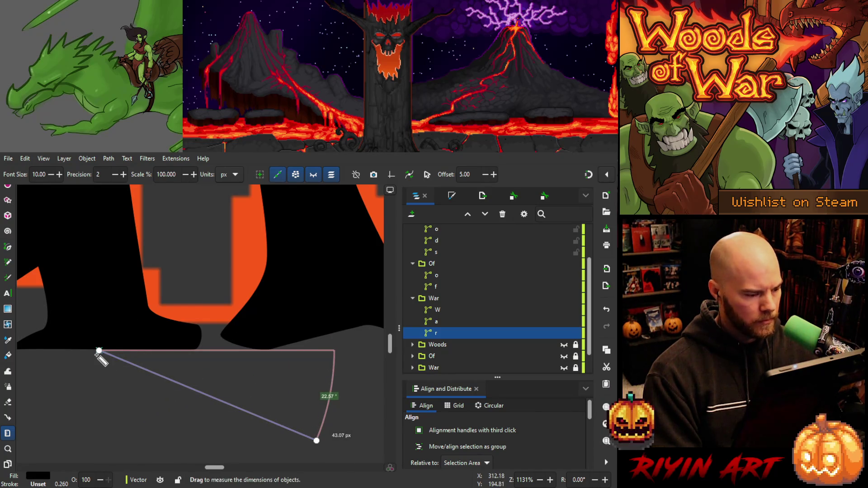
Zoom around the 'ar' letters and switch to the Shape Builder tool.
{"action": "scroll", "coordinate": [93, 360], "scroll_direction": "up", "scroll_amount": 6}
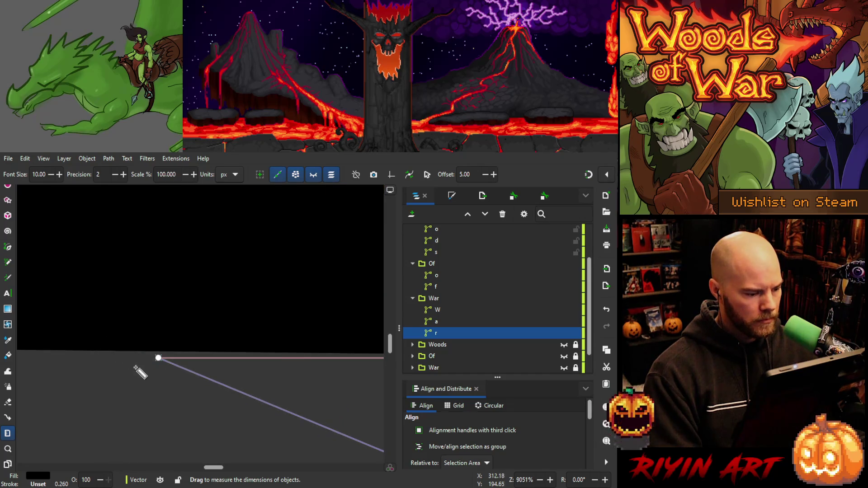
{"action": "scroll", "coordinate": [190, 416], "scroll_direction": "down", "scroll_amount": 4}
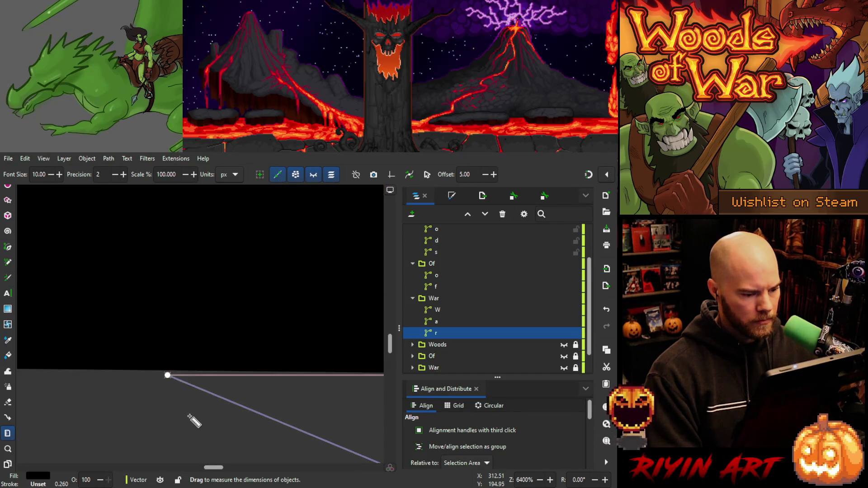
{"action": "scroll", "coordinate": [343, 407], "scroll_direction": "up", "scroll_amount": 5}
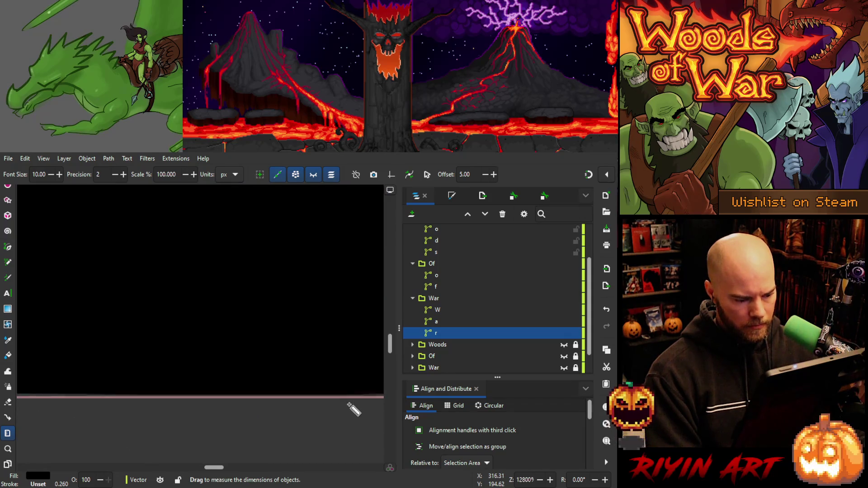
{"action": "scroll", "coordinate": [351, 406], "scroll_direction": "down", "scroll_amount": 13}
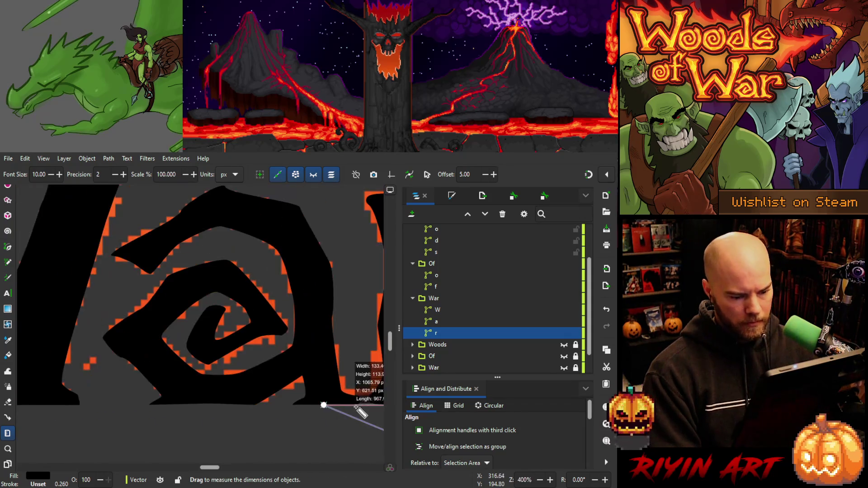
{"action": "scroll", "coordinate": [378, 415], "scroll_direction": "up", "scroll_amount": 10}
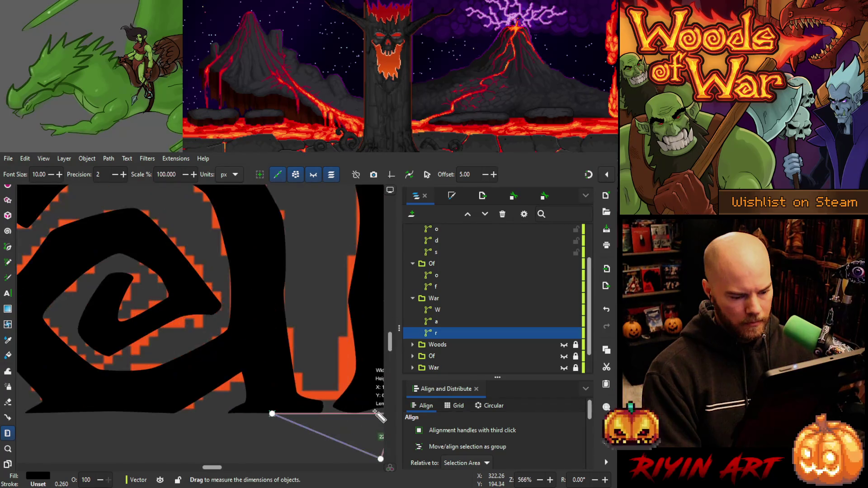
{"action": "scroll", "coordinate": [320, 418], "scroll_direction": "up", "scroll_amount": 3}
{"action": "scroll", "coordinate": [294, 418], "scroll_direction": "down", "scroll_amount": 5}
{"action": "scroll", "coordinate": [244, 416], "scroll_direction": "up", "scroll_amount": 2}
{"action": "scroll", "coordinate": [230, 413], "scroll_direction": "up", "scroll_amount": 2}
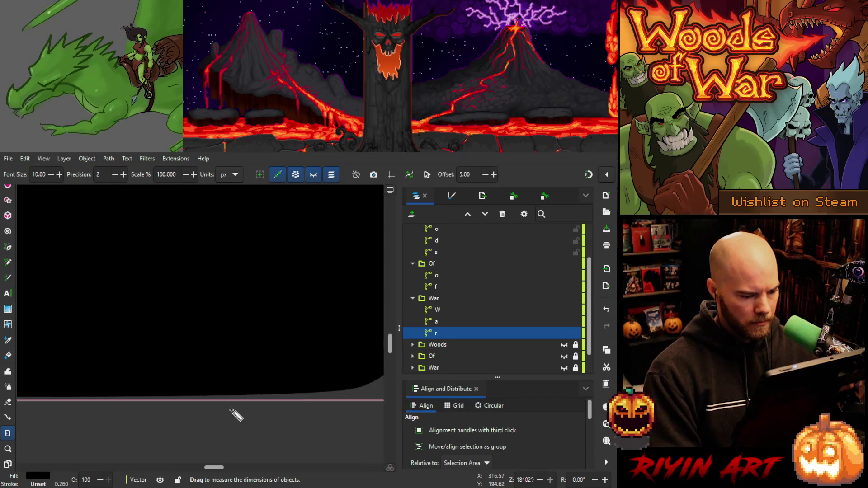
{"action": "scroll", "coordinate": [230, 411], "scroll_direction": "down", "scroll_amount": 2}
{"action": "scroll", "coordinate": [231, 408], "scroll_direction": "up", "scroll_amount": 1}
{"action": "scroll", "coordinate": [236, 407], "scroll_direction": "down", "scroll_amount": 2}
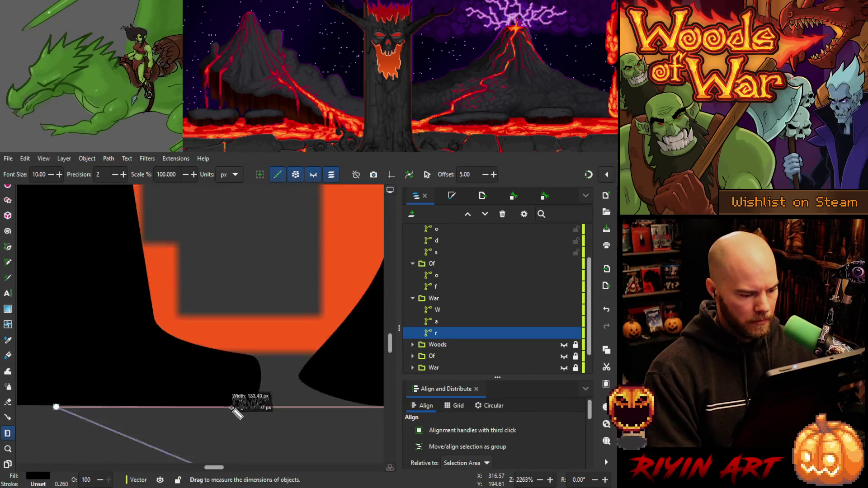
{"action": "scroll", "coordinate": [267, 403], "scroll_direction": "up", "scroll_amount": 2}
{"action": "scroll", "coordinate": [267, 401], "scroll_direction": "down", "scroll_amount": 9}
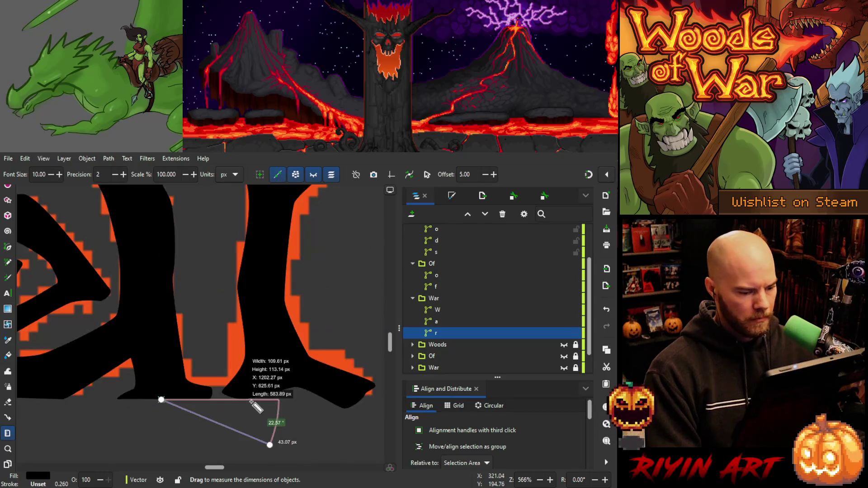
{"action": "scroll", "coordinate": [256, 405], "scroll_direction": "up", "scroll_amount": 1}
{"action": "scroll", "coordinate": [256, 404], "scroll_direction": "down", "scroll_amount": 1}
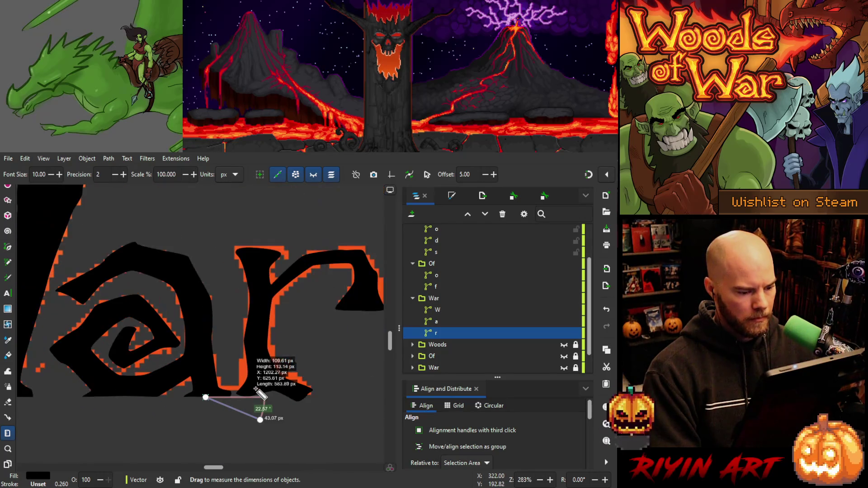
{"action": "scroll", "coordinate": [111, 255], "scroll_direction": "down", "scroll_amount": 2}
{"action": "scroll", "coordinate": [55, 235], "scroll_direction": "up", "scroll_amount": 1}
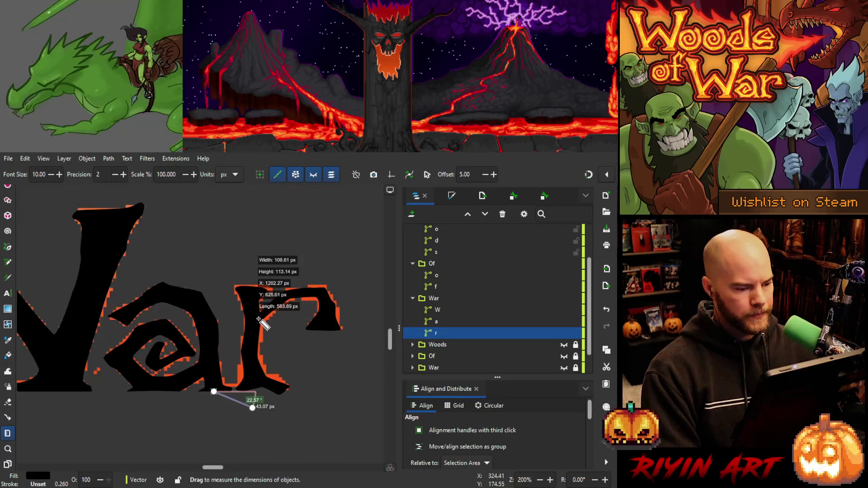
{"action": "scroll", "coordinate": [12, 270], "scroll_direction": "up", "scroll_amount": 2}
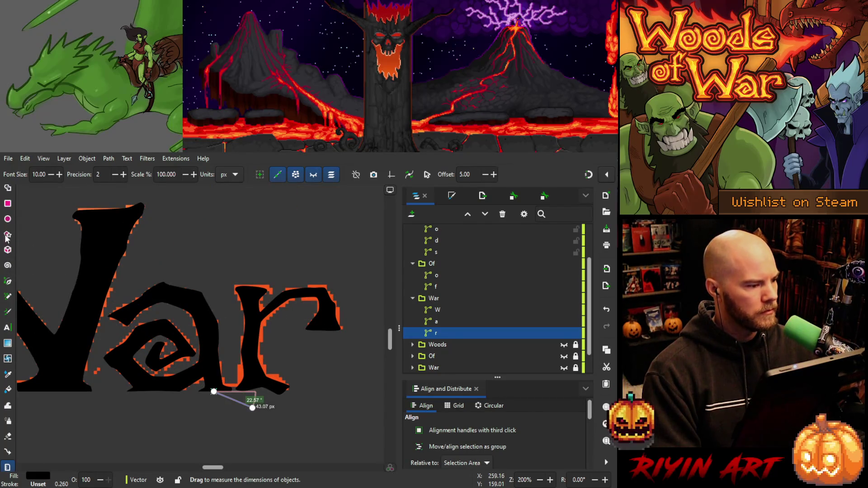
{"action": "left_click", "coordinate": [7, 189]}
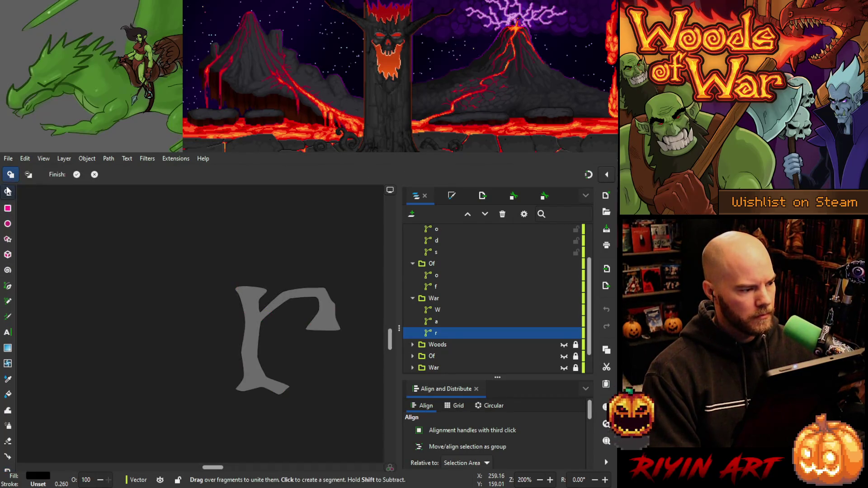
Hide the wow_logo_v4 reference to check the 'r', then show the reference again.
{"action": "left_click", "coordinate": [7, 193]}
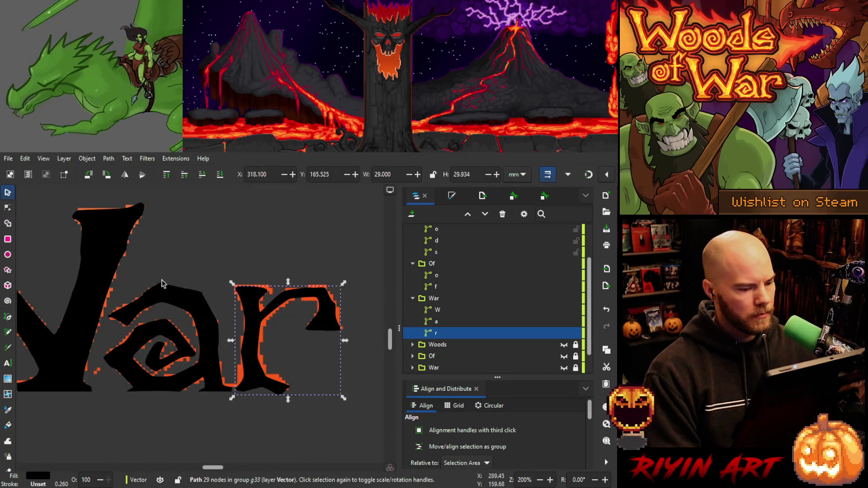
{"action": "left_click", "coordinate": [277, 426]}
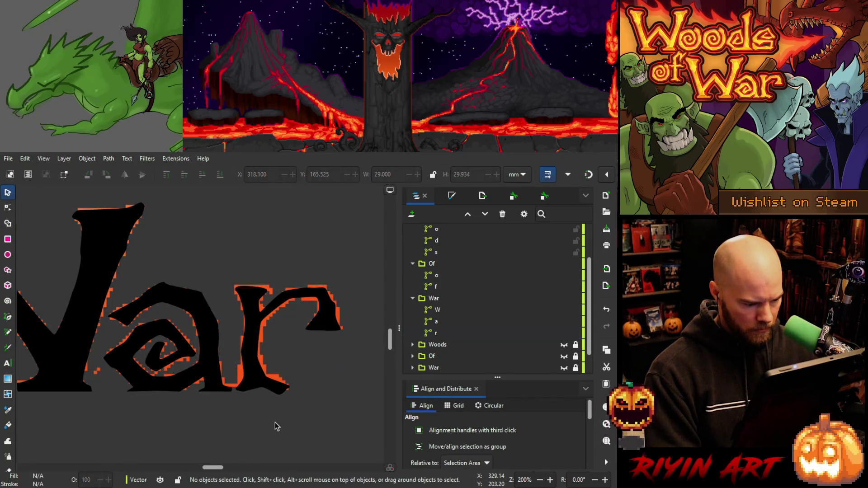
{"action": "scroll", "coordinate": [417, 357], "scroll_direction": "down", "scroll_amount": 2}
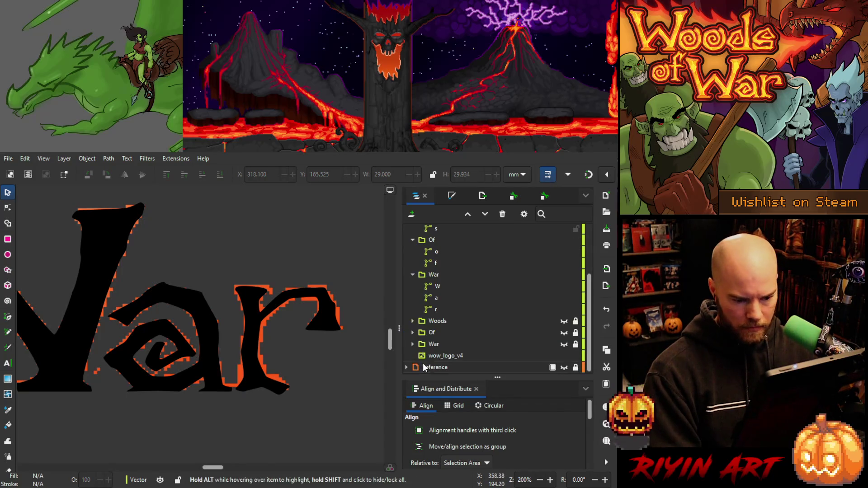
{"action": "left_click", "coordinate": [564, 356]}
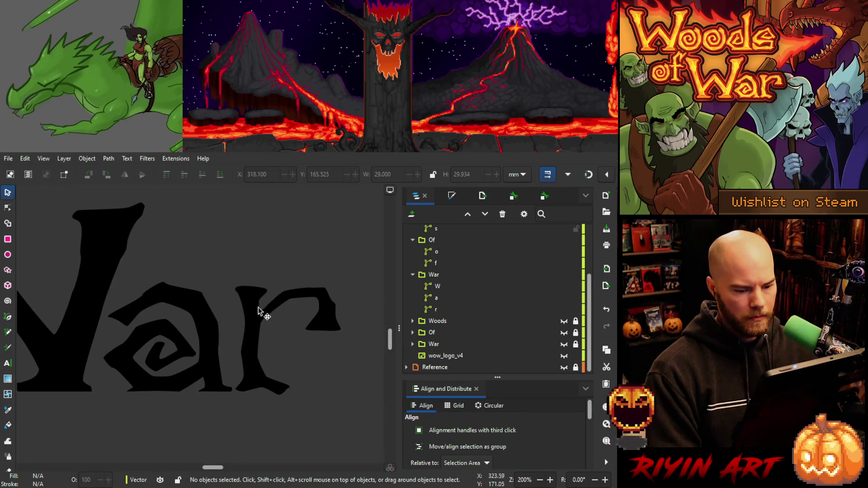
{"action": "left_click", "coordinate": [433, 310]}
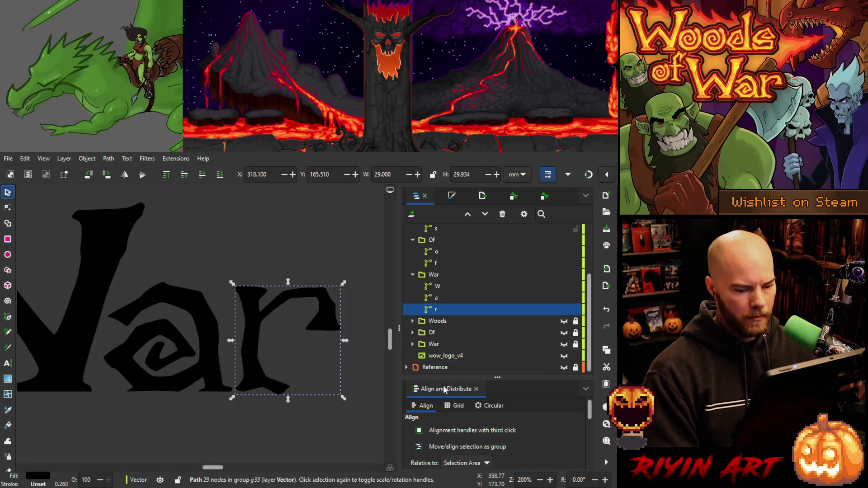
{"action": "left_click", "coordinate": [564, 367]}
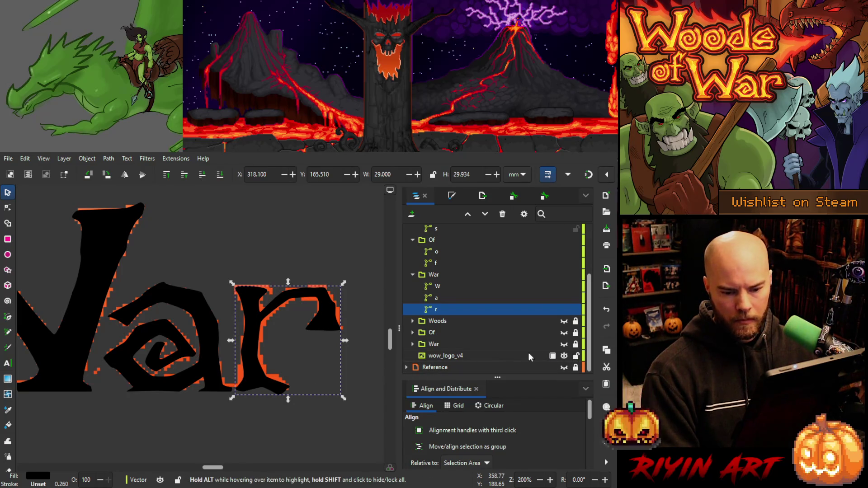
Select the wow_logo_v4 image and nudge it one step right to X 109.886, Y 66.754 mm.
{"action": "left_click", "coordinate": [482, 354]}
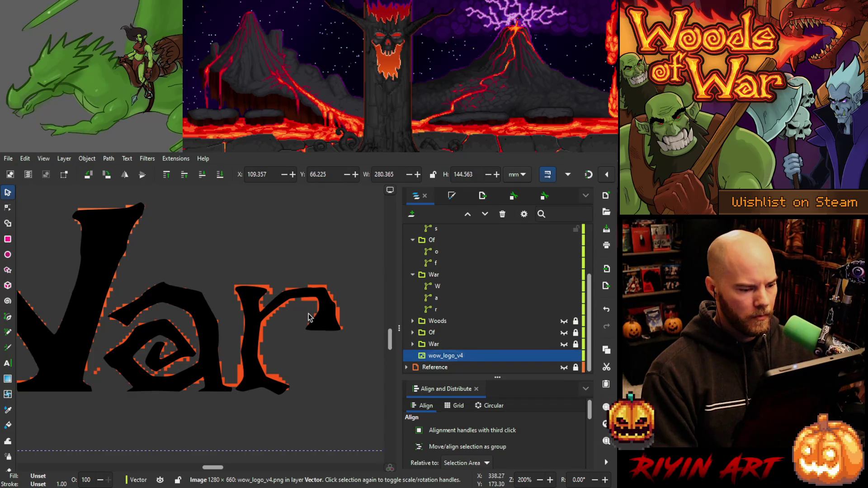
{"action": "key", "text": "Escape"}
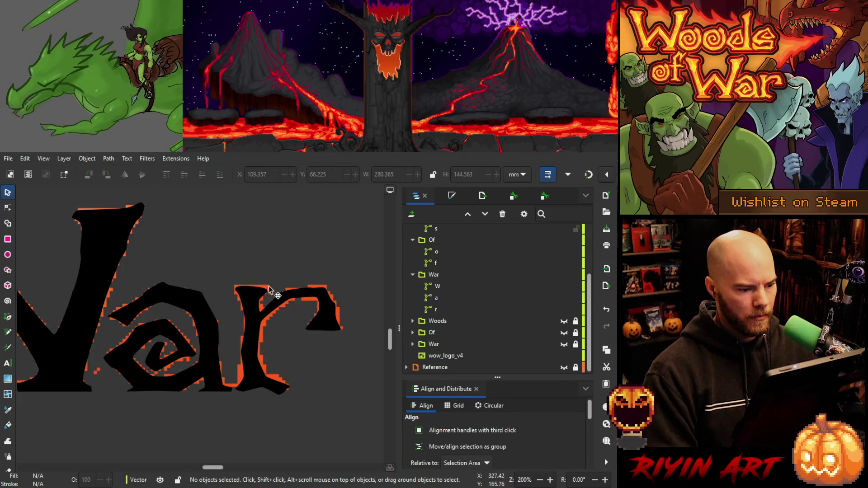
{"action": "left_click", "coordinate": [480, 355]}
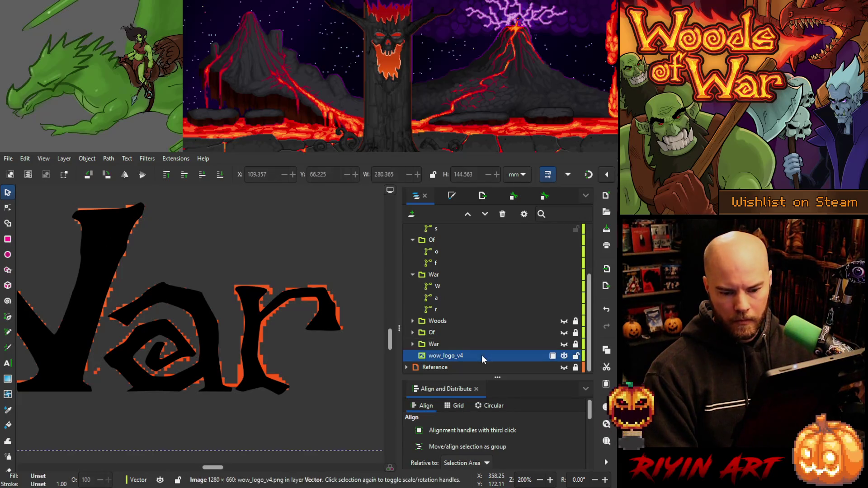
{"action": "scroll", "coordinate": [244, 404], "scroll_direction": "down", "scroll_amount": 4, "text": "ctrl"}
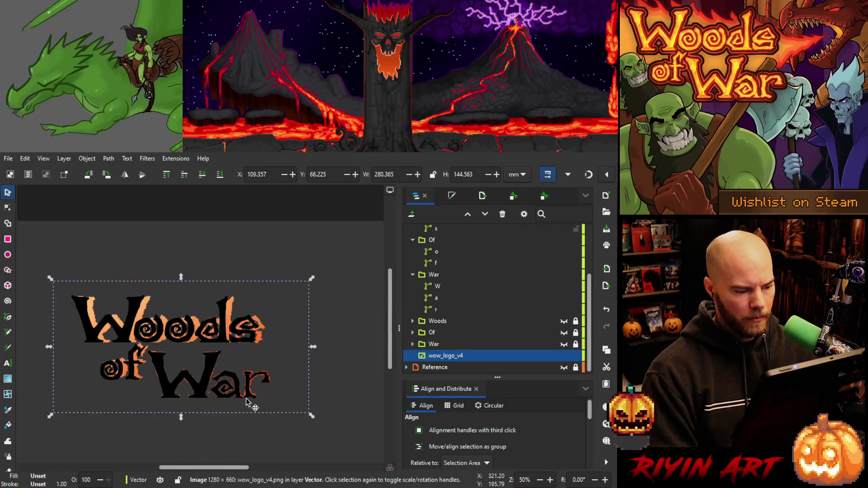
{"action": "left_click", "coordinate": [297, 394]}
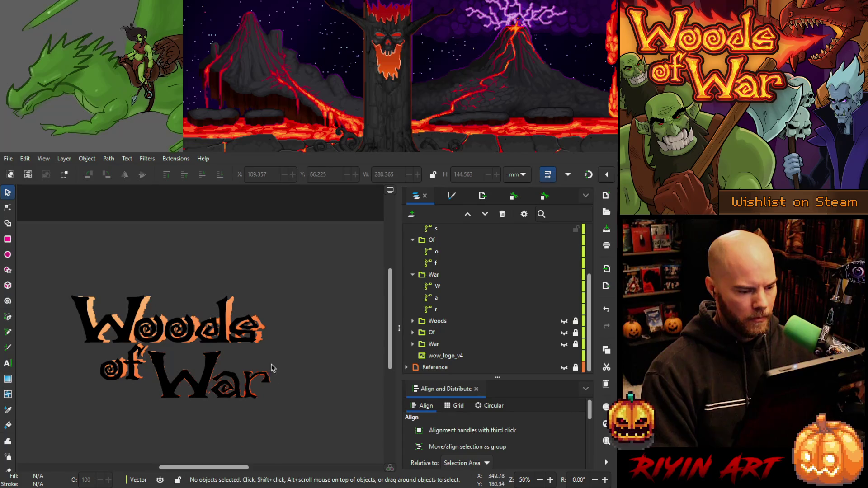
{"action": "left_click", "coordinate": [267, 333]}
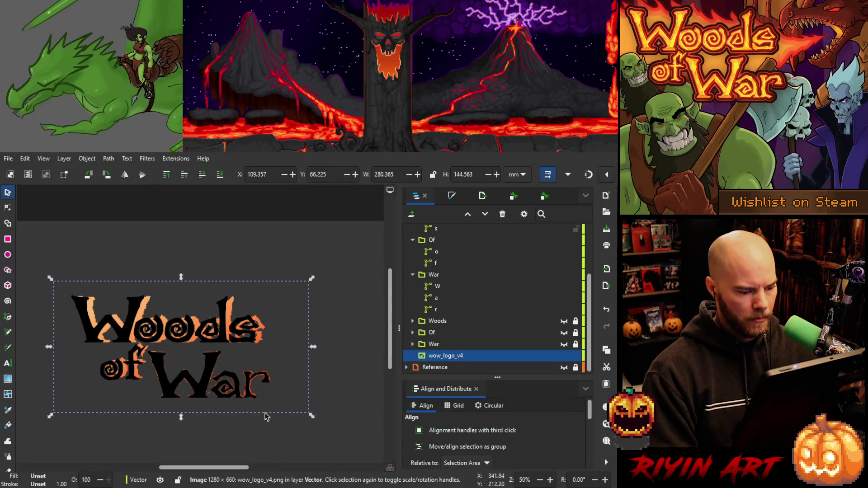
{"action": "scroll", "coordinate": [260, 390], "scroll_direction": "up", "scroll_amount": 5, "text": "ctrl"}
{"action": "key", "text": "Down"}
{"action": "key", "text": "Down"}
{"action": "key", "text": "Up"}
{"action": "key", "text": "Right"}
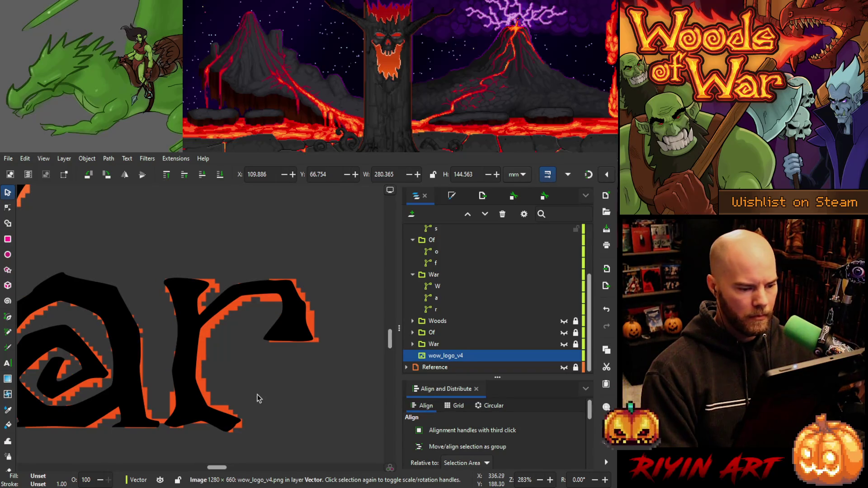
{"action": "left_click", "coordinate": [438, 309]}
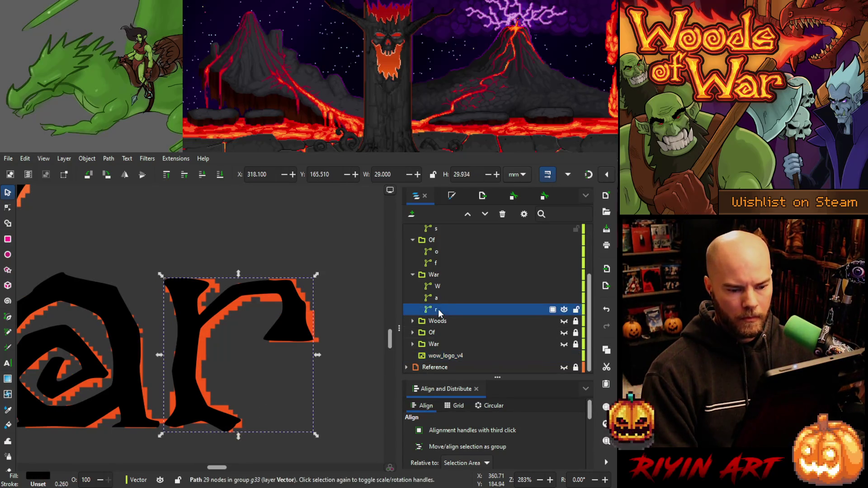
Nudge the nodes on the r's top arc and upper arm slightly left.
{"action": "left_click", "coordinate": [8, 209]}
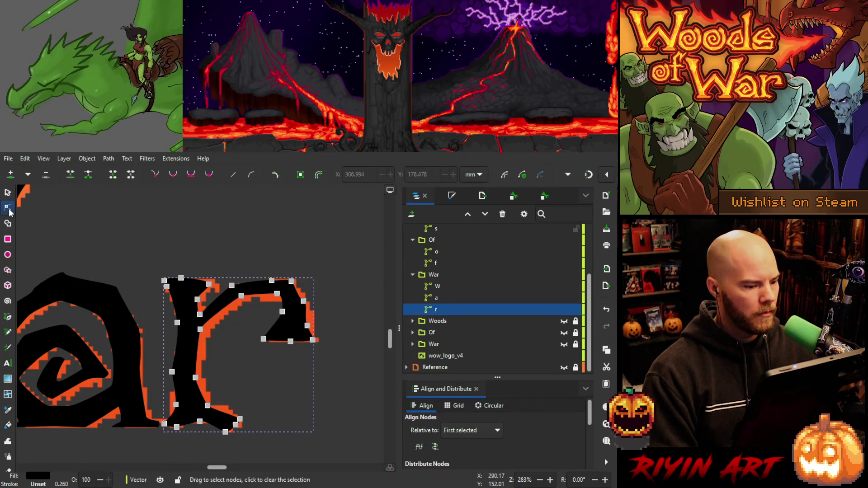
{"action": "mouse_move", "coordinate": [338, 260]}
{"action": "left_mouse_down"}
{"action": "mouse_move", "coordinate": [246, 361]}
{"action": "mouse_move", "coordinate": [190, 450]}
{"action": "left_mouse_up"}
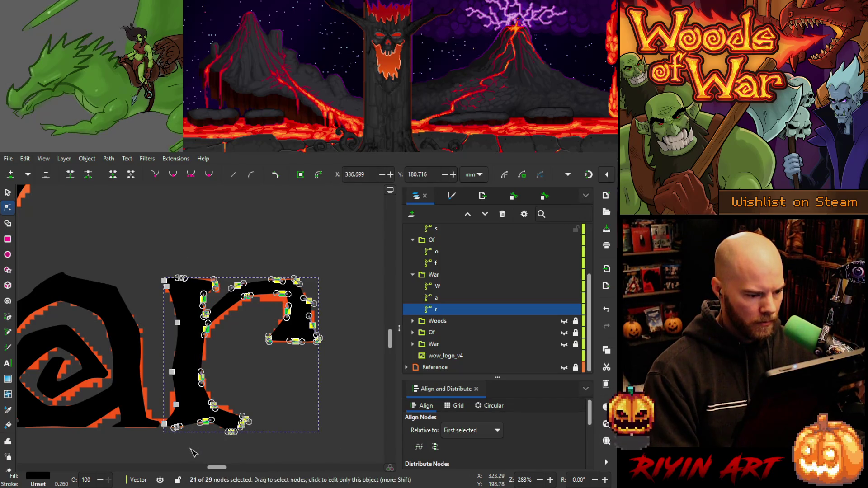
{"action": "mouse_move", "coordinate": [340, 258]}
{"action": "left_mouse_down"}
{"action": "mouse_move", "coordinate": [248, 390]}
{"action": "mouse_move", "coordinate": [297, 378]}
{"action": "left_mouse_up"}
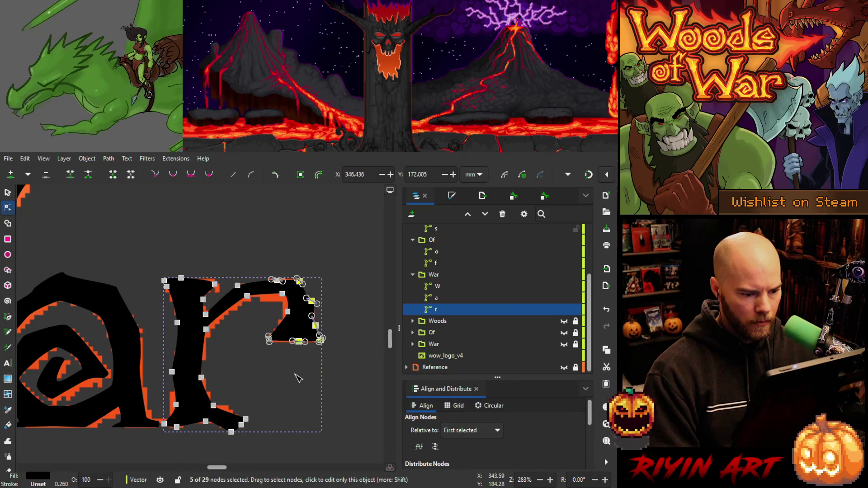
{"action": "mouse_move", "coordinate": [271, 277]}
{"action": "left_mouse_down"}
{"action": "mouse_move", "coordinate": [302, 331]}
{"action": "mouse_move", "coordinate": [296, 389]}
{"action": "left_mouse_up"}
{"action": "key", "text": "Left"}
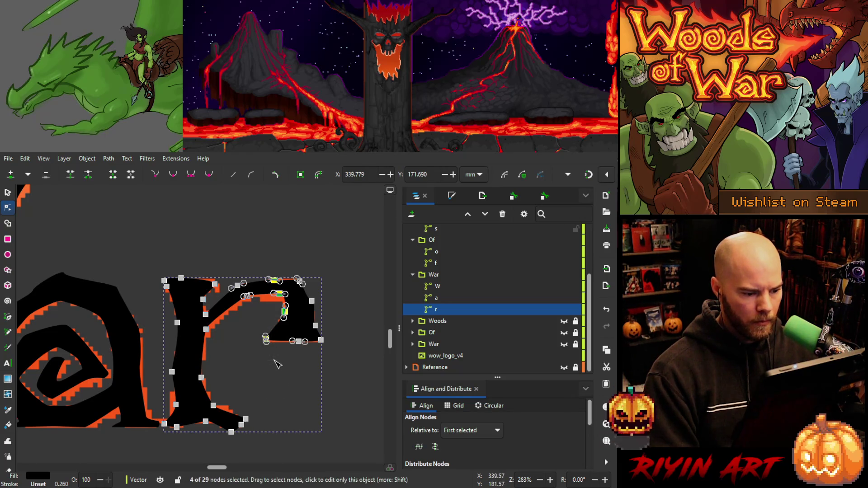
{"action": "left_click", "coordinate": [265, 336], "text": "shift"}
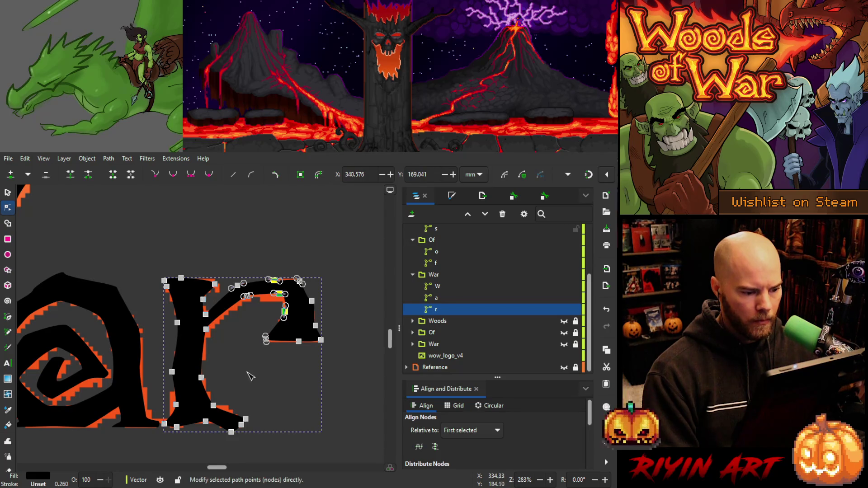
{"action": "key", "text": "Left"}
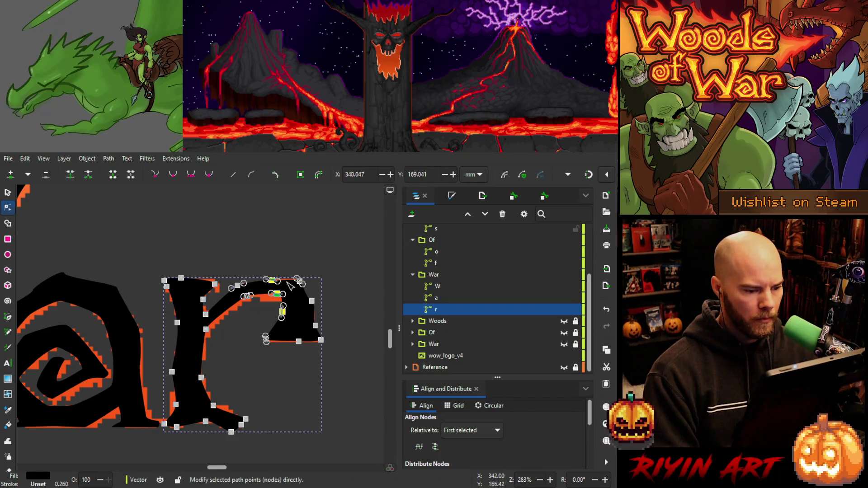
Nudge the r's upper-arm and left stem nodes down one step and its top-left nodes left.
{"action": "mouse_move", "coordinate": [288, 286]}
{"action": "left_mouse_down"}
{"action": "mouse_move", "coordinate": [247, 299]}
{"action": "mouse_move", "coordinate": [248, 307]}
{"action": "left_mouse_up"}
{"action": "left_click", "coordinate": [205, 330], "text": "shift"}
{"action": "key", "text": "Down"}
{"action": "key", "text": "Down"}
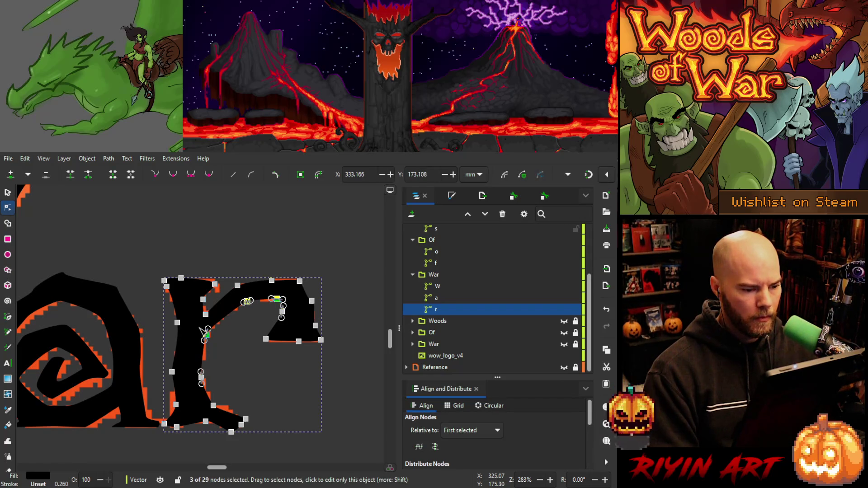
{"action": "key", "text": "Up"}
{"action": "key", "text": "Down"}
{"action": "key", "text": "Down"}
{"action": "left_click", "coordinate": [233, 341]}
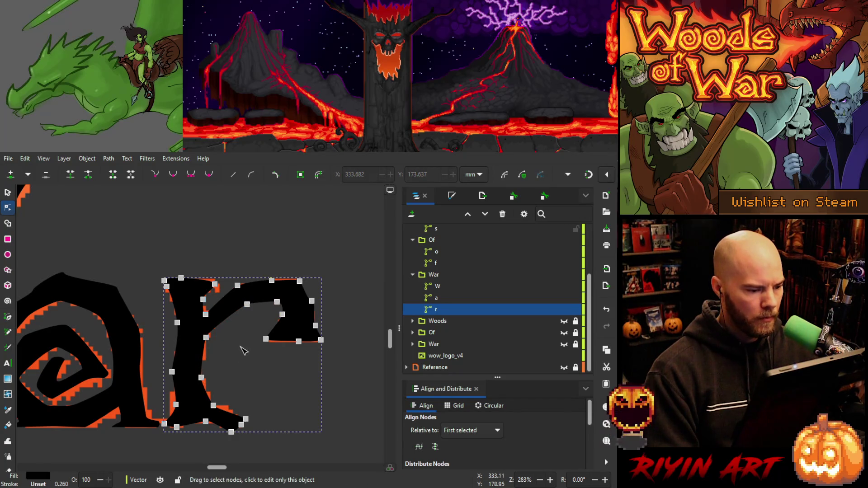
{"action": "left_click_drag", "start_coordinate": [217, 278], "coordinate": [199, 307]}
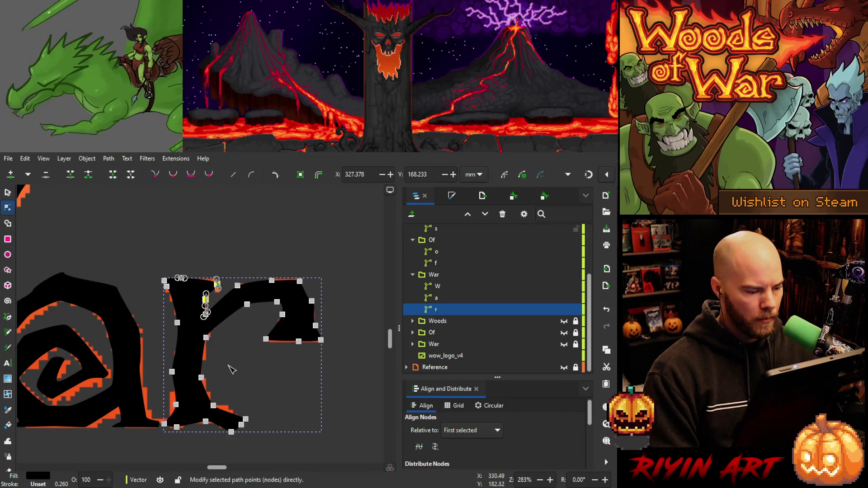
{"action": "key", "text": "Left"}
Nudge a node on the r's lower left stem slightly left.
{"action": "mouse_move", "coordinate": [224, 358]}
{"action": "left_mouse_down"}
{"action": "mouse_move", "coordinate": [194, 423]}
{"action": "mouse_move", "coordinate": [225, 405]}
{"action": "mouse_move", "coordinate": [243, 420]}
{"action": "mouse_move", "coordinate": [240, 435]}
{"action": "left_mouse_up"}
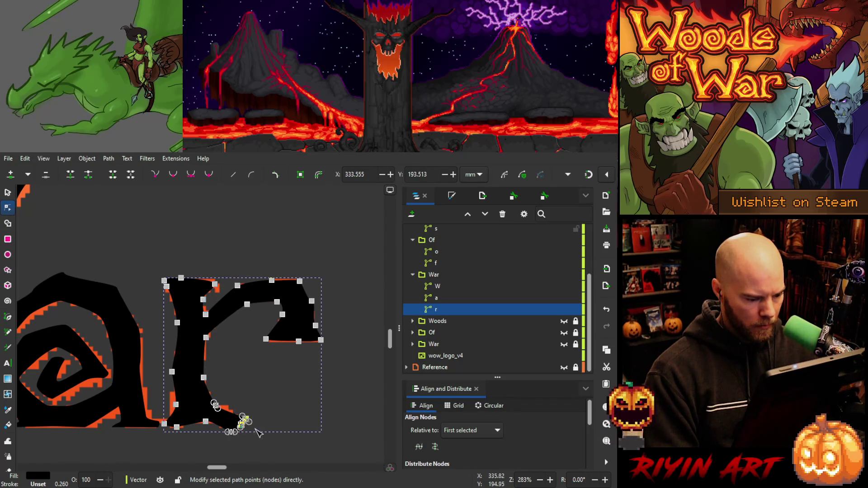
{"action": "left_click_drag", "start_coordinate": [263, 395], "coordinate": [212, 421]}
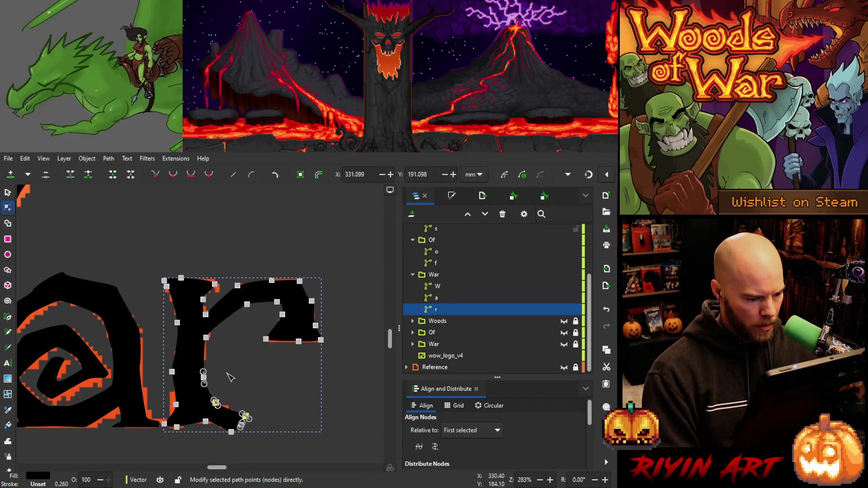
{"action": "left_click", "coordinate": [204, 374]}
{"action": "left_click", "coordinate": [252, 381]}
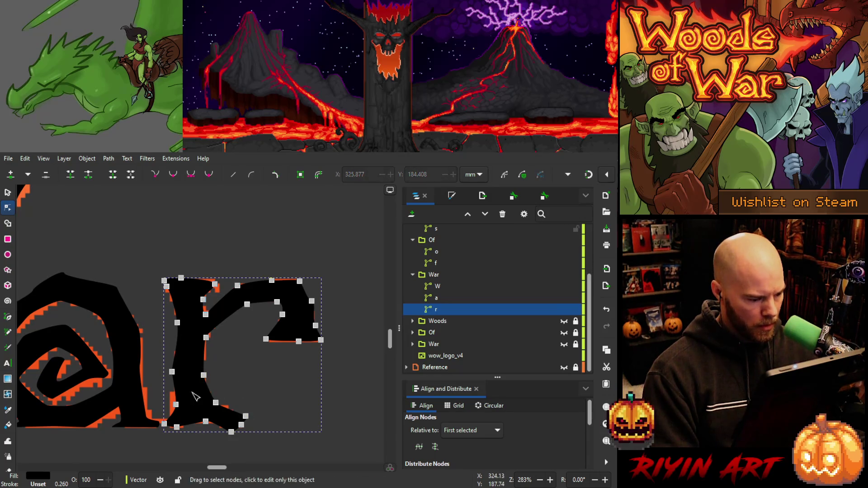
{"action": "left_click_drag", "start_coordinate": [164, 406], "coordinate": [164, 411]}
{"action": "left_click_drag", "start_coordinate": [173, 439], "coordinate": [174, 444]}
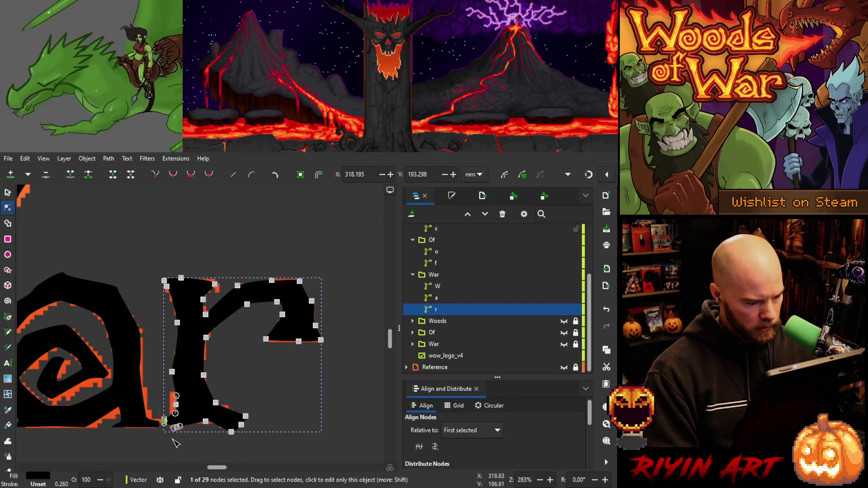
{"action": "left_click_drag", "start_coordinate": [154, 387], "coordinate": [187, 414]}
{"action": "left_click", "coordinate": [175, 372]}
{"action": "key", "text": "Left"}
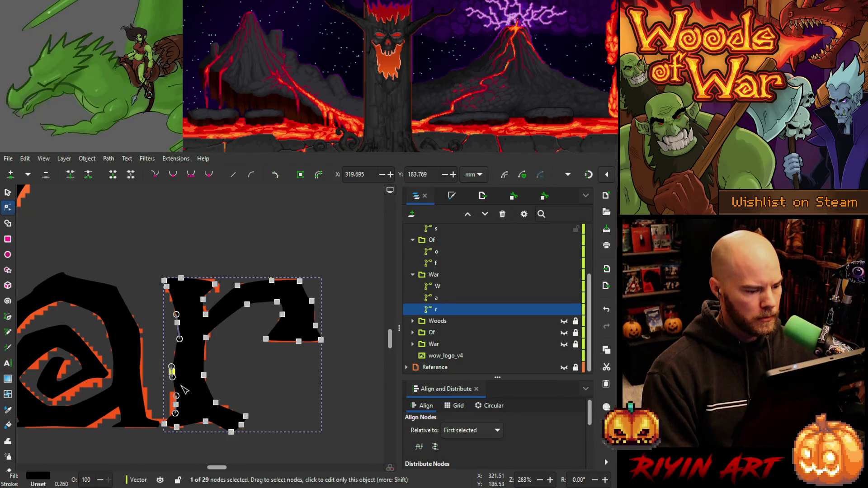
{"action": "left_click_drag", "start_coordinate": [172, 301], "coordinate": [198, 354]}
{"action": "left_click", "coordinate": [151, 275]}
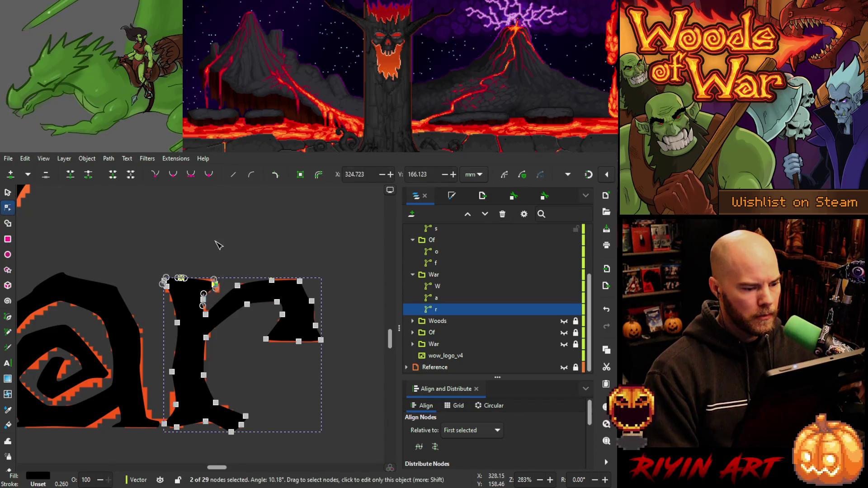
Zoom in and pull the tip of the r's bottom-right foot upward.
{"action": "left_click", "coordinate": [213, 250]}
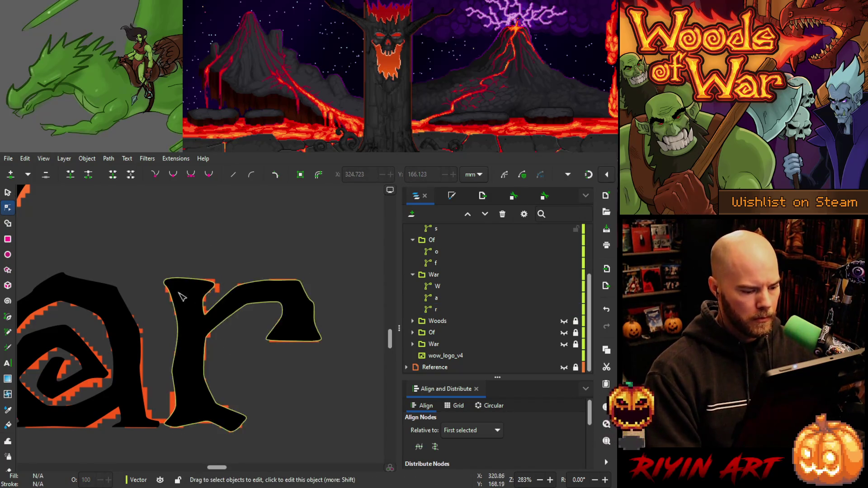
{"action": "left_click", "coordinate": [244, 418]}
{"action": "left_click", "coordinate": [245, 416]}
{"action": "left_click", "coordinate": [257, 400]}
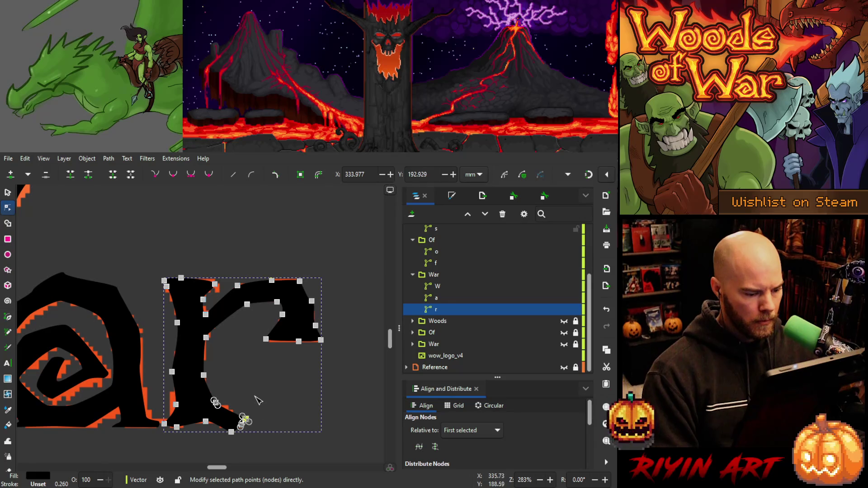
{"action": "left_click", "coordinate": [257, 400]}
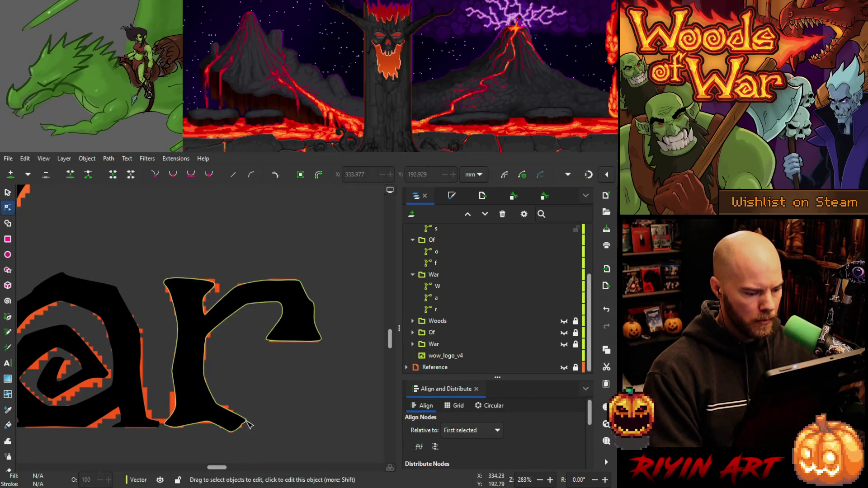
{"action": "scroll", "coordinate": [250, 421], "scroll_direction": "up", "scroll_amount": 5}
{"action": "left_click", "coordinate": [261, 418]}
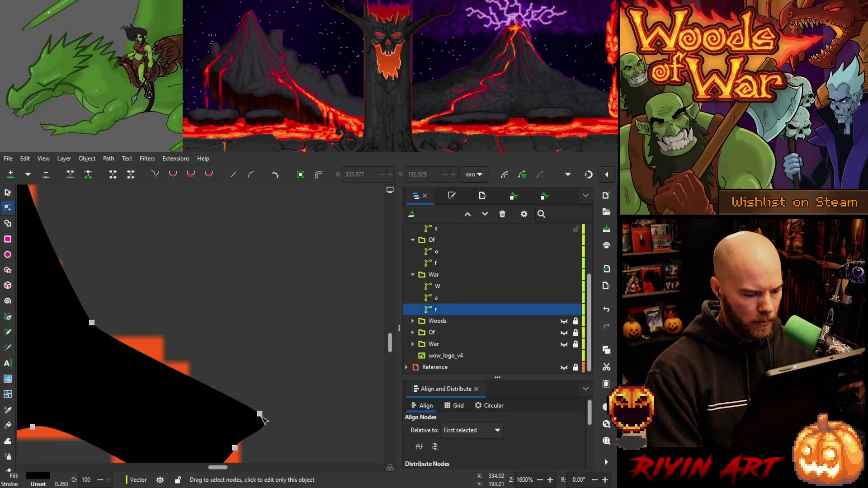
{"action": "left_click_drag", "start_coordinate": [261, 415], "coordinate": [262, 405]}
Zoom out to the whole 'Woods of War' logo and hide the orange wow_logo_v4 reference.
{"action": "left_click", "coordinate": [257, 359]}
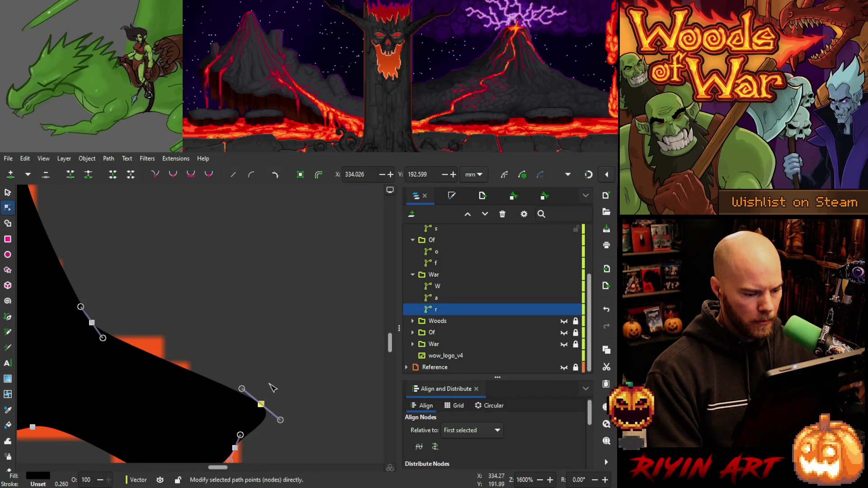
{"action": "scroll", "coordinate": [254, 359], "scroll_direction": "down", "scroll_amount": 8}
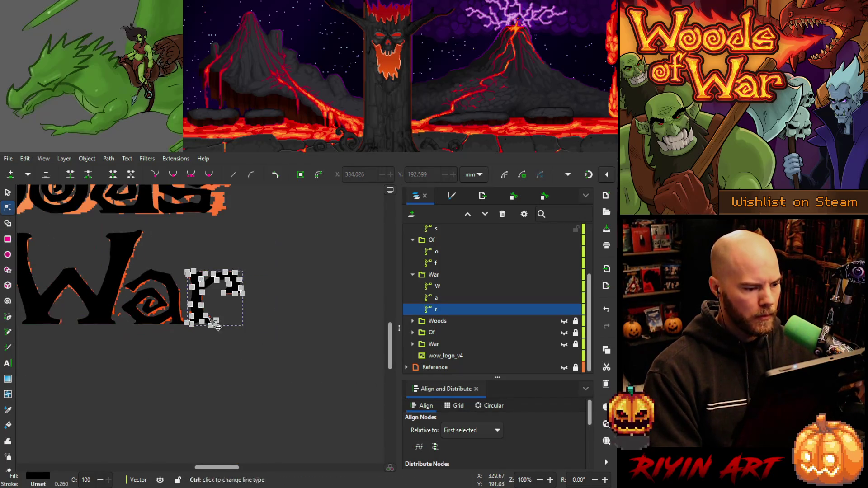
{"action": "left_click", "coordinate": [190, 352]}
{"action": "scroll", "coordinate": [184, 340], "scroll_direction": "down", "scroll_amount": 2}
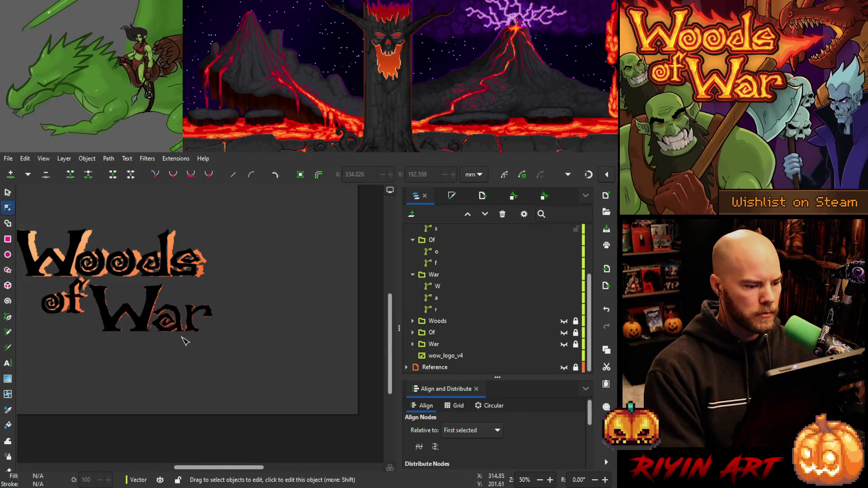
{"action": "mouse_move", "coordinate": [129, 358]}
{"action": "left_mouse_down"}
{"action": "mouse_move", "coordinate": [233, 381]}
{"action": "mouse_move", "coordinate": [222, 404]}
{"action": "left_mouse_up"}
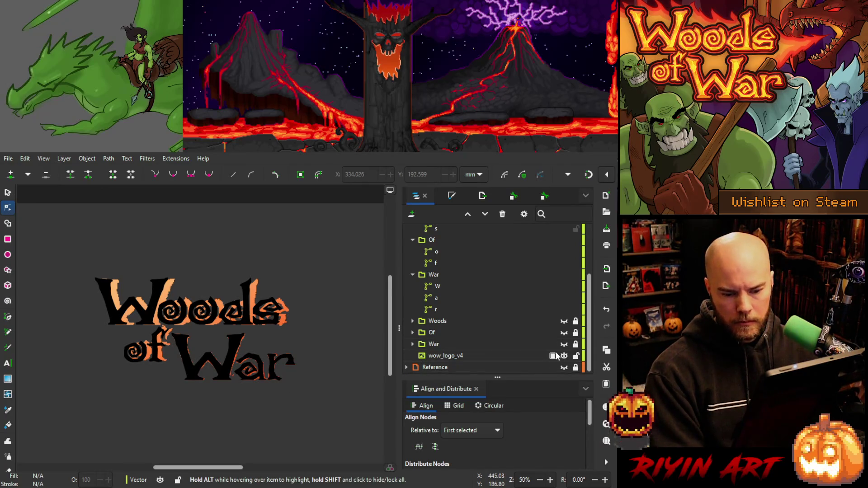
{"action": "left_click", "coordinate": [564, 356]}
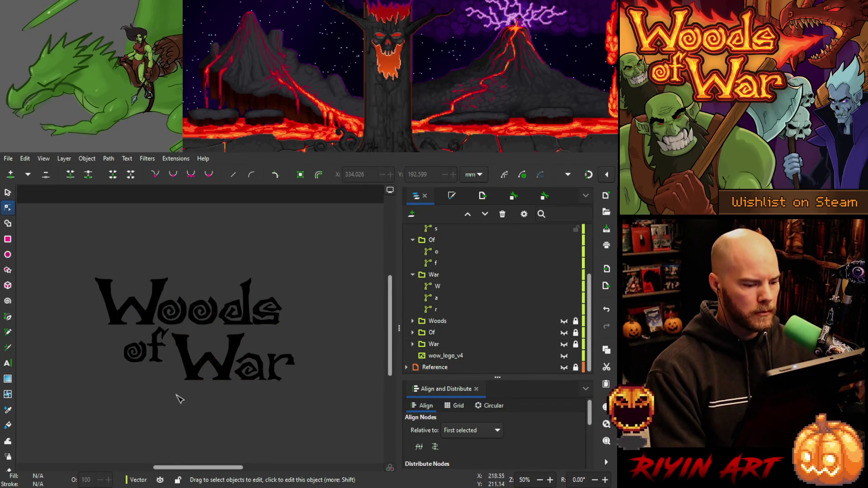
Return to the Selector tool and save the document with Ctrl+S.
{"action": "scroll", "coordinate": [198, 326], "scroll_direction": "up", "scroll_amount": 1, "text": "ctrl"}
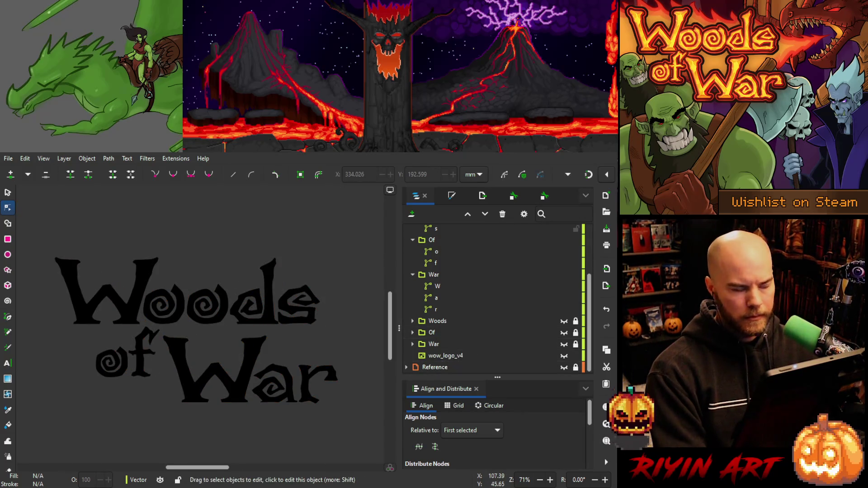
{"action": "left_click", "coordinate": [9, 192]}
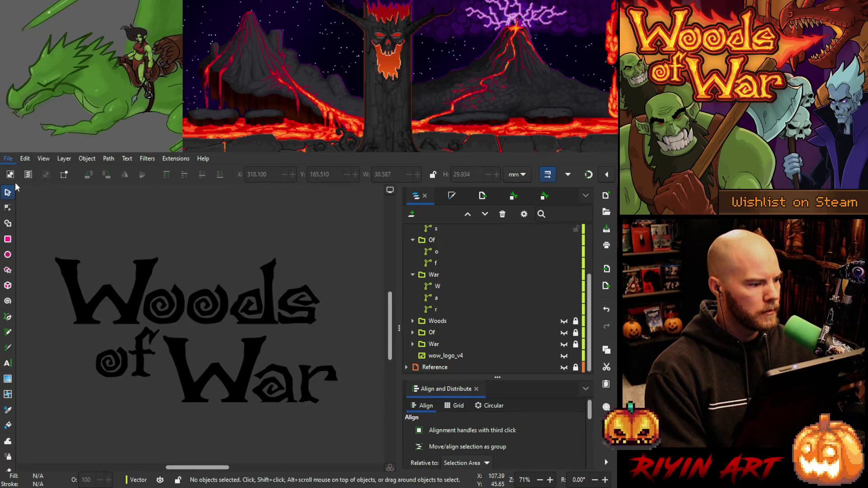
{"action": "key", "text": "ctrl+s"}
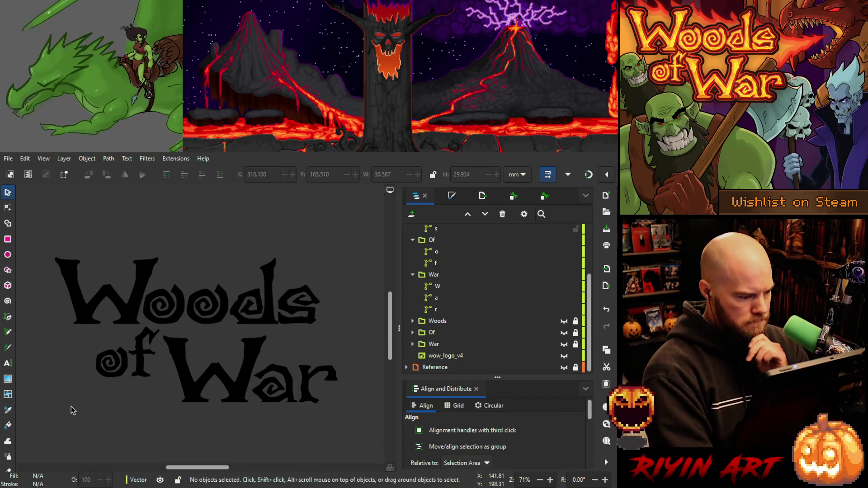
Nudge the 'o' inside the Of group one step left to X 158.704 mm.
{"action": "key", "text": "ctrl"}
{"action": "scroll", "coordinate": [76, 367], "scroll_direction": "up", "scroll_amount": 3, "text": "ctrl"}
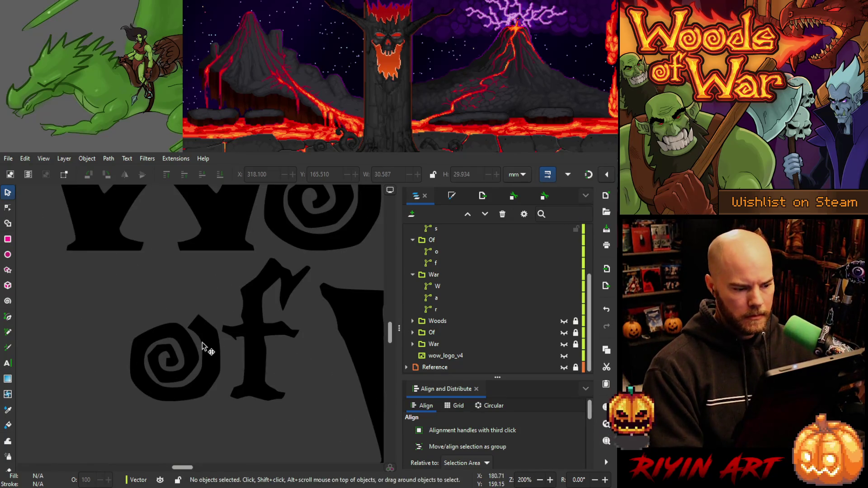
{"action": "left_click", "coordinate": [438, 297]}
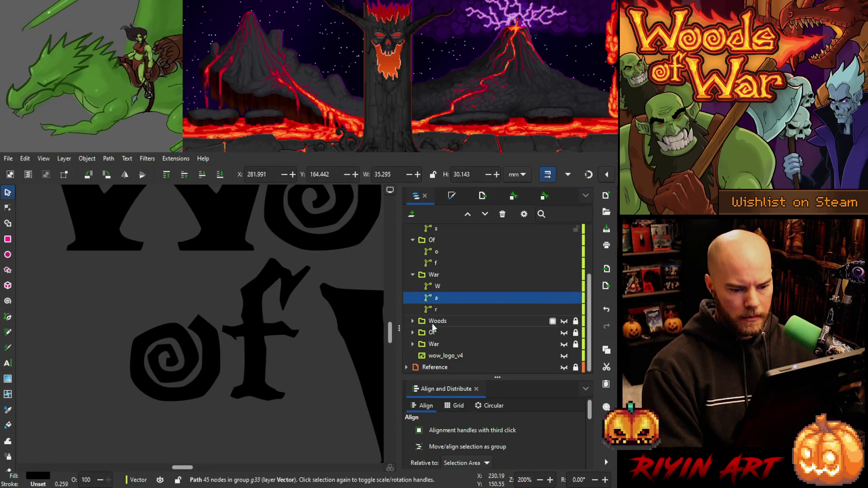
{"action": "left_click", "coordinate": [436, 252]}
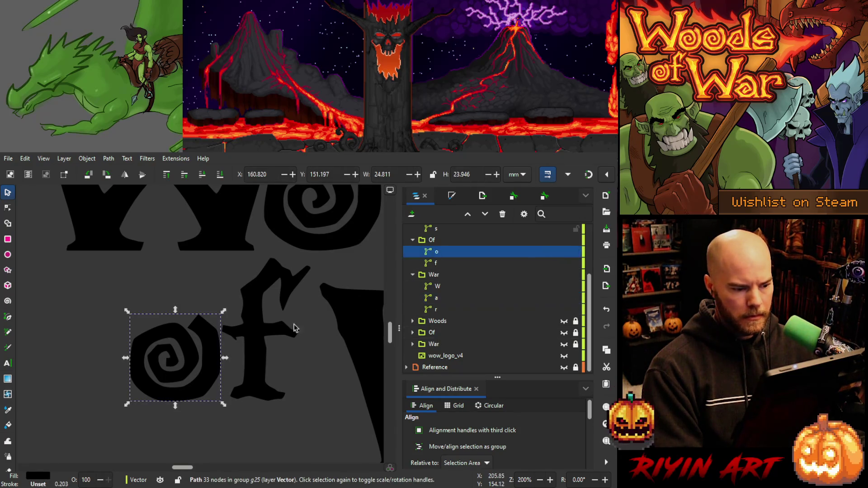
{"action": "left_click", "coordinate": [189, 360]}
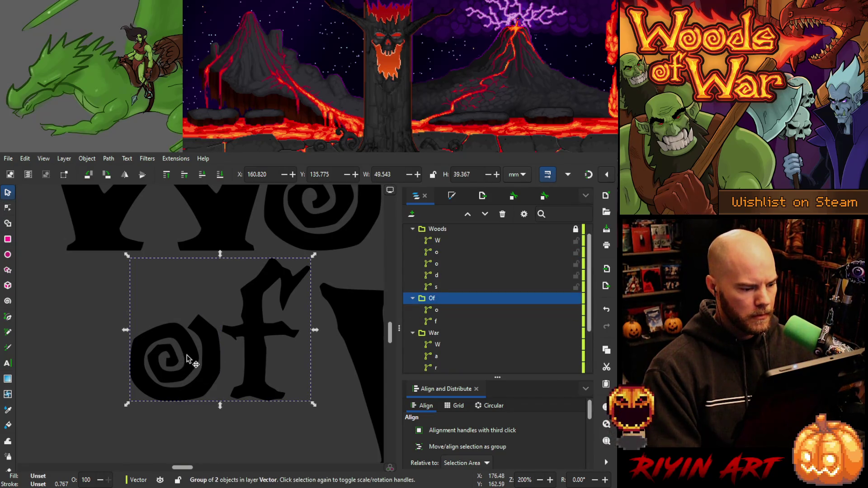
{"action": "left_click", "coordinate": [186, 355], "text": "ctrl"}
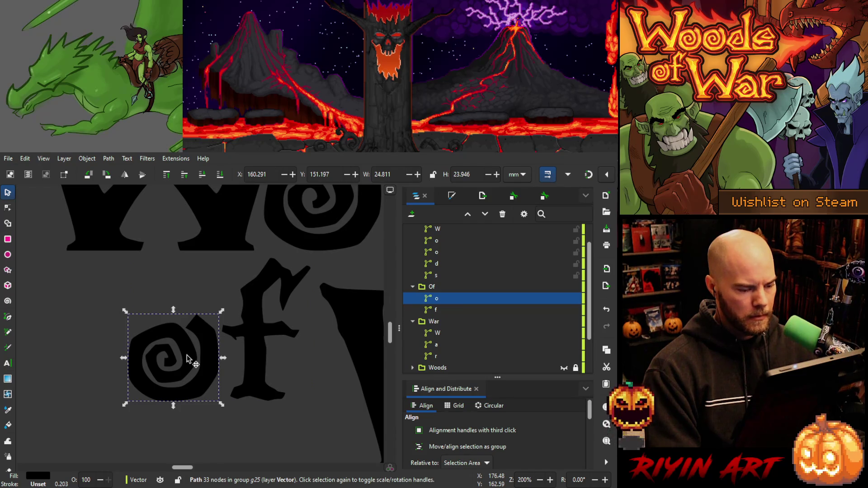
{"action": "key", "text": "Left"}
{"action": "key", "text": "Left"}
{"action": "key", "text": "Left"}
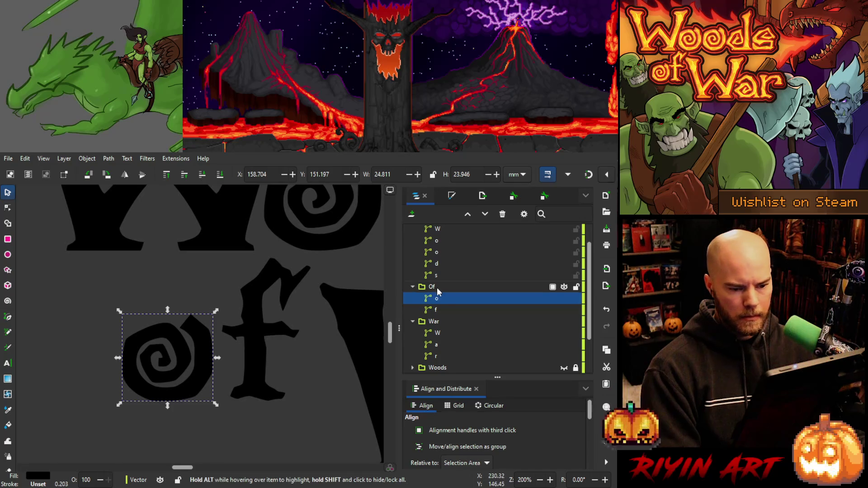
{"action": "left_click", "coordinate": [440, 310]}
Try nudging the f crossbar's left nodes leftward, review, then undo the change.
{"action": "left_click", "coordinate": [8, 208]}
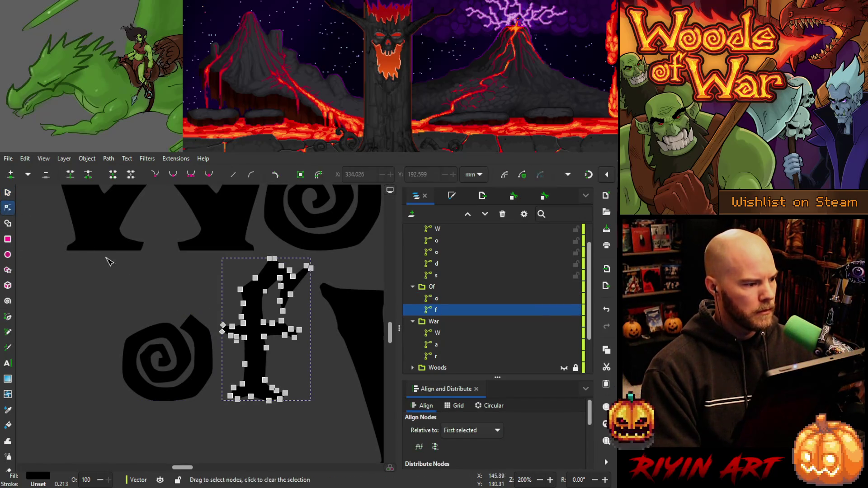
{"action": "left_click_drag", "start_coordinate": [239, 352], "coordinate": [240, 352]}
{"action": "key", "text": "Left"}
{"action": "key", "text": "Left"}
{"action": "key", "text": "Left"}
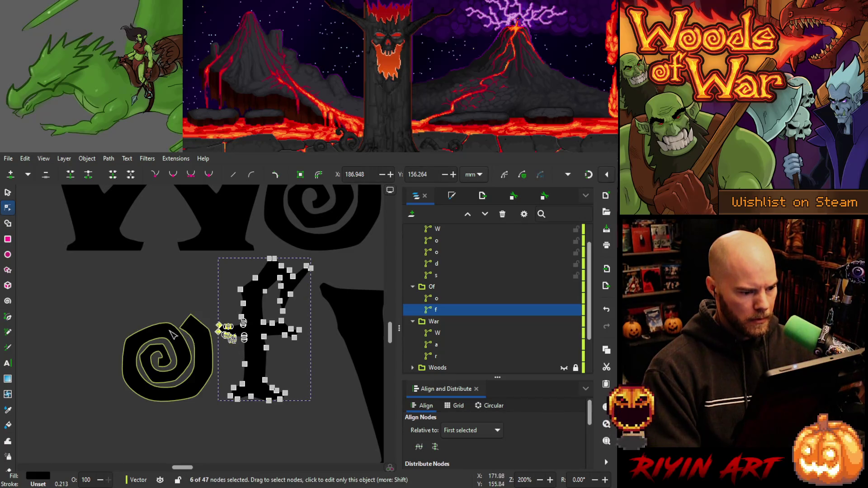
{"action": "left_click", "coordinate": [9, 193]}
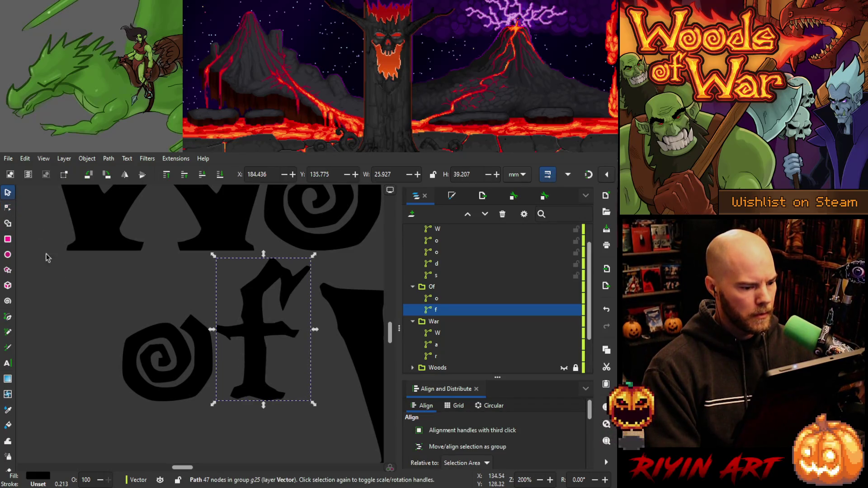
{"action": "left_click", "coordinate": [82, 335]}
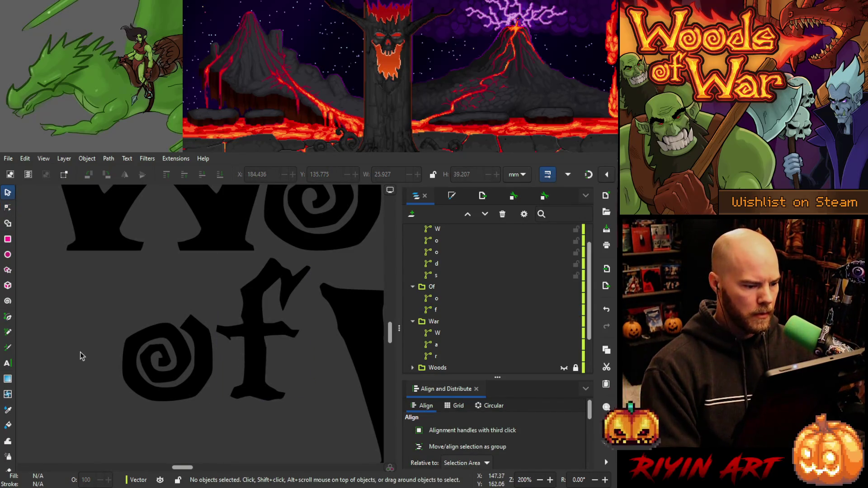
{"action": "scroll", "coordinate": [79, 342], "scroll_direction": "down", "scroll_amount": 4}
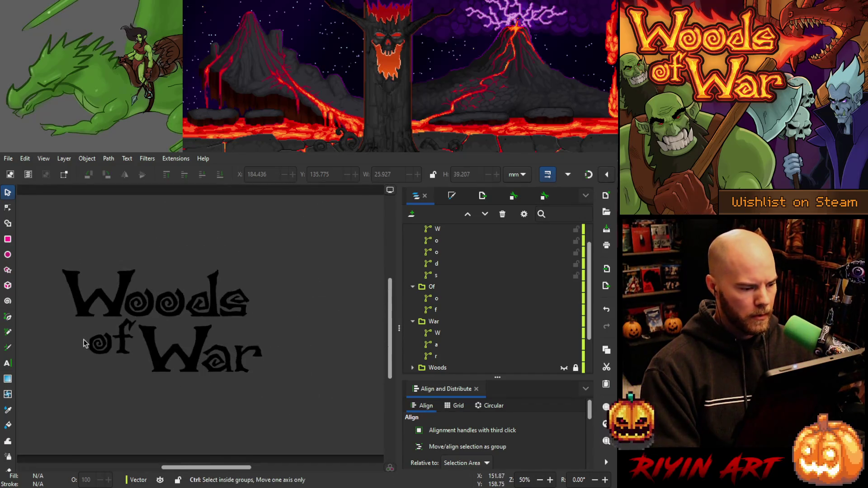
{"action": "scroll", "coordinate": [75, 361], "scroll_direction": "up", "scroll_amount": 3}
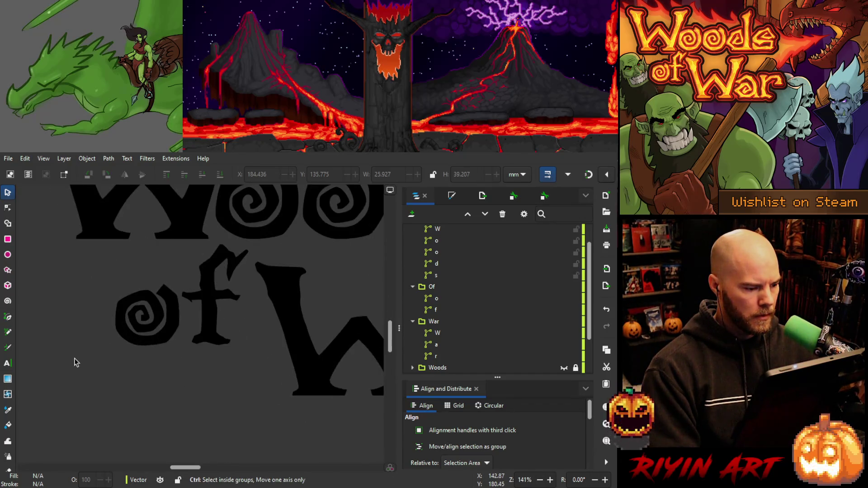
{"action": "scroll", "coordinate": [175, 286], "scroll_direction": "up", "scroll_amount": 2}
{"action": "key", "text": "ctrl+z"}
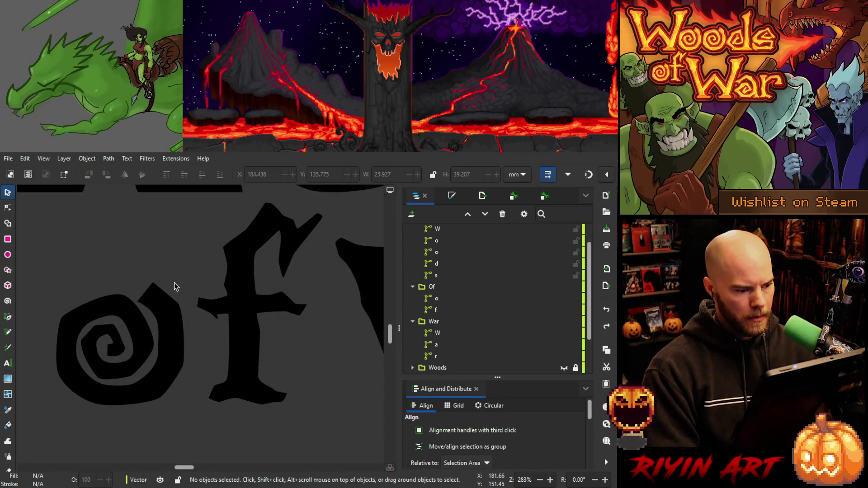
Nudge the nodes at the f crossbar's left tip two steps further left.
{"action": "left_click", "coordinate": [225, 305]}
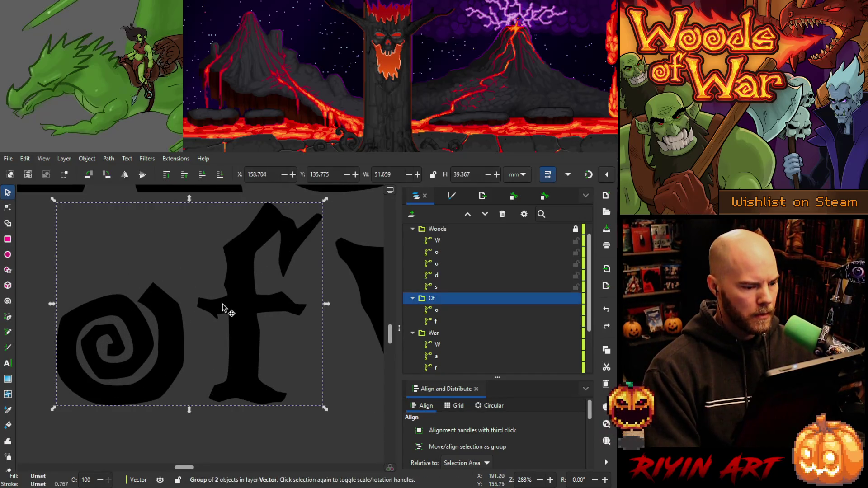
{"action": "left_click", "coordinate": [8, 208]}
{"action": "left_click", "coordinate": [204, 299]}
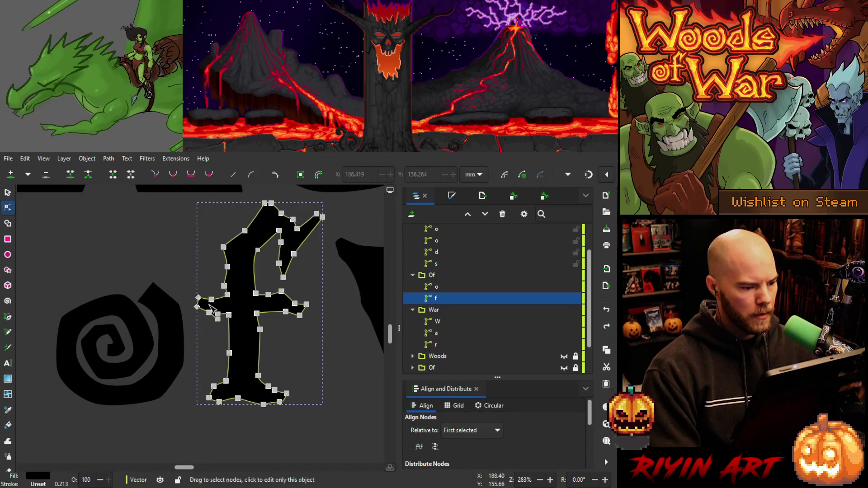
{"action": "left_click_drag", "start_coordinate": [194, 290], "coordinate": [223, 337]}
{"action": "key", "text": "Left"}
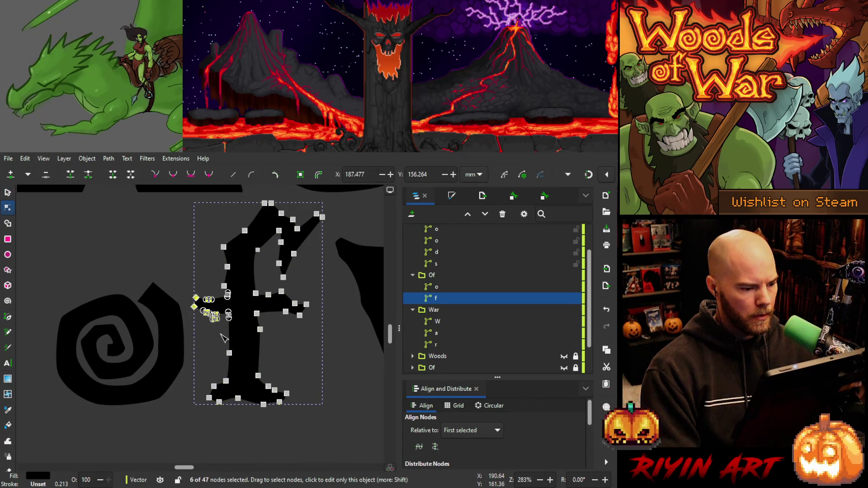
{"action": "left_click", "coordinate": [162, 274]}
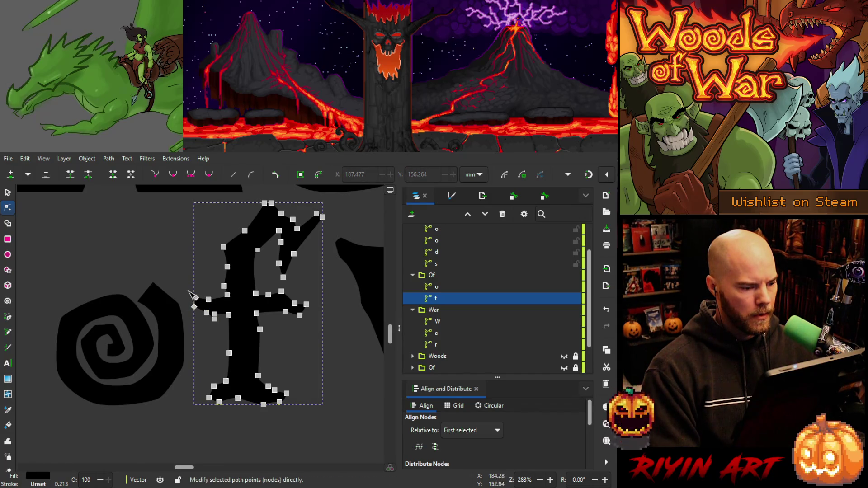
{"action": "left_click_drag", "start_coordinate": [185, 289], "coordinate": [209, 312]}
{"action": "key", "text": "Left"}
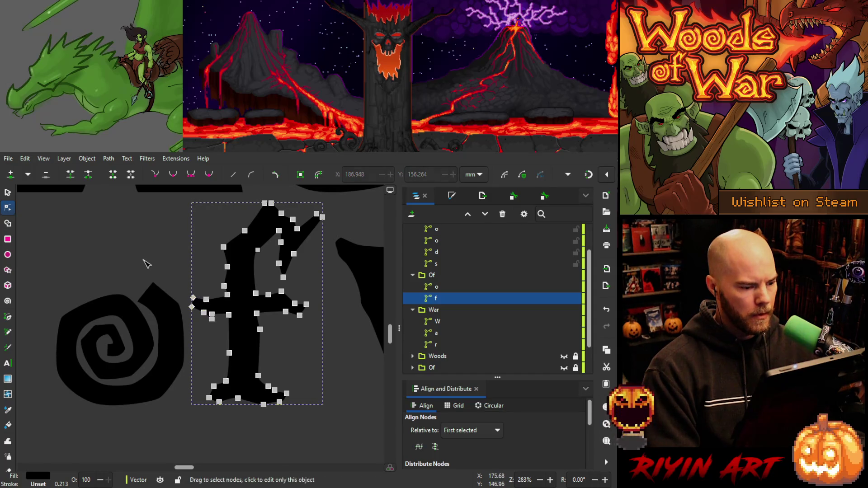
{"action": "left_click", "coordinate": [147, 264]}
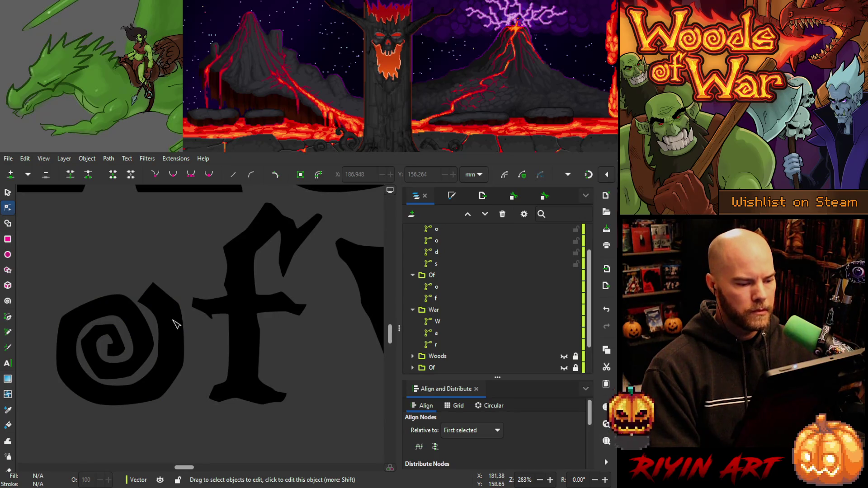
Nudge the 'o' of 'of' one step right, then zoom out to 71% to review the title spacing.
{"action": "left_click", "coordinate": [451, 286]}
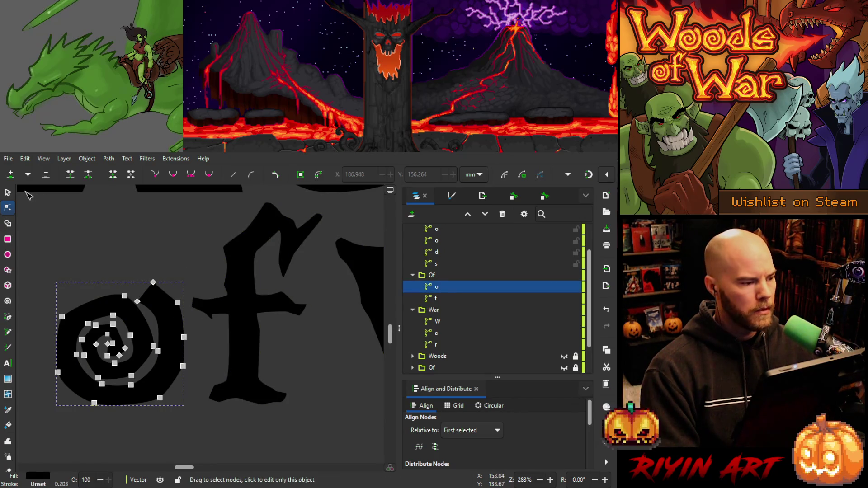
{"action": "left_click", "coordinate": [8, 193]}
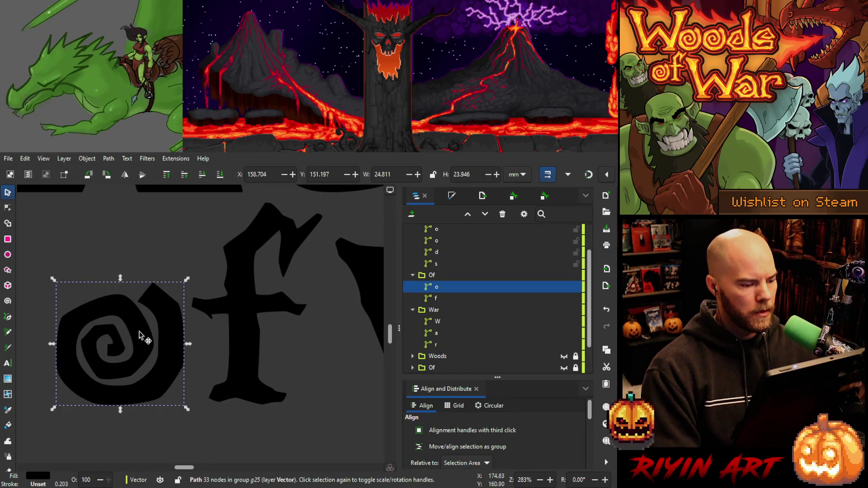
{"action": "key", "text": "Right"}
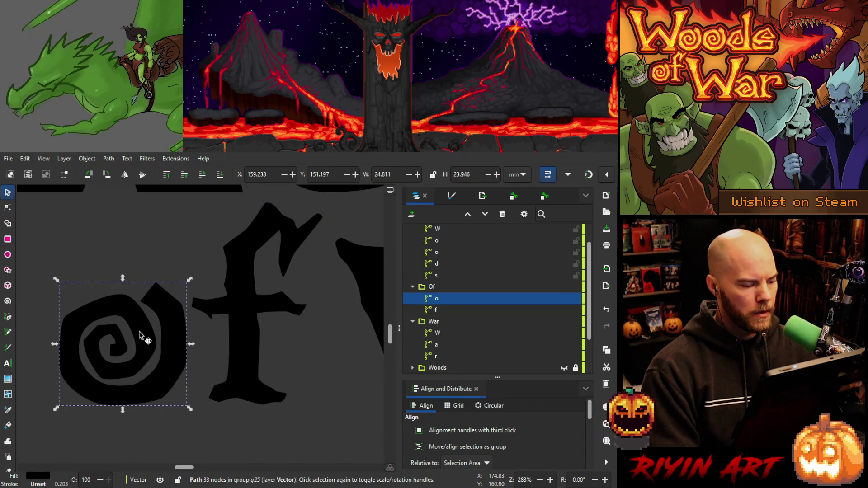
{"action": "key", "text": "5"}
{"action": "left_click", "coordinate": [142, 333]}
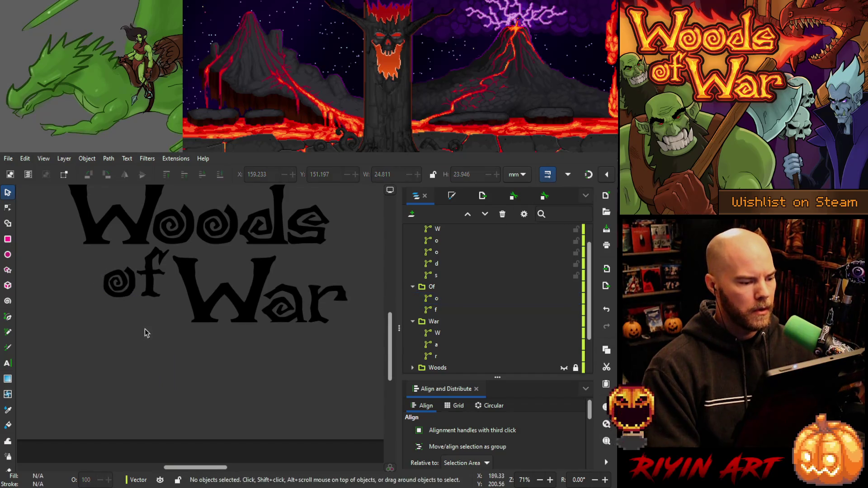
{"action": "scroll", "coordinate": [181, 328], "scroll_direction": "down", "scroll_amount": 2}
{"action": "scroll", "coordinate": [181, 327], "scroll_direction": "up", "scroll_amount": 2}
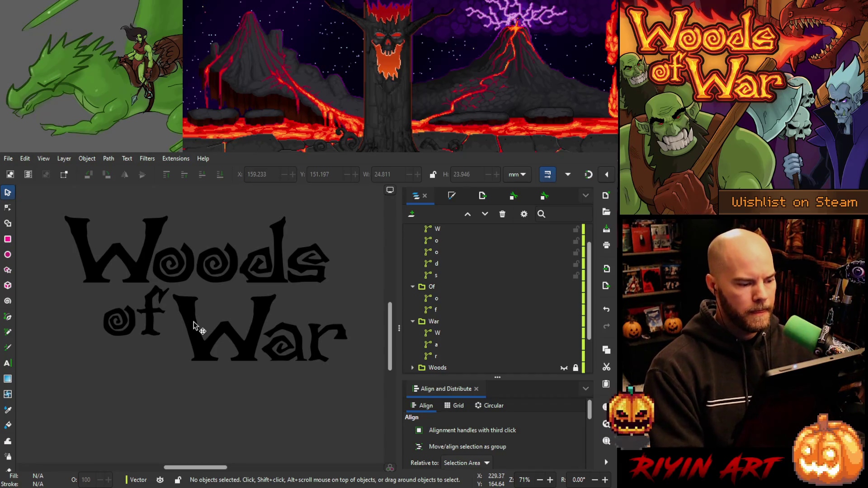
{"action": "scroll", "coordinate": [139, 313], "scroll_direction": "up", "scroll_amount": 5}
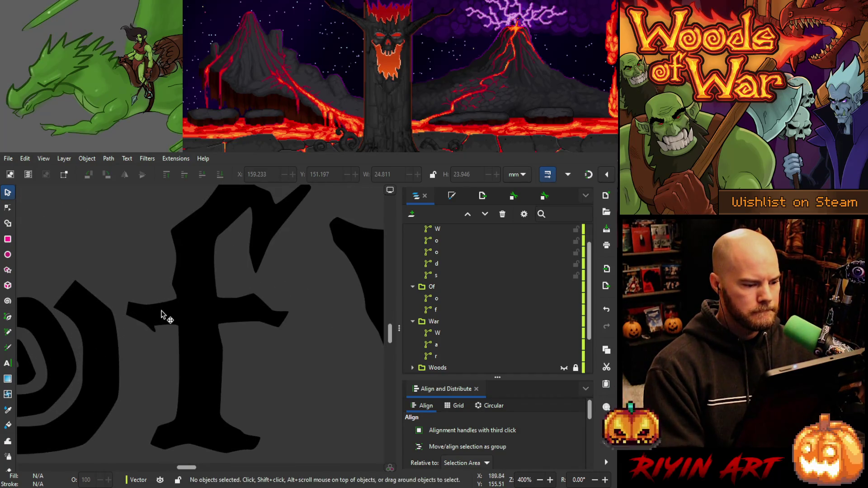
{"action": "scroll", "coordinate": [161, 314], "scroll_direction": "down", "scroll_amount": 5}
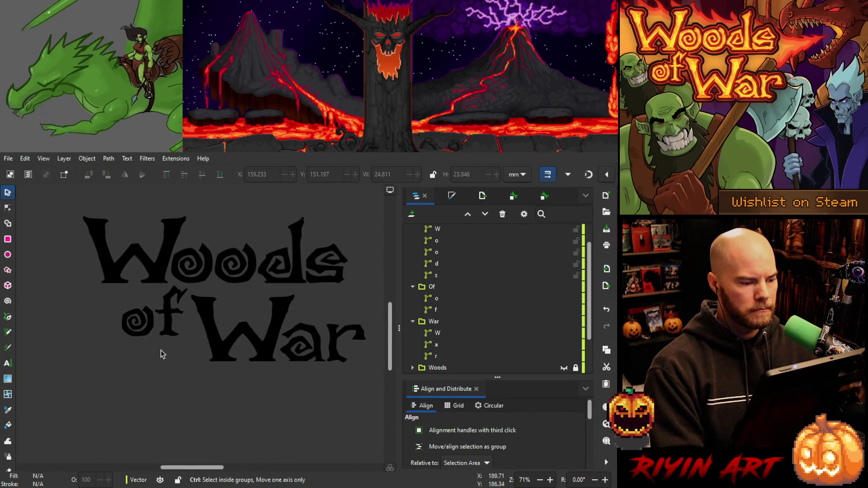
{"action": "scroll", "coordinate": [156, 317], "scroll_direction": "up", "scroll_amount": 5}
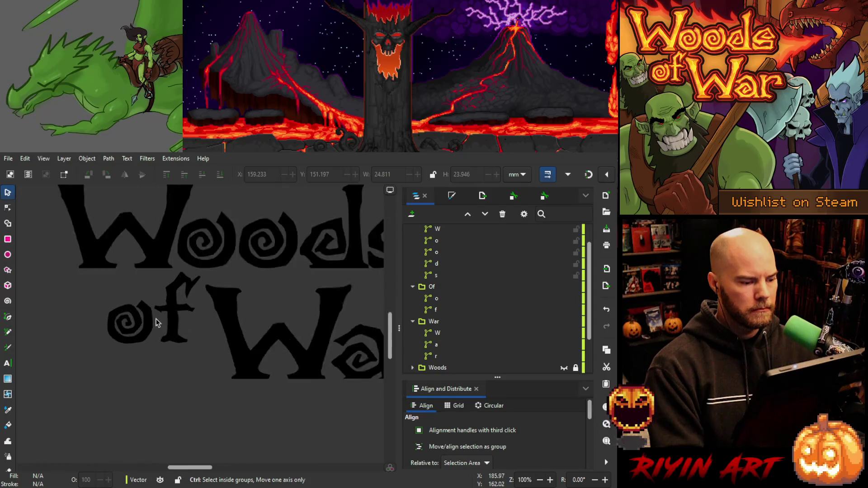
{"action": "left_click", "coordinate": [8, 207]}
Reshape the curve under the f crossbar's left tip and shift the tip node left and down.
{"action": "left_click", "coordinate": [212, 300]}
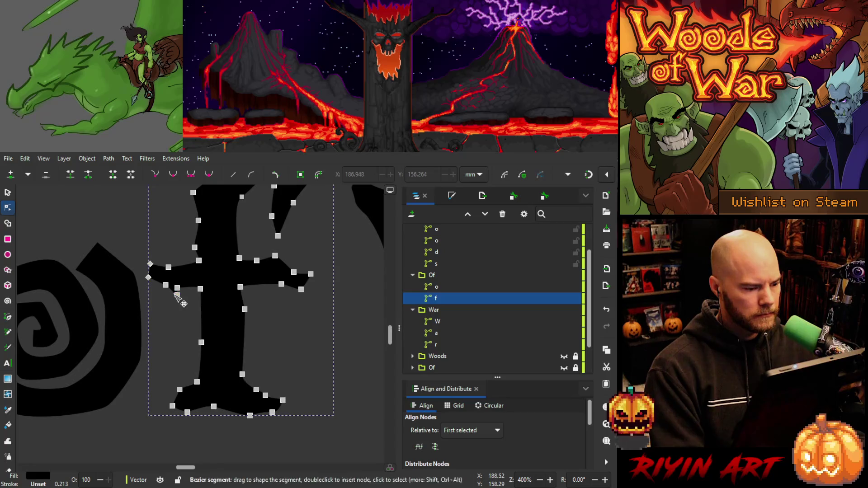
{"action": "scroll", "coordinate": [177, 295], "scroll_direction": "up", "scroll_amount": 3}
{"action": "left_click", "coordinate": [181, 295]}
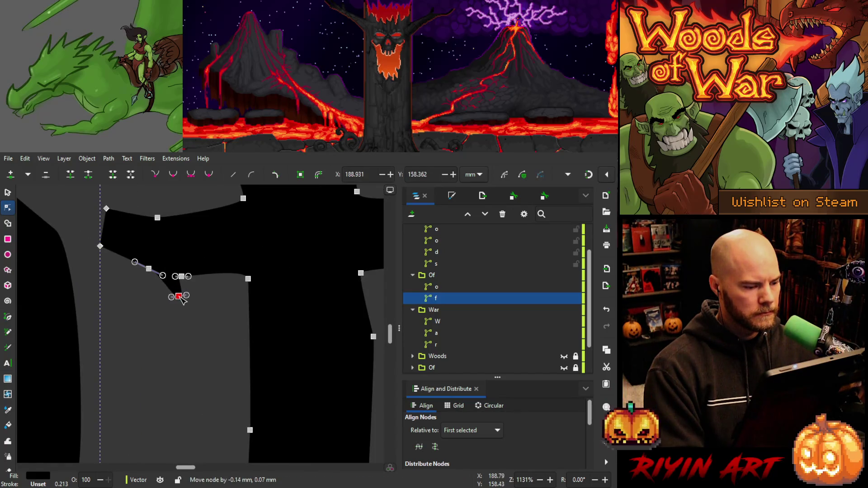
{"action": "left_click_drag", "start_coordinate": [171, 298], "coordinate": [167, 298]}
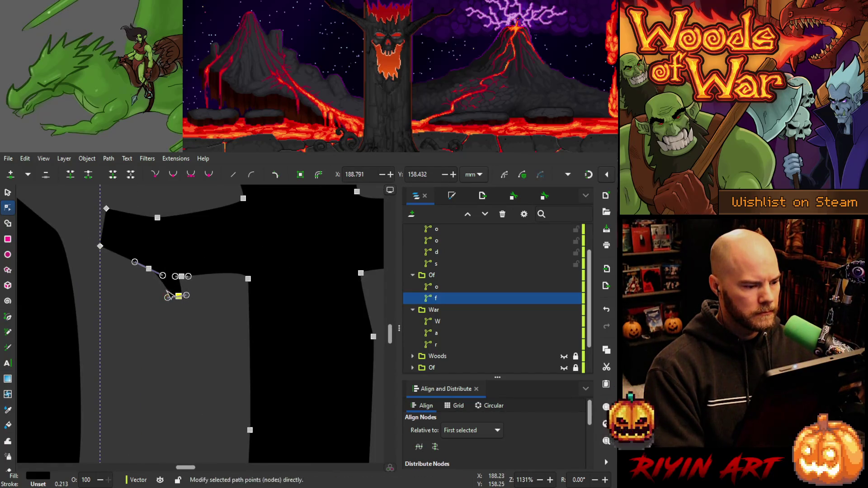
{"action": "mouse_move", "coordinate": [149, 269]}
{"action": "left_mouse_down"}
{"action": "mouse_move", "coordinate": [165, 297]}
{"action": "mouse_move", "coordinate": [156, 301]}
{"action": "left_mouse_up"}
Raise the f crossbar's tip nodes one step and lift one node about 0.10 mm higher.
{"action": "scroll", "coordinate": [161, 296], "scroll_direction": "down", "scroll_amount": 3}
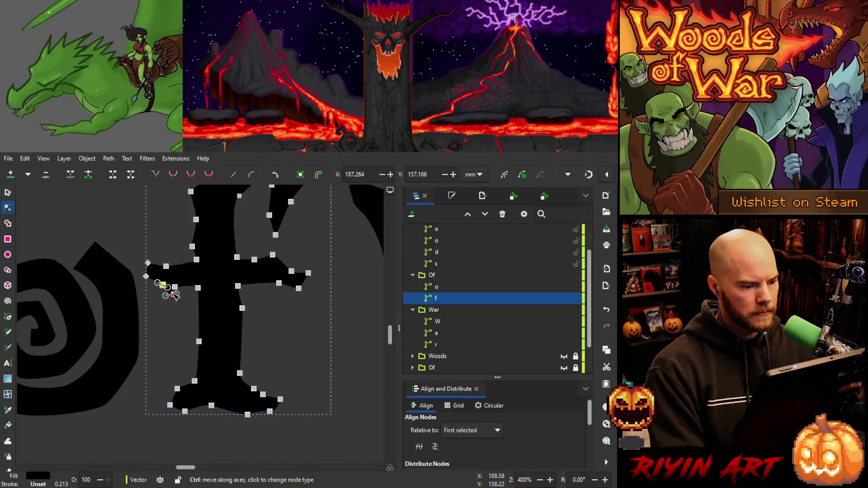
{"action": "left_click_drag", "start_coordinate": [139, 251], "coordinate": [213, 279]}
{"action": "key", "text": "Up"}
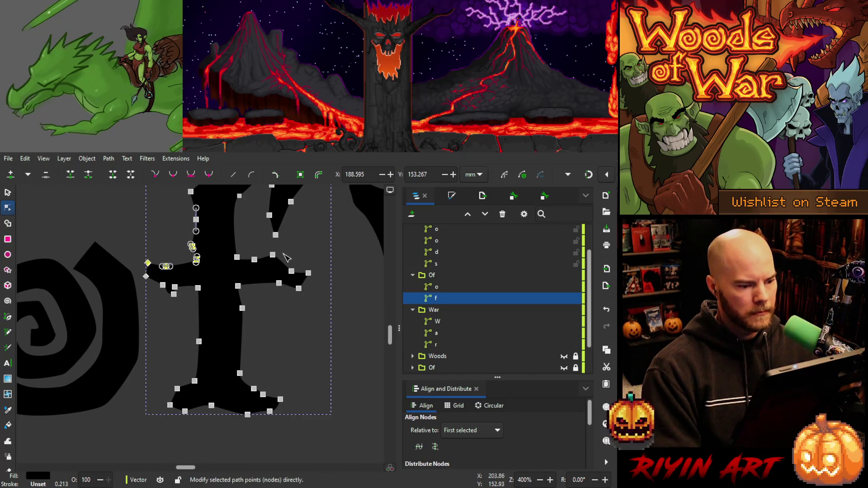
{"action": "scroll", "coordinate": [170, 267], "scroll_direction": "up", "scroll_amount": 4, "text": "ctrl"}
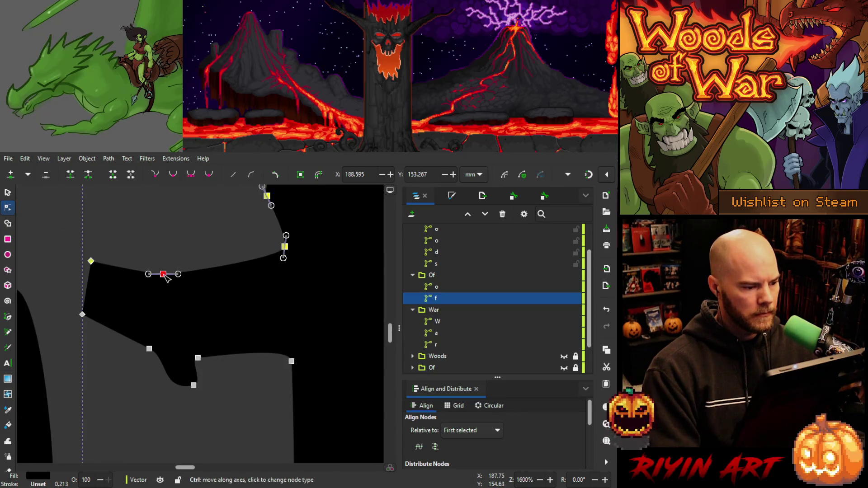
{"action": "left_click_drag", "start_coordinate": [166, 277], "coordinate": [167, 272]}
{"action": "scroll", "coordinate": [172, 253], "scroll_direction": "down", "scroll_amount": 1, "text": "ctrl"}
{"action": "scroll", "coordinate": [172, 253], "scroll_direction": "down", "scroll_amount": 4, "text": "ctrl"}
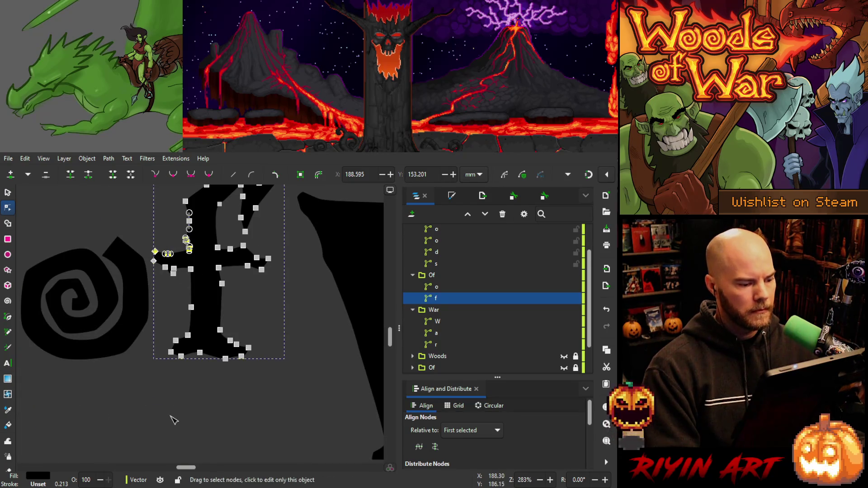
{"action": "left_click", "coordinate": [170, 396]}
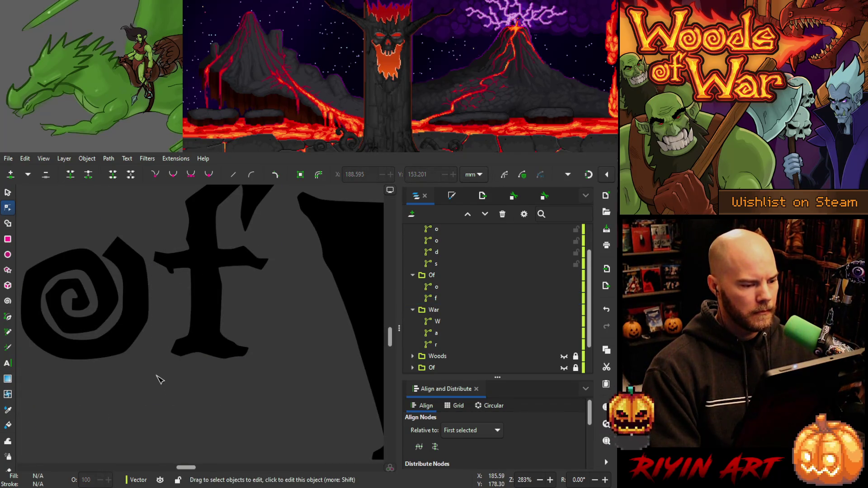
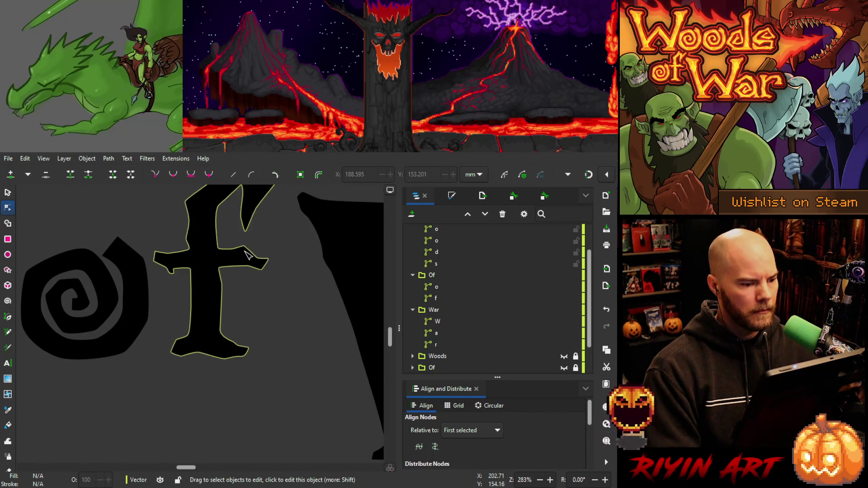
Select the nodes along the top of the f's crossbar and nudge them up.
{"action": "left_click", "coordinate": [248, 255]}
{"action": "mouse_move", "coordinate": [266, 213]}
{"action": "left_mouse_down"}
{"action": "mouse_move", "coordinate": [221, 255]}
{"action": "mouse_move", "coordinate": [208, 256]}
{"action": "left_mouse_up"}
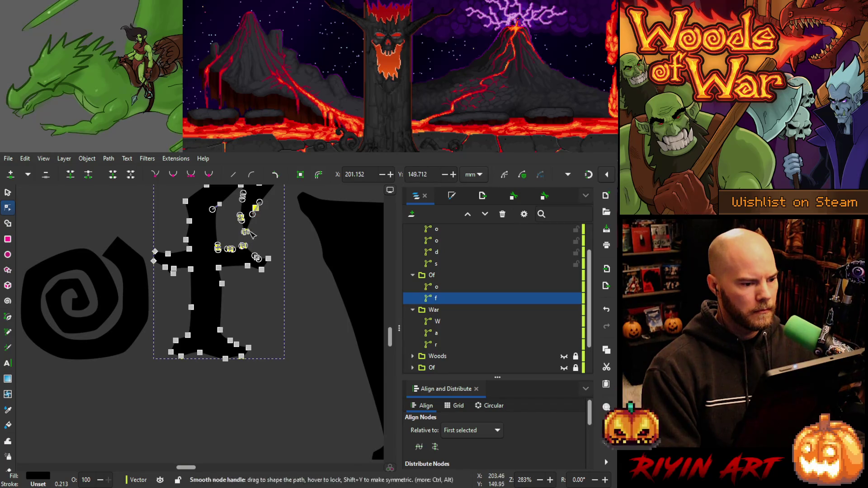
{"action": "key", "text": "Up"}
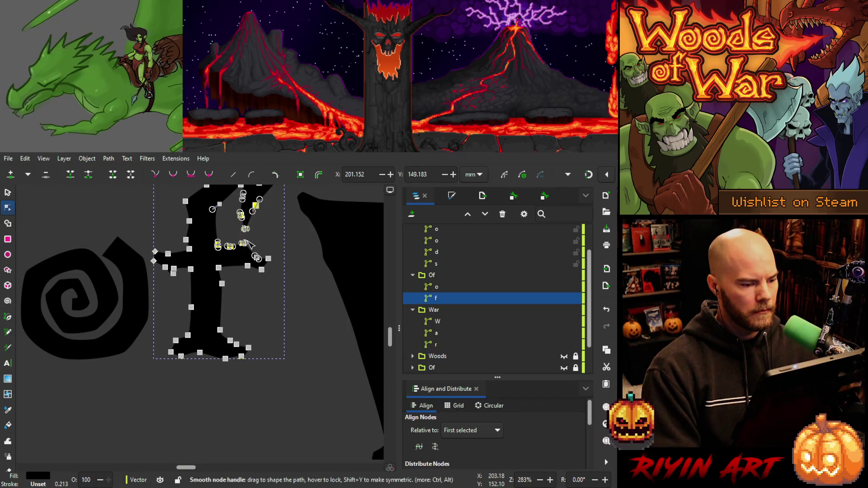
{"action": "scroll", "coordinate": [244, 246], "scroll_direction": "up", "scroll_amount": 3}
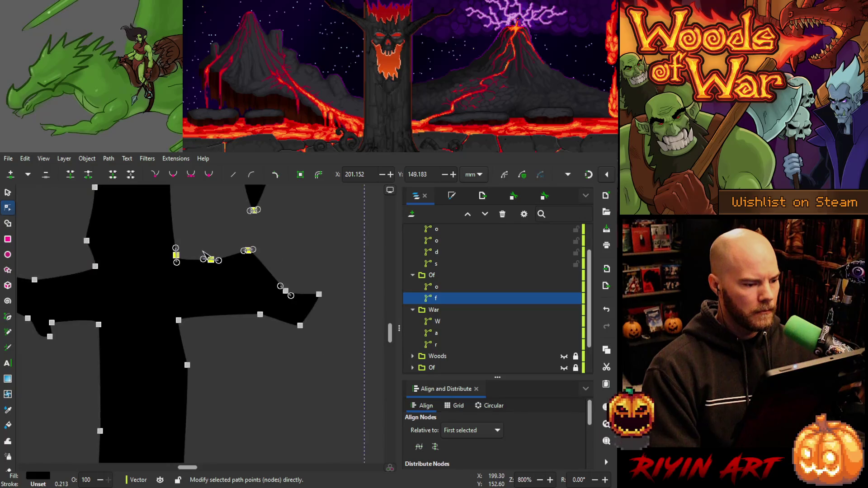
{"action": "scroll", "coordinate": [203, 253], "scroll_direction": "up", "scroll_amount": 1}
Drag individual crossbar nodes and their handles to smooth the f's top edge.
{"action": "left_click_drag", "start_coordinate": [213, 263], "coordinate": [215, 267]}
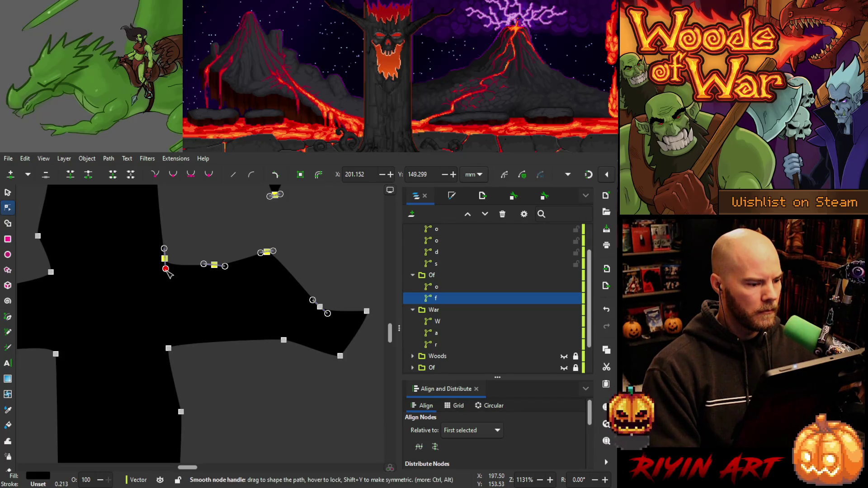
{"action": "left_click", "coordinate": [164, 258]}
{"action": "left_click_drag", "start_coordinate": [166, 269], "coordinate": [165, 269]}
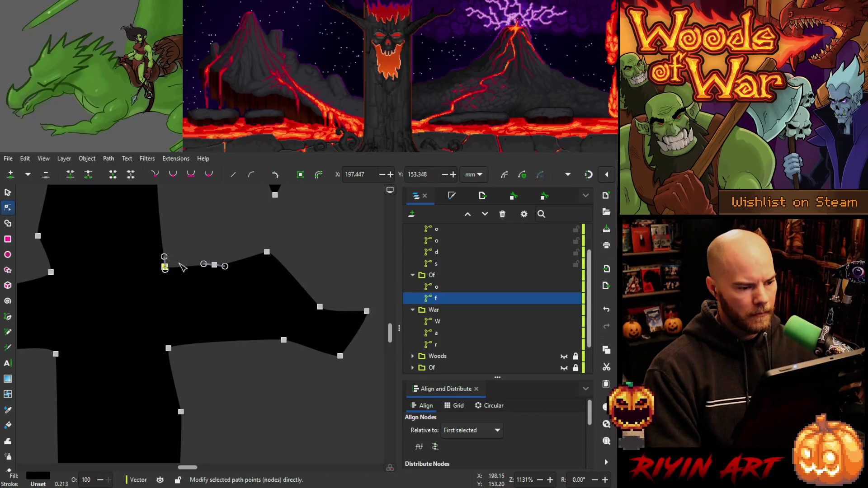
{"action": "left_click_drag", "start_coordinate": [215, 265], "coordinate": [215, 267]}
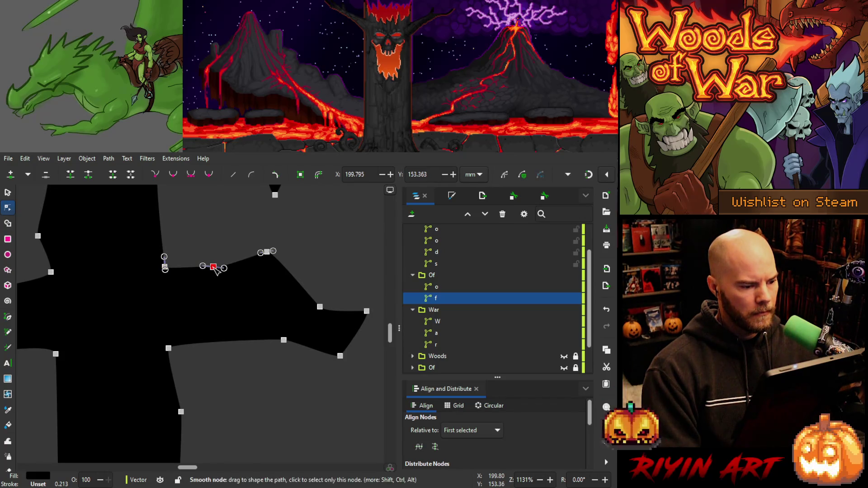
{"action": "left_click", "coordinate": [51, 272]}
{"action": "left_click_drag", "start_coordinate": [50, 280], "coordinate": [51, 276]}
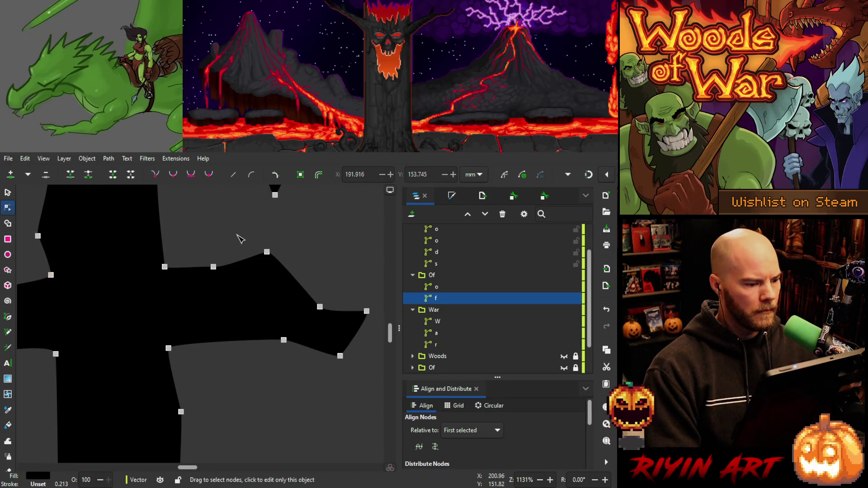
{"action": "scroll", "coordinate": [226, 245], "scroll_direction": "down", "scroll_amount": 4}
Reshape the curve under the f's left crossbar arm by dragging its node handles.
{"action": "left_click", "coordinate": [179, 403]}
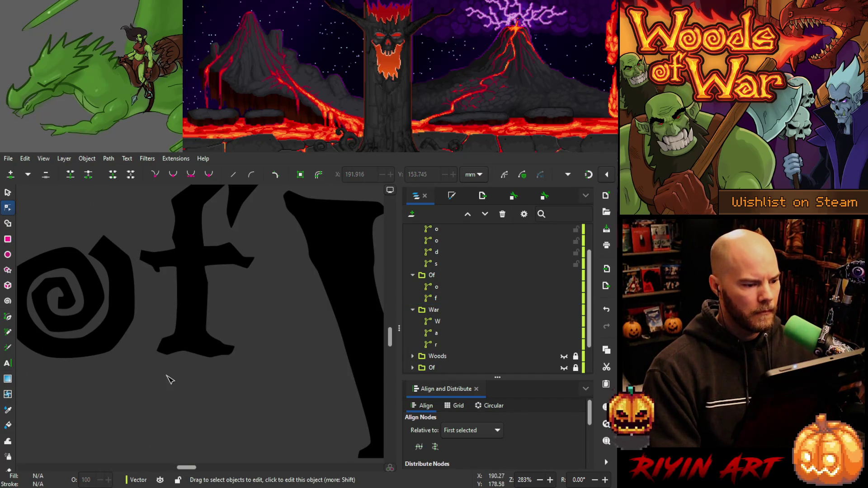
{"action": "mouse_move", "coordinate": [190, 288]}
{"action": "left_mouse_down"}
{"action": "mouse_move", "coordinate": [229, 289]}
{"action": "mouse_move", "coordinate": [212, 355]}
{"action": "left_mouse_up"}
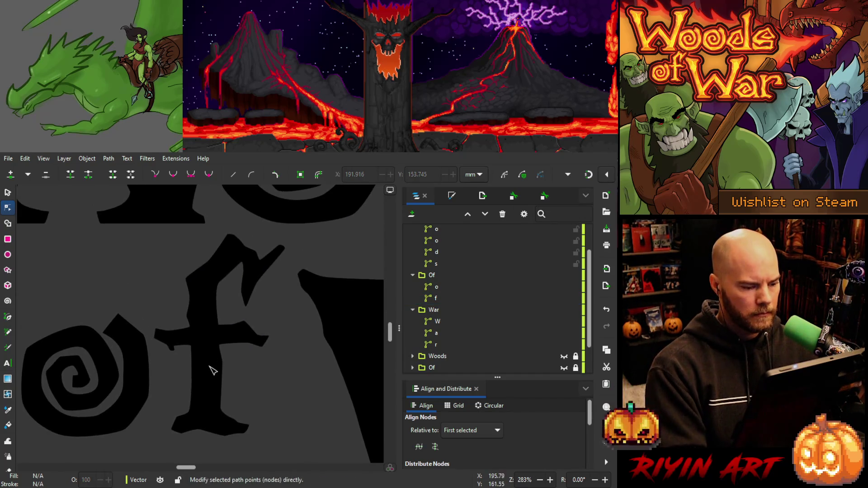
{"action": "scroll", "coordinate": [174, 350], "scroll_direction": "up", "scroll_amount": 5}
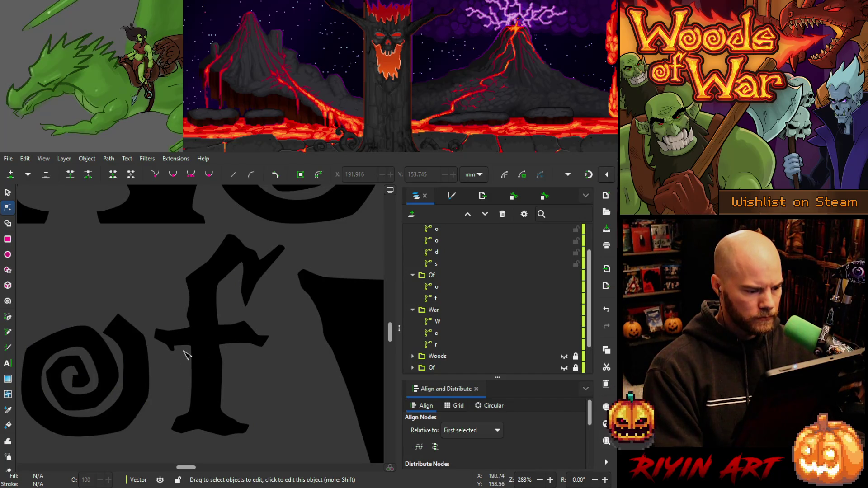
{"action": "left_click", "coordinate": [183, 336]}
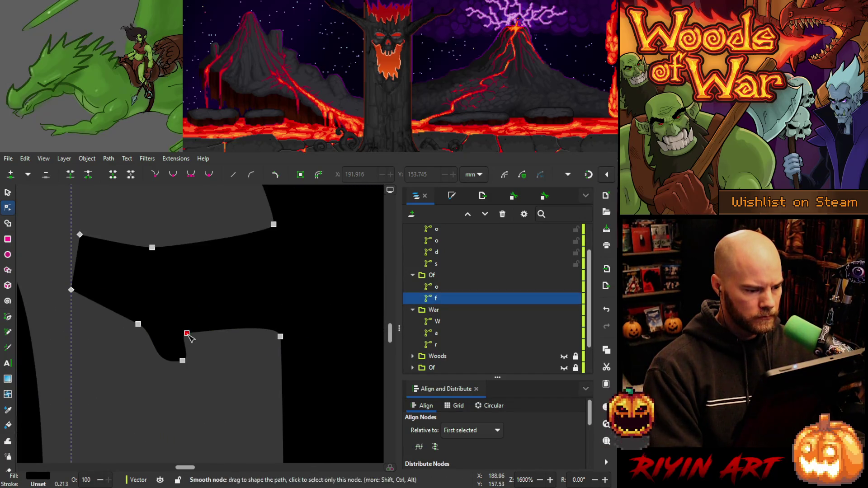
{"action": "left_click", "coordinate": [187, 334]}
{"action": "mouse_move", "coordinate": [193, 358]}
{"action": "left_mouse_down"}
{"action": "mouse_move", "coordinate": [201, 356]}
{"action": "mouse_move", "coordinate": [199, 334]}
{"action": "mouse_move", "coordinate": [191, 334]}
{"action": "mouse_move", "coordinate": [198, 356]}
{"action": "mouse_move", "coordinate": [148, 372]}
{"action": "left_mouse_up"}
{"action": "left_click_drag", "start_coordinate": [158, 336], "coordinate": [169, 347]}
Deselect the f and zoom out to review the whole Woods of War logo.
{"action": "scroll", "coordinate": [199, 392], "scroll_direction": "down", "scroll_amount": 5}
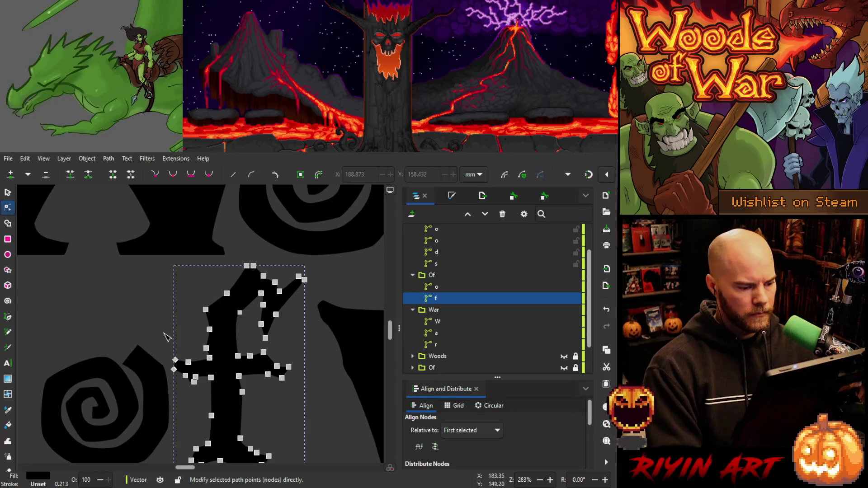
{"action": "left_click", "coordinate": [145, 316]}
{"action": "key", "text": "space"}
{"action": "scroll", "coordinate": [214, 397], "scroll_direction": "down", "scroll_amount": 3}
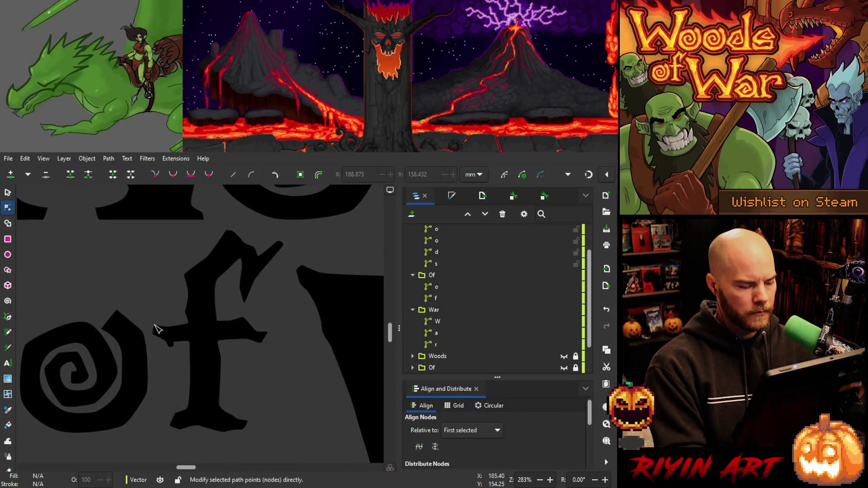
{"action": "scroll", "coordinate": [196, 397], "scroll_direction": "up", "scroll_amount": 1}
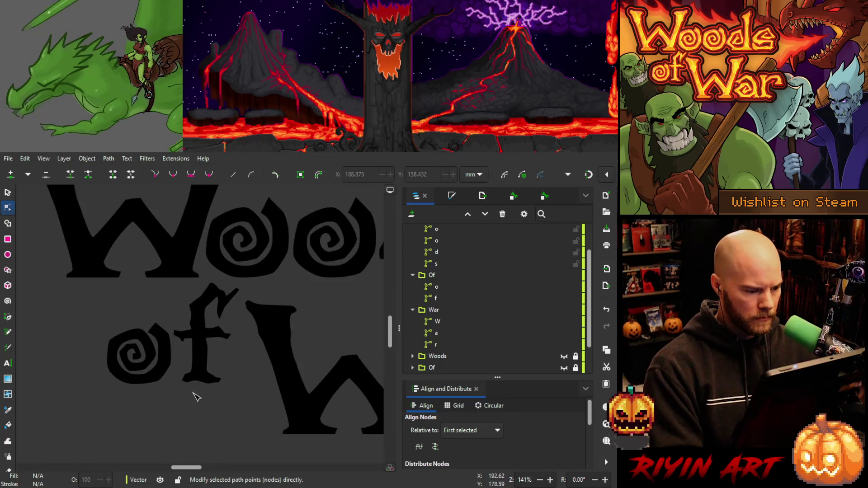
{"action": "scroll", "coordinate": [215, 313], "scroll_direction": "up", "scroll_amount": 2}
{"action": "scroll", "coordinate": [219, 305], "scroll_direction": "down", "scroll_amount": 5}
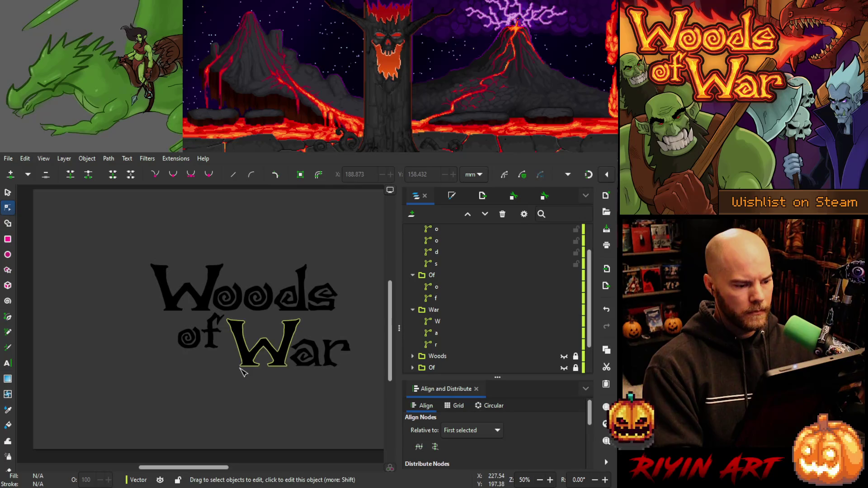
Inspect a node on the f's lower left stem, then recenter the view on the title.
{"action": "scroll", "coordinate": [206, 347], "scroll_direction": "up", "scroll_amount": 6}
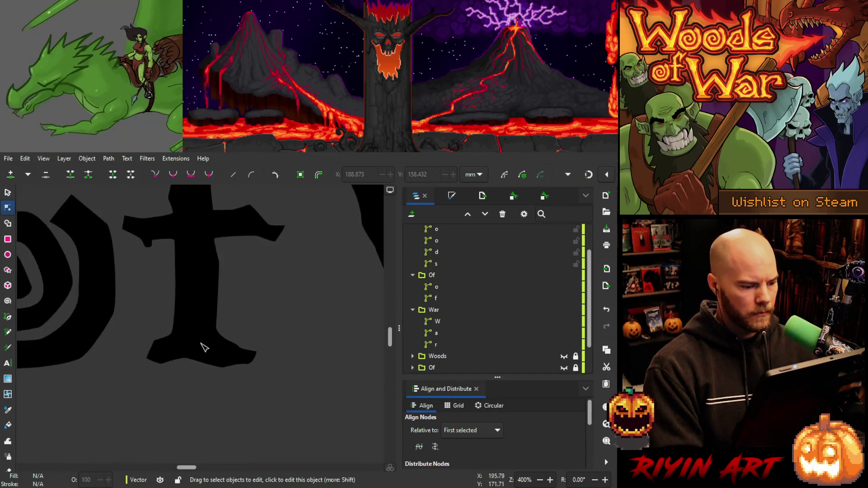
{"action": "left_click", "coordinate": [154, 335]}
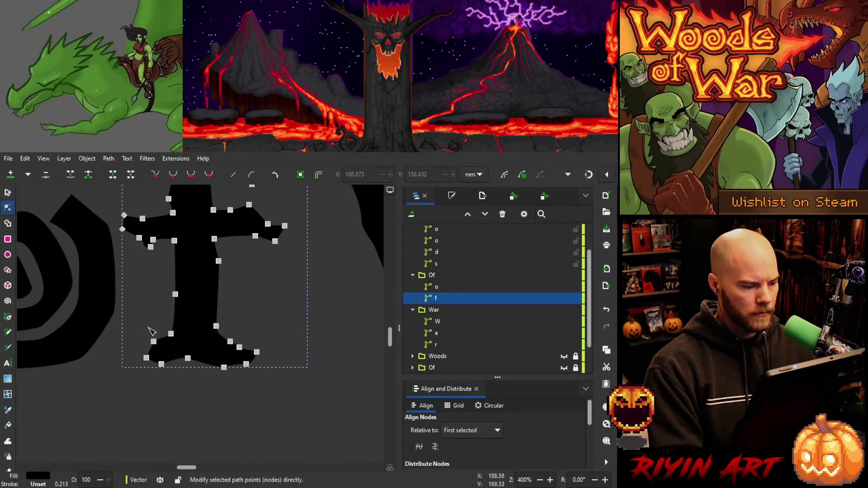
{"action": "left_click", "coordinate": [171, 333]}
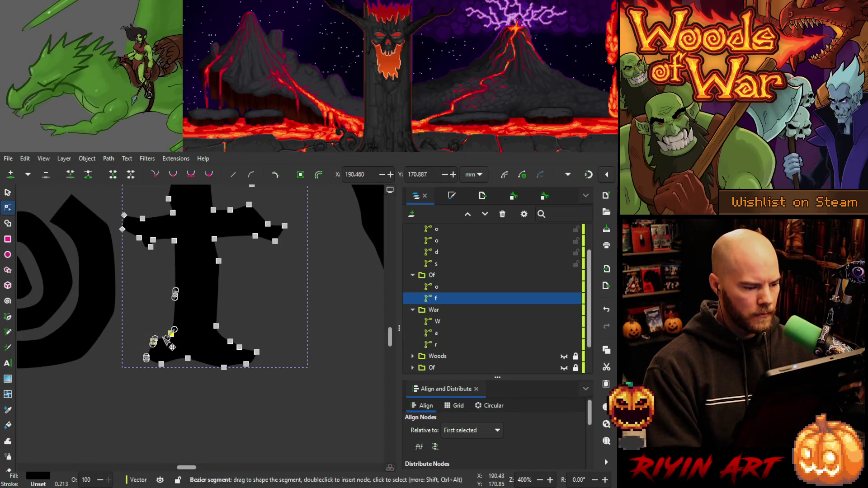
{"action": "scroll", "coordinate": [167, 337], "scroll_direction": "up", "scroll_amount": 4}
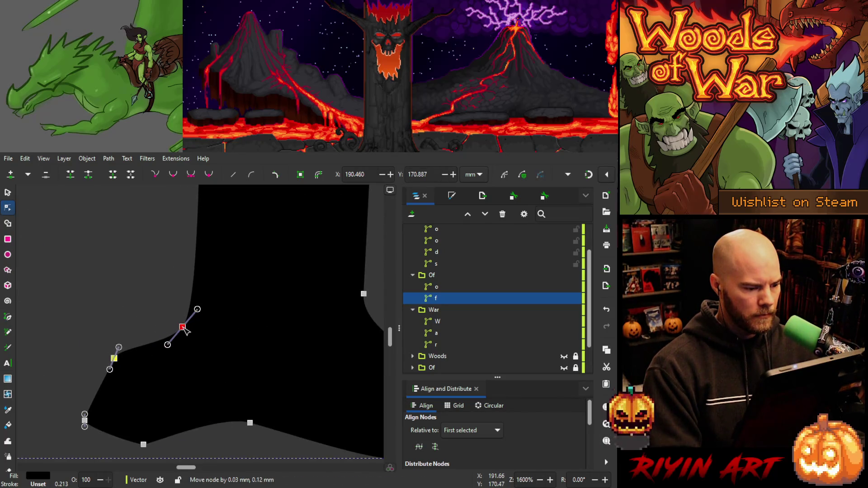
{"action": "scroll", "coordinate": [156, 296], "scroll_direction": "down", "scroll_amount": 9}
{"action": "left_click", "coordinate": [181, 357]}
{"action": "mouse_move", "coordinate": [182, 349]}
{"action": "left_mouse_down"}
{"action": "mouse_move", "coordinate": [215, 364]}
{"action": "mouse_move", "coordinate": [196, 393]}
{"action": "left_mouse_up"}
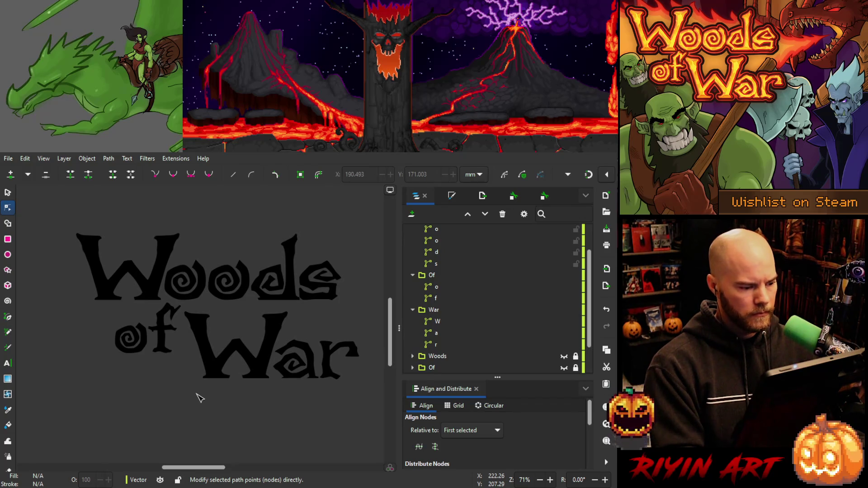
{"action": "scroll", "coordinate": [160, 335], "scroll_direction": "up", "scroll_amount": 5}
Move a node near the f's foot slightly left and a stem node slightly right.
{"action": "left_click", "coordinate": [176, 331]}
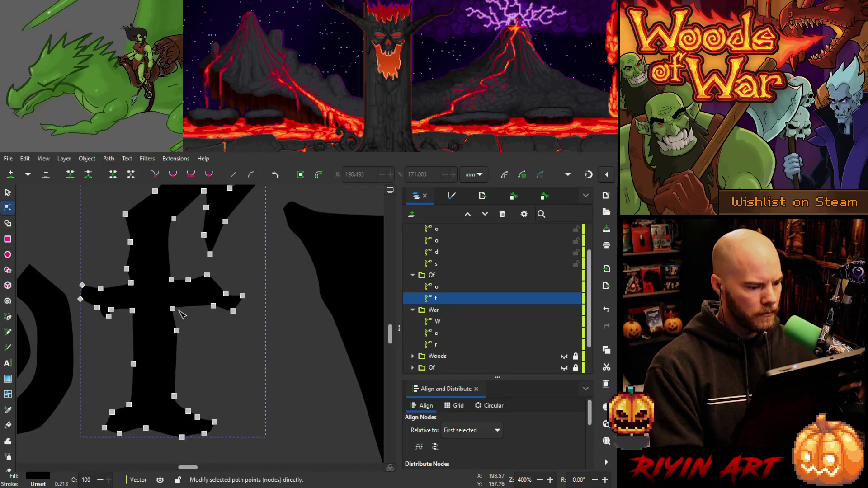
{"action": "left_click", "coordinate": [172, 309]}
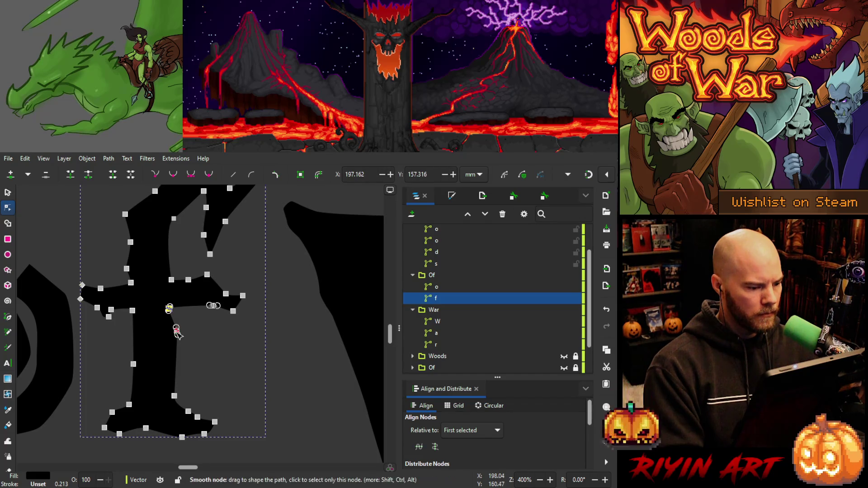
{"action": "left_click", "coordinate": [175, 330]}
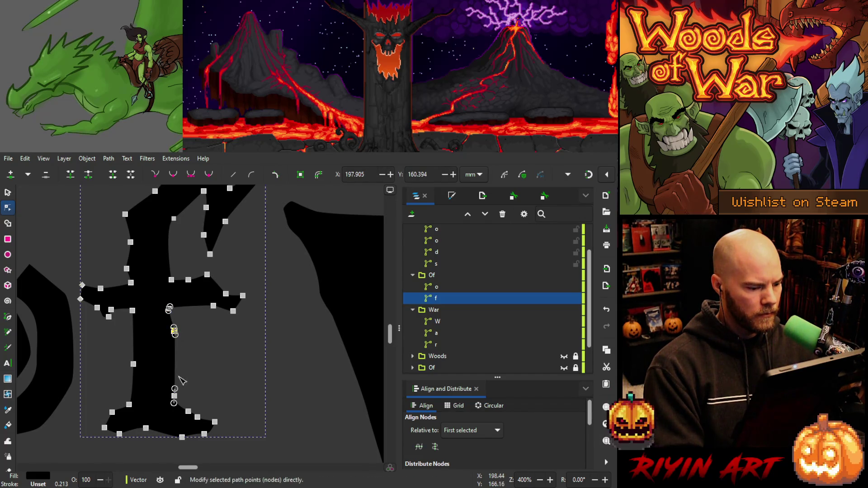
{"action": "left_click_drag", "start_coordinate": [177, 397], "coordinate": [176, 398]}
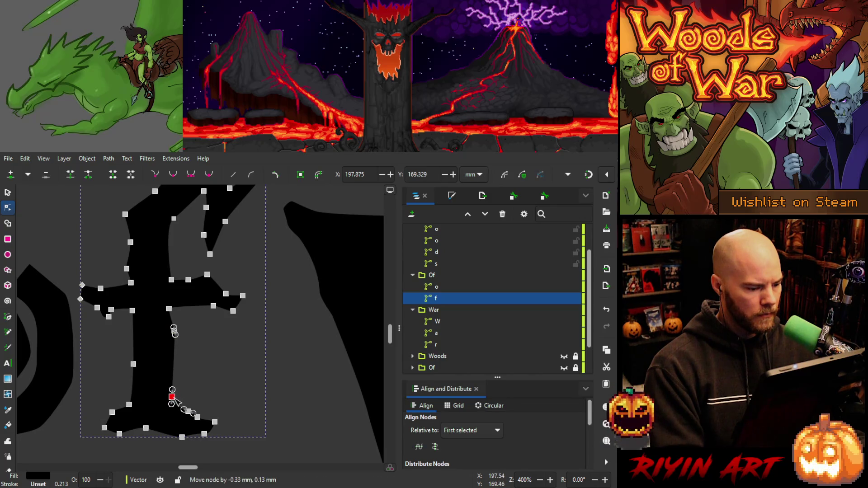
{"action": "left_click_drag", "start_coordinate": [169, 309], "coordinate": [170, 310]}
{"action": "left_click", "coordinate": [214, 355]}
{"action": "left_click", "coordinate": [214, 355]}
{"action": "scroll", "coordinate": [214, 355], "scroll_direction": "down", "scroll_amount": 6}
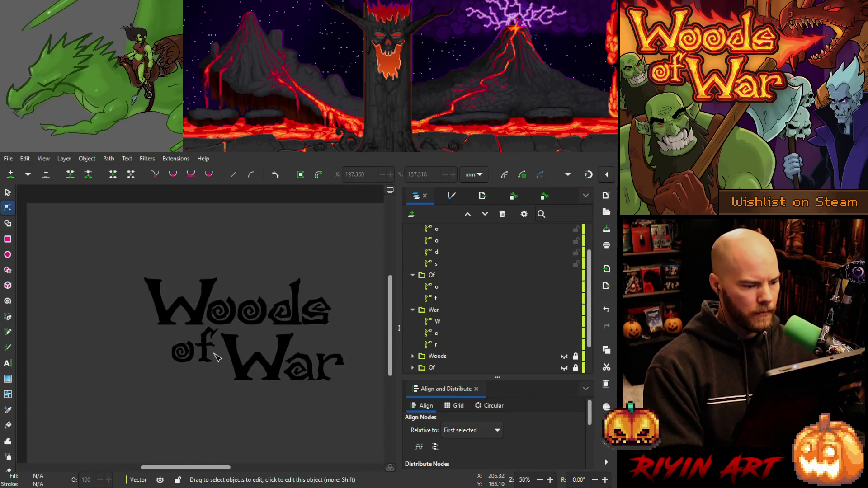
{"action": "scroll", "coordinate": [204, 358], "scroll_direction": "up", "scroll_amount": 8}
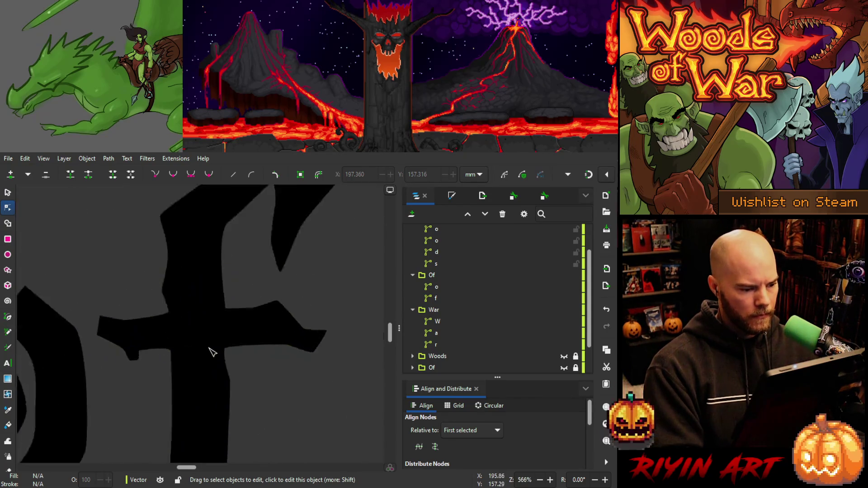
Shift the crossbar-to-stem node slightly up-left and recenter the Woods of War title.
{"action": "left_click", "coordinate": [233, 292]}
{"action": "left_click_drag", "start_coordinate": [232, 291], "coordinate": [229, 289]}
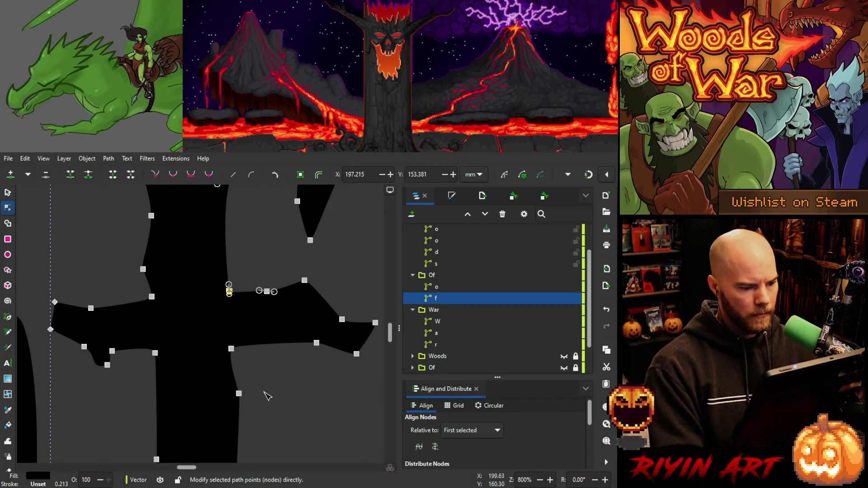
{"action": "scroll", "coordinate": [281, 393], "scroll_direction": "down", "scroll_amount": 5}
{"action": "left_click", "coordinate": [163, 358]}
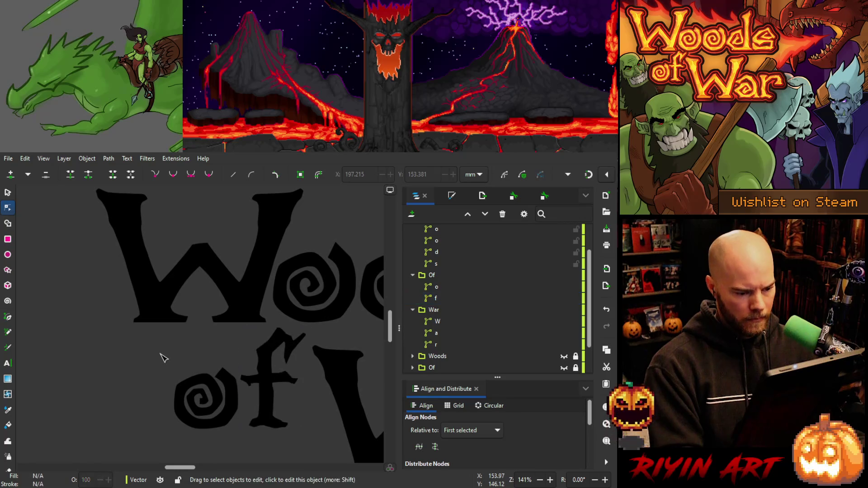
{"action": "scroll", "coordinate": [154, 362], "scroll_direction": "down", "scroll_amount": 3}
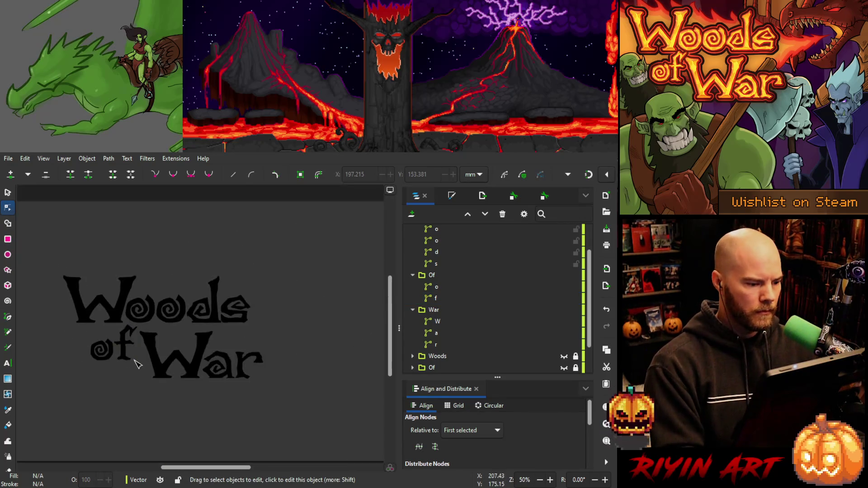
{"action": "scroll", "coordinate": [136, 375], "scroll_direction": "up", "scroll_amount": 1}
{"action": "mouse_move", "coordinate": [109, 403]}
{"action": "left_mouse_down"}
{"action": "mouse_move", "coordinate": [132, 392]}
{"action": "mouse_move", "coordinate": [134, 399]}
{"action": "left_mouse_up"}
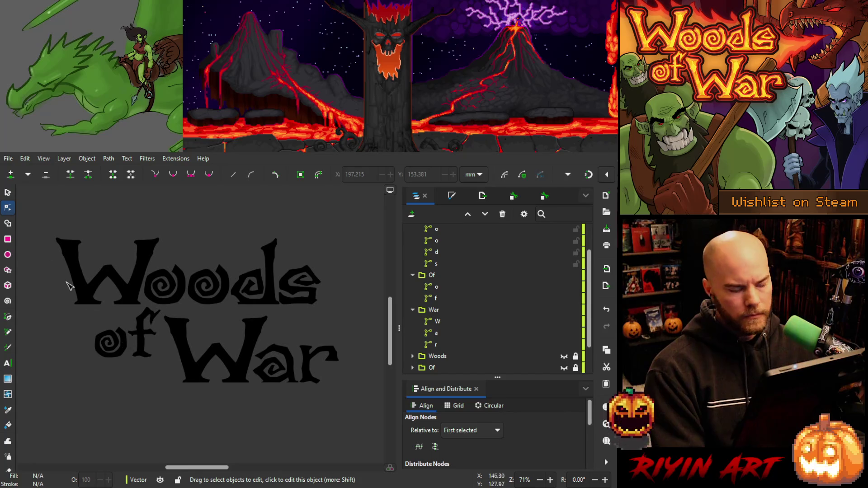
{"action": "left_click", "coordinate": [7, 193]}
{"action": "left_click", "coordinate": [122, 337]}
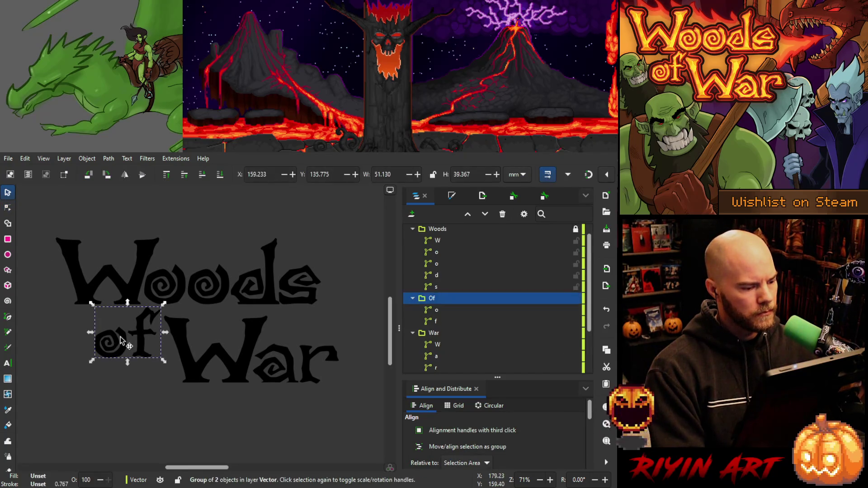
{"action": "left_click", "coordinate": [123, 337], "text": "ctrl"}
{"action": "key", "text": "Right"}
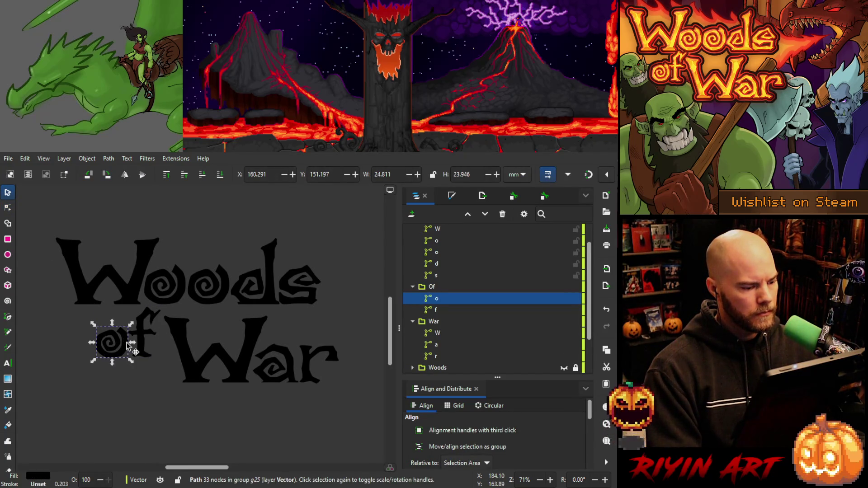
{"action": "key", "text": "Escape"}
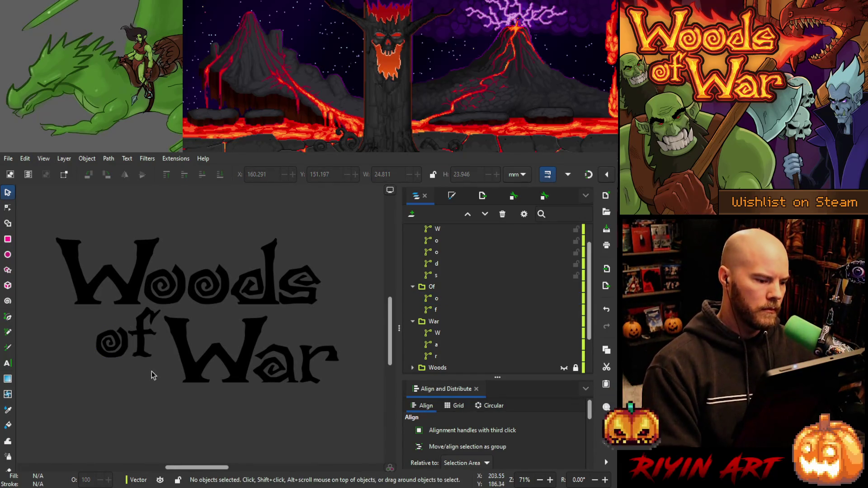
{"action": "left_click", "coordinate": [127, 346], "text": "ctrl"}
{"action": "key", "text": "Left"}
{"action": "key", "text": "Escape"}
{"action": "key", "text": "5"}
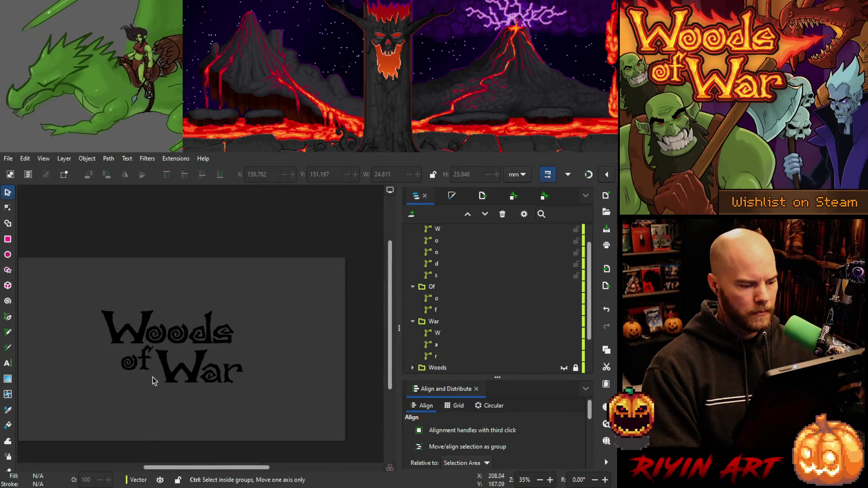
{"action": "scroll", "coordinate": [169, 400], "scroll_direction": "up", "scroll_amount": 1}
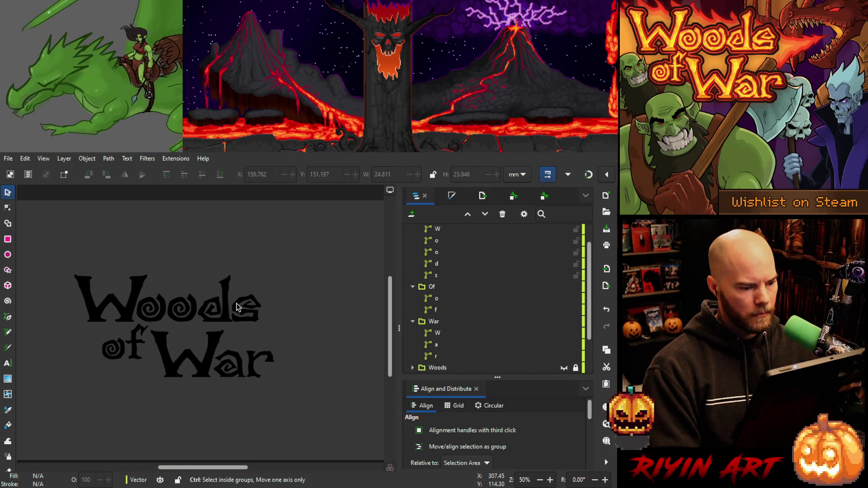
{"action": "scroll", "coordinate": [532, 234], "scroll_direction": "up", "scroll_amount": 2}
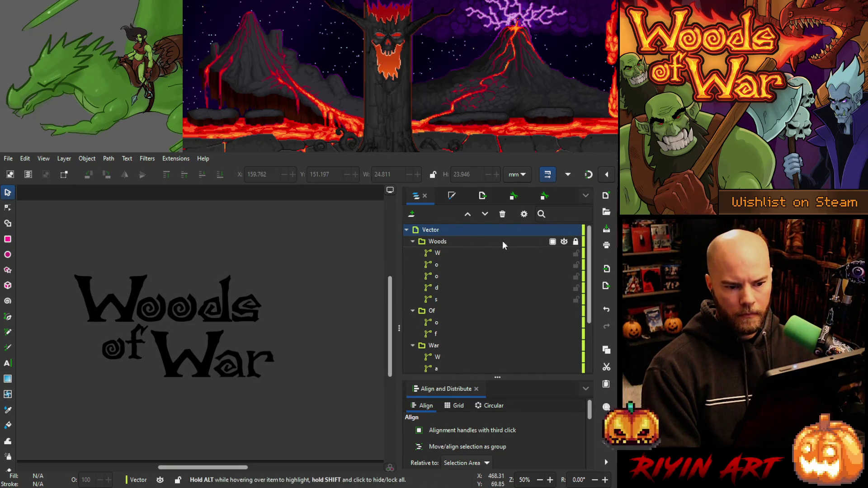
{"action": "left_click", "coordinate": [242, 304]}
{"action": "left_click", "coordinate": [240, 299], "text": "ctrl"}
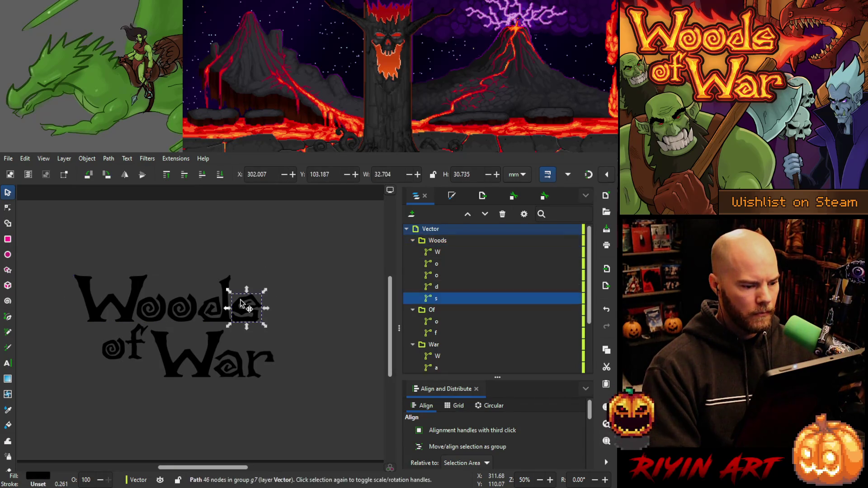
{"action": "left_click", "coordinate": [289, 326]}
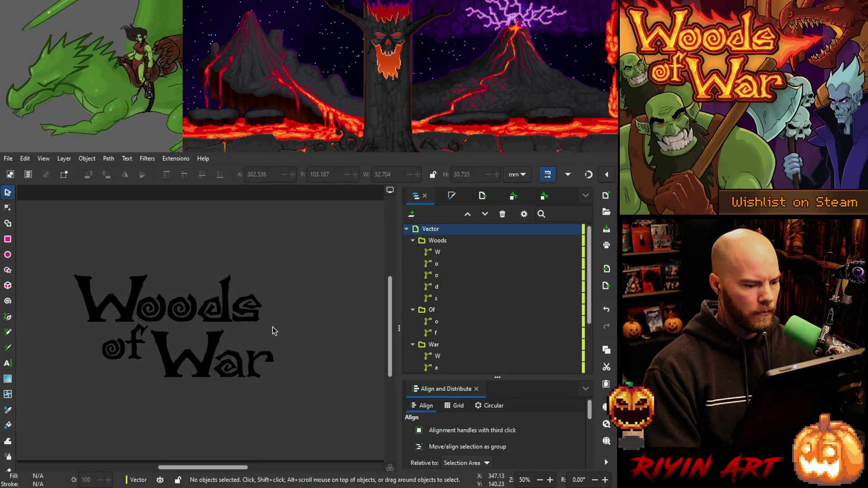
{"action": "key", "text": "ctrl"}
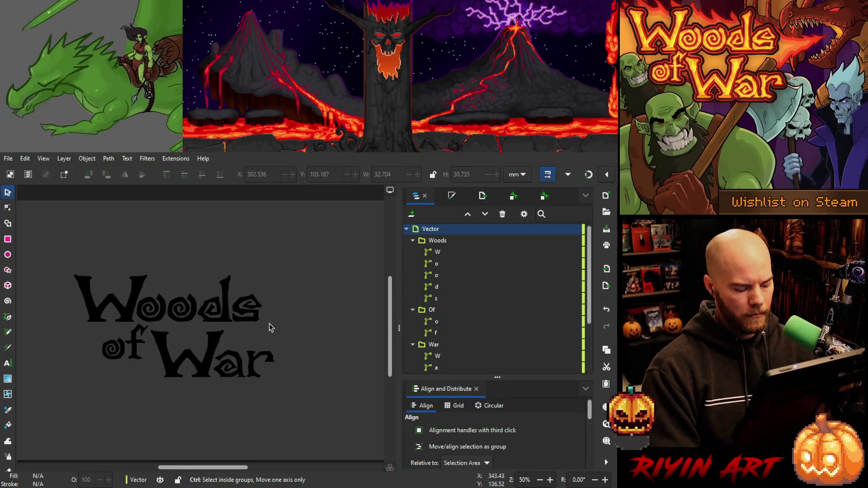
{"action": "key", "text": "ctrl+z"}
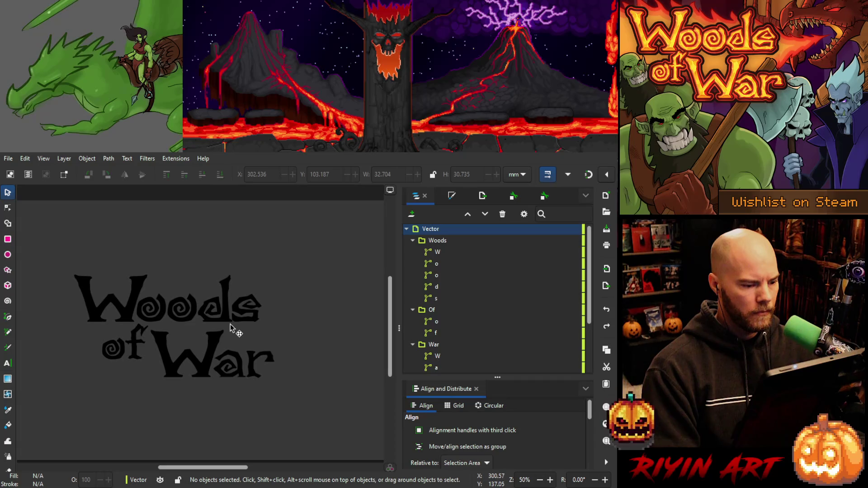
{"action": "scroll", "coordinate": [229, 324], "scroll_direction": "up", "scroll_amount": 4}
{"action": "left_click", "coordinate": [226, 313]}
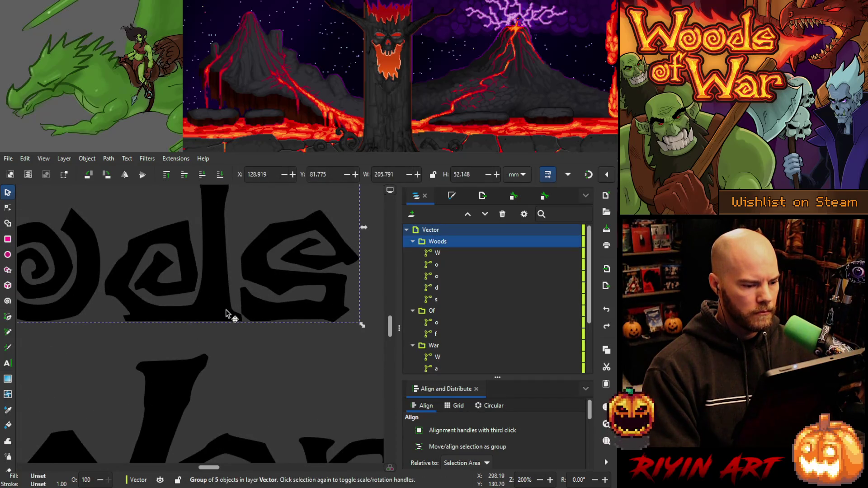
{"action": "left_click", "coordinate": [222, 311], "text": "ctrl"}
{"action": "left_click", "coordinate": [8, 208]}
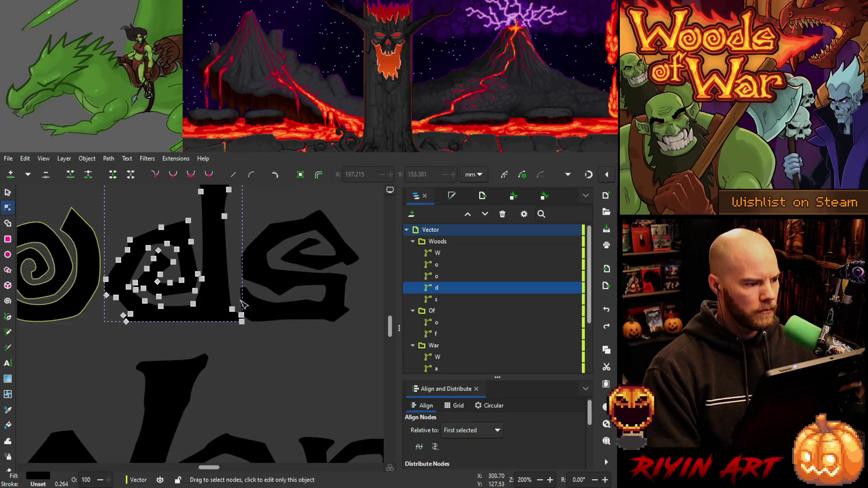
{"action": "mouse_move", "coordinate": [221, 342]}
{"action": "left_mouse_down"}
{"action": "mouse_move", "coordinate": [255, 300]}
{"action": "mouse_move", "coordinate": [229, 307]}
{"action": "left_mouse_up"}
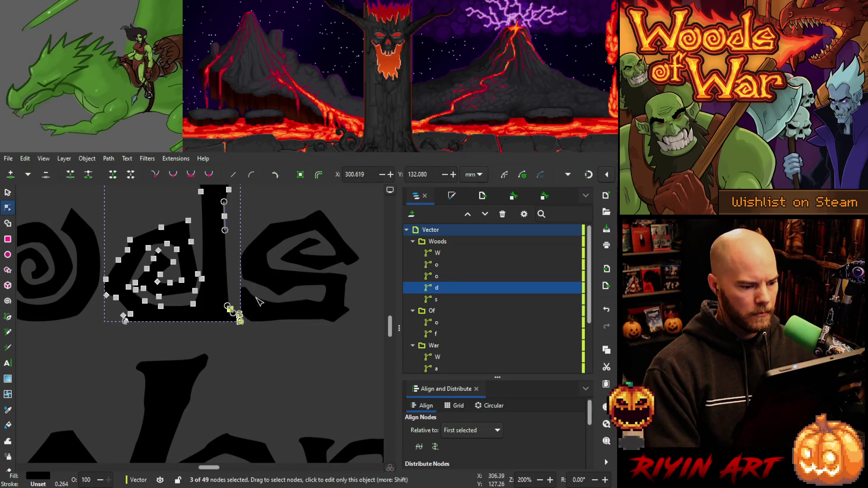
{"action": "left_click", "coordinate": [8, 194]}
{"action": "key", "text": "5"}
{"action": "left_click", "coordinate": [186, 407]}
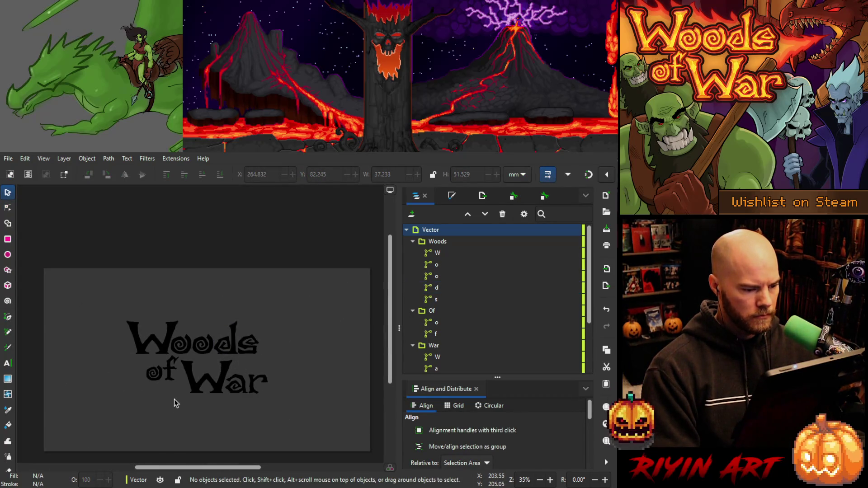
{"action": "scroll", "coordinate": [175, 379], "scroll_direction": "up", "scroll_amount": 1}
{"action": "scroll", "coordinate": [175, 369], "scroll_direction": "down", "scroll_amount": 2}
{"action": "scroll", "coordinate": [183, 362], "scroll_direction": "up", "scroll_amount": 1}
{"action": "scroll", "coordinate": [186, 361], "scroll_direction": "up", "scroll_amount": 3}
{"action": "scroll", "coordinate": [8, 433], "scroll_direction": "down", "scroll_amount": 2}
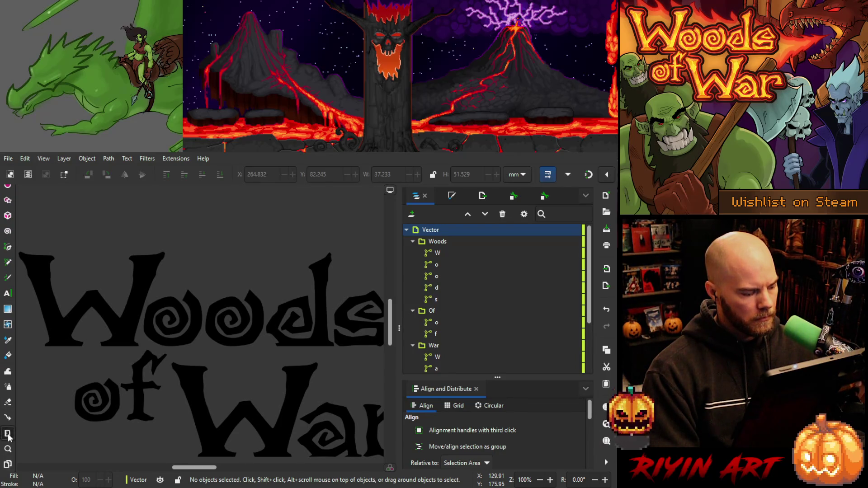
{"action": "left_click", "coordinate": [8, 435]}
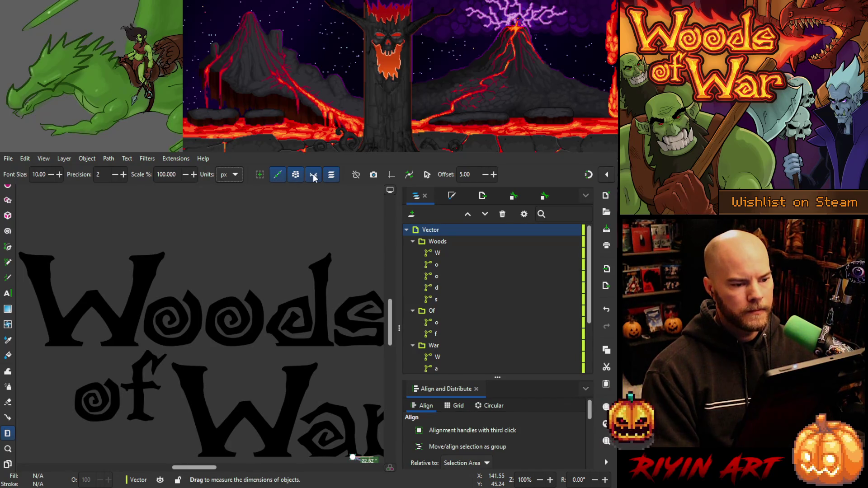
{"action": "mouse_move", "coordinate": [105, 348]}
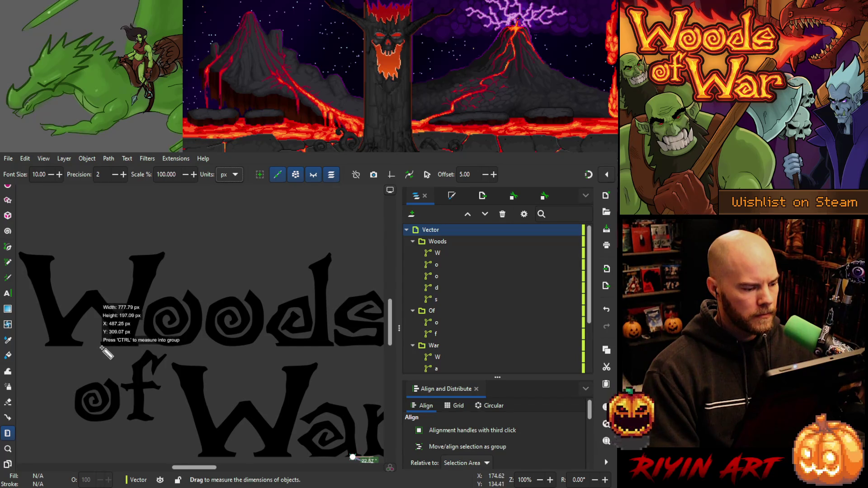
{"action": "mouse_move", "coordinate": [102, 348]}
{"action": "left_mouse_down"}
{"action": "mouse_move", "coordinate": [366, 355]}
{"action": "mouse_move", "coordinate": [337, 426]}
{"action": "mouse_move", "coordinate": [347, 402]}
{"action": "mouse_move", "coordinate": [335, 383]}
{"action": "left_mouse_up"}
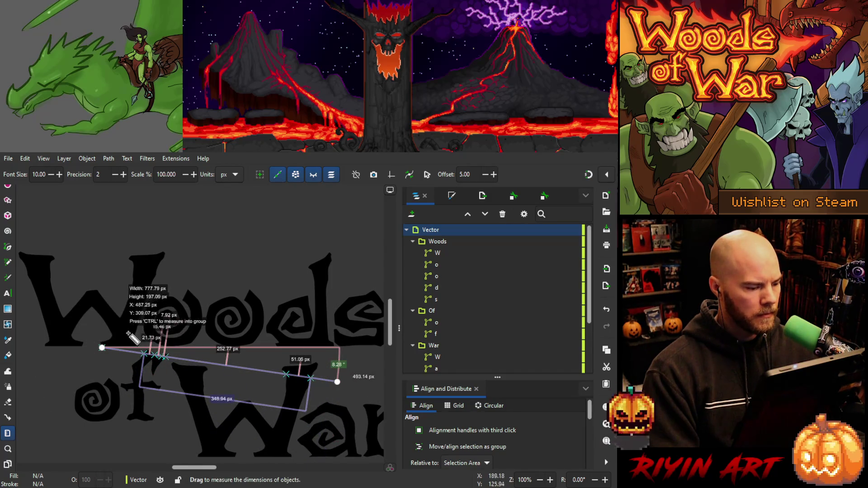
{"action": "scroll", "coordinate": [123, 341], "scroll_direction": "up", "scroll_amount": 4, "text": "ctrl"}
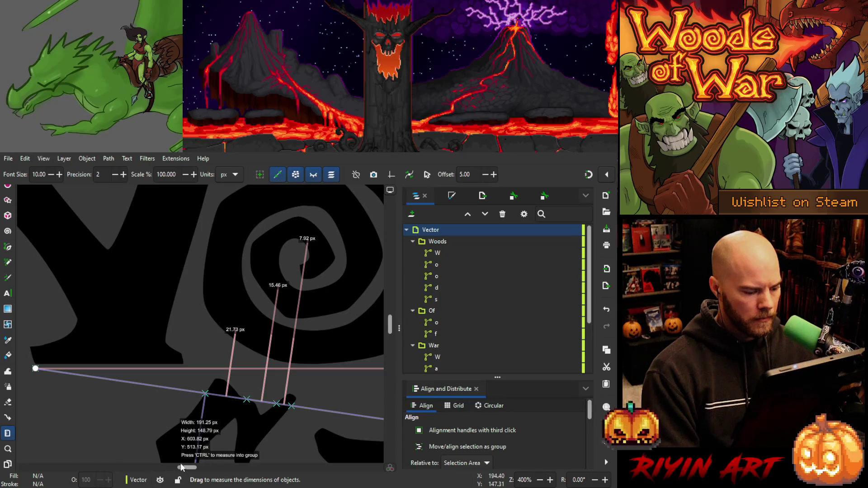
{"action": "mouse_move", "coordinate": [185, 470]}
{"action": "left_mouse_down"}
{"action": "mouse_move", "coordinate": [219, 466]}
{"action": "mouse_move", "coordinate": [181, 470]}
{"action": "mouse_move", "coordinate": [214, 467]}
{"action": "mouse_move", "coordinate": [204, 467]}
{"action": "left_mouse_up"}
{"action": "scroll", "coordinate": [156, 401], "scroll_direction": "down", "scroll_amount": 6}
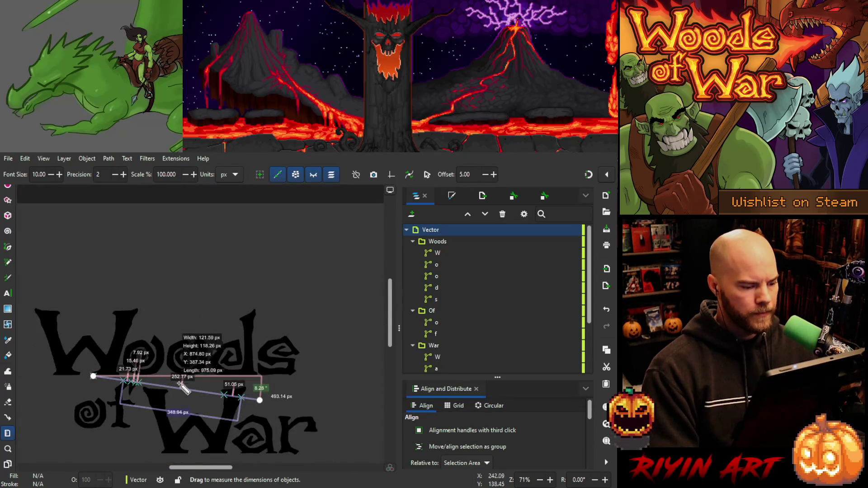
{"action": "left_click_drag", "start_coordinate": [115, 380], "coordinate": [58, 410]}
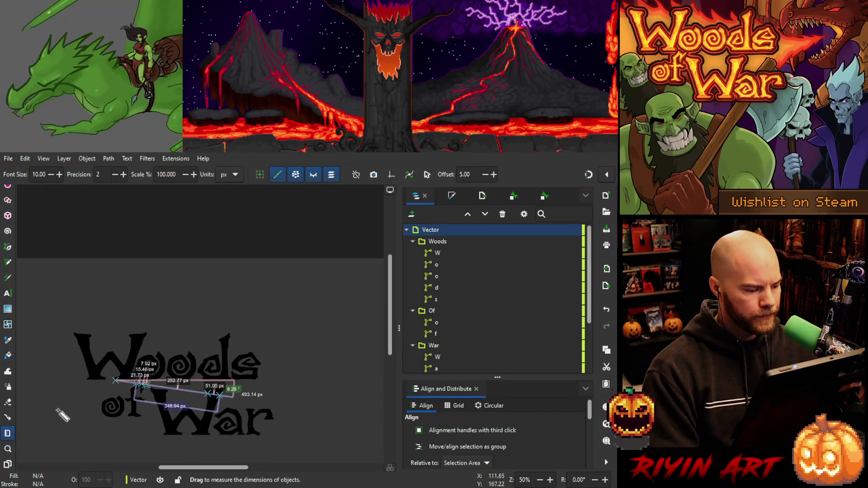
{"action": "scroll", "coordinate": [6, 193], "scroll_direction": "up", "scroll_amount": 3}
{"action": "left_click", "coordinate": [7, 193]}
{"action": "mouse_move", "coordinate": [72, 360]}
{"action": "left_mouse_down"}
{"action": "mouse_move", "coordinate": [101, 309]}
{"action": "mouse_move", "coordinate": [99, 318]}
{"action": "left_mouse_up"}
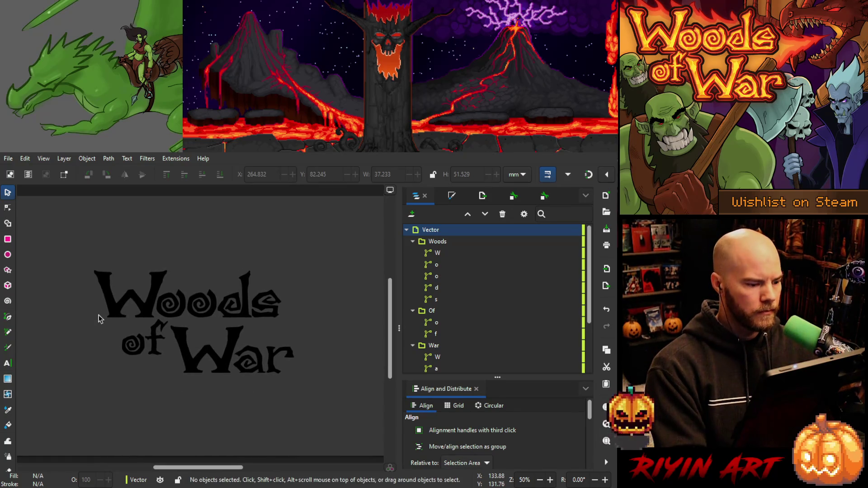
Save WoodsOfWar_v5.svg, then pull a d inner-curve node left and nudge two nodes right.
{"action": "key", "text": "ctrl+s"}
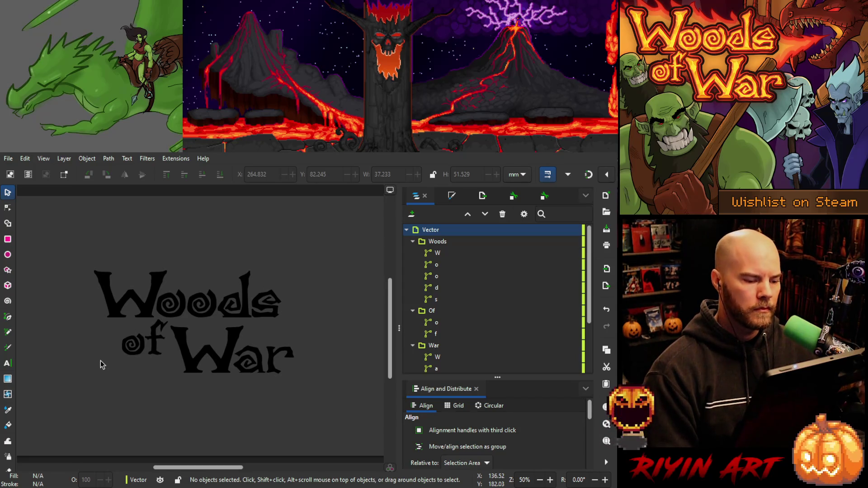
{"action": "scroll", "coordinate": [240, 316], "scroll_direction": "up", "scroll_amount": 5}
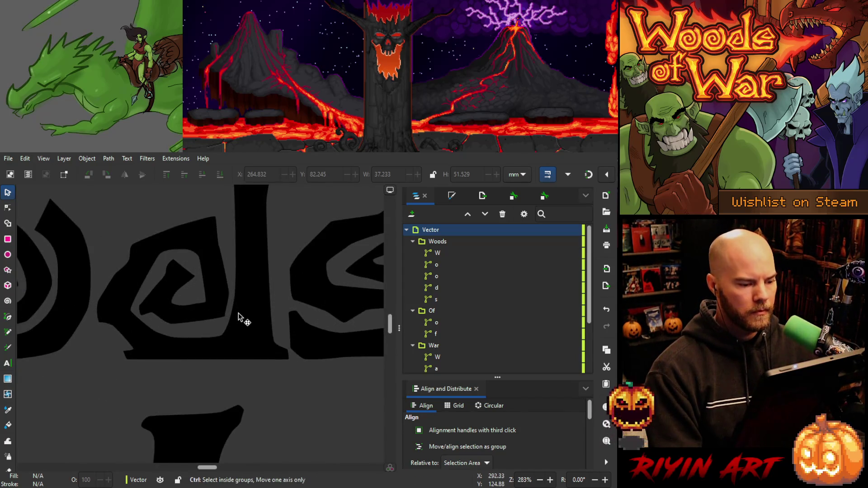
{"action": "key", "text": "n"}
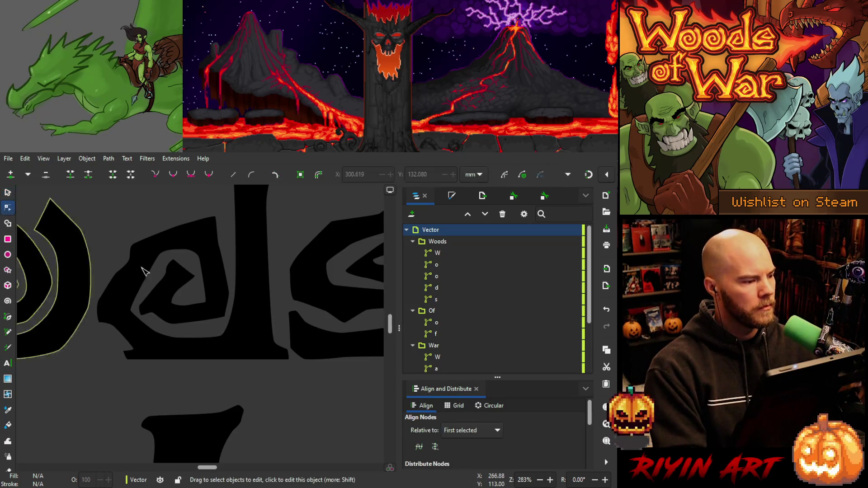
{"action": "left_click", "coordinate": [257, 332]}
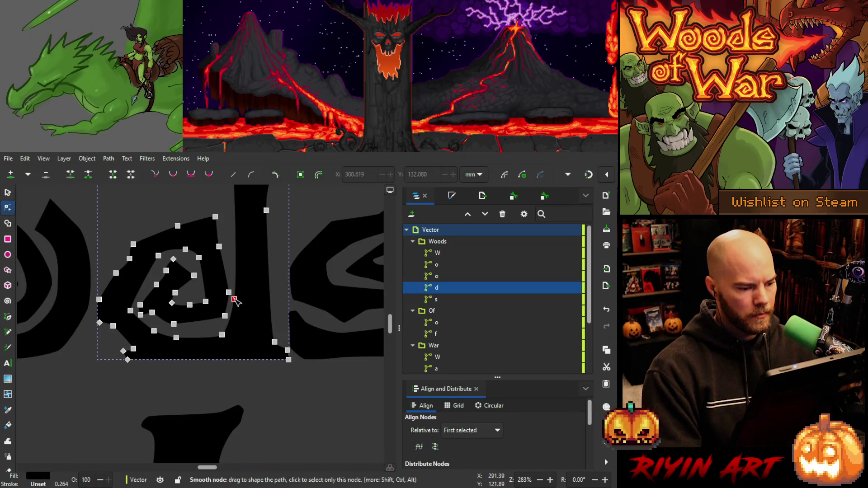
{"action": "left_click", "coordinate": [223, 335]}
{"action": "left_click_drag", "start_coordinate": [222, 337], "coordinate": [219, 337]}
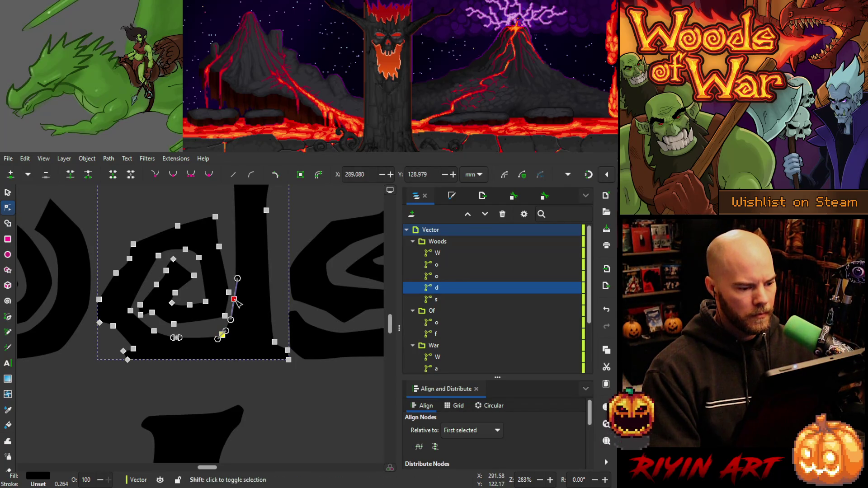
{"action": "scroll", "coordinate": [235, 299], "scroll_direction": "up", "scroll_amount": 3}
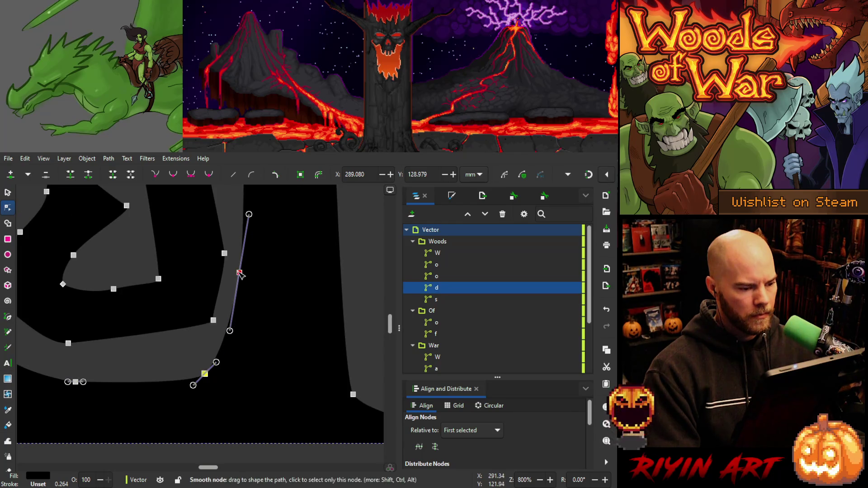
{"action": "left_click", "coordinate": [239, 273]}
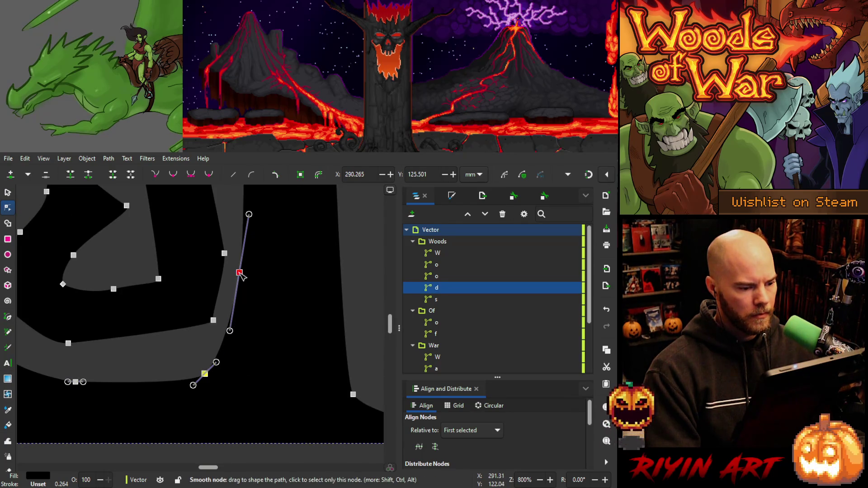
{"action": "key", "text": "Right"}
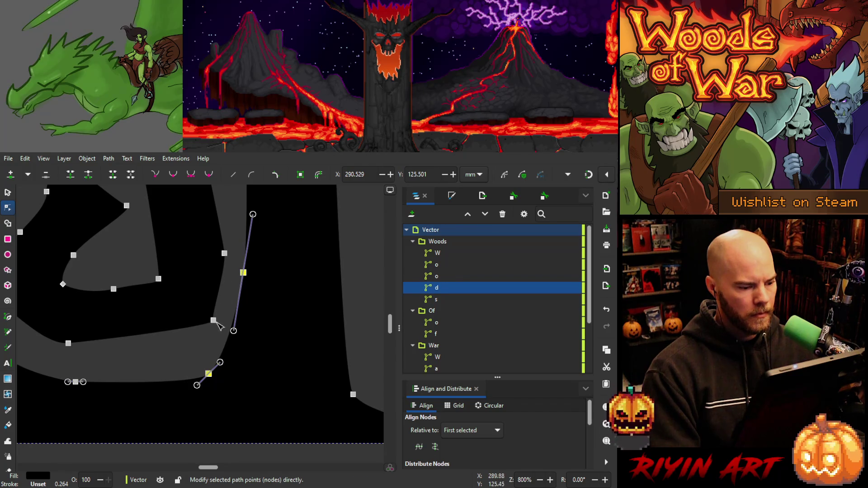
{"action": "left_click", "coordinate": [213, 320]}
Zoom out and pan to view the whole word Woods.
{"action": "key", "text": "1"}
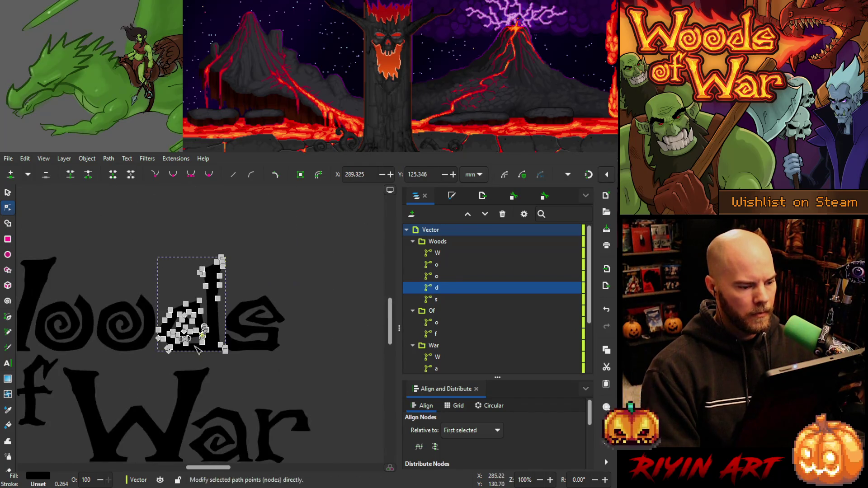
{"action": "key", "text": "Escape"}
{"action": "scroll", "coordinate": [159, 365], "scroll_direction": "down", "scroll_amount": 1, "text": "ctrl"}
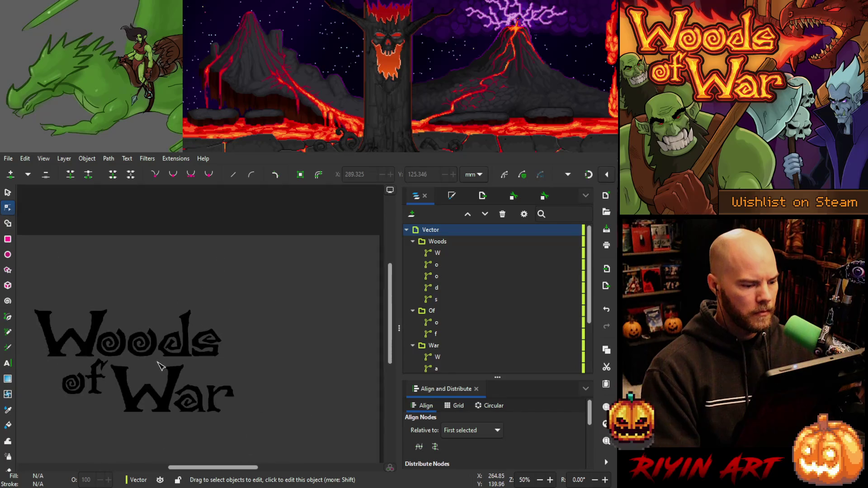
{"action": "scroll", "coordinate": [156, 374], "scroll_direction": "down", "scroll_amount": 1, "text": "ctrl"}
{"action": "key", "text": "space"}
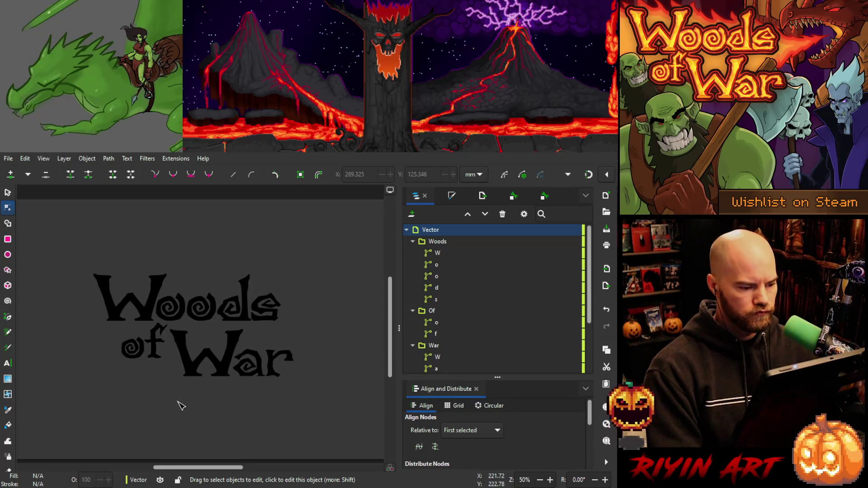
{"action": "scroll", "coordinate": [234, 289], "scroll_direction": "up", "scroll_amount": 6, "text": "ctrl"}
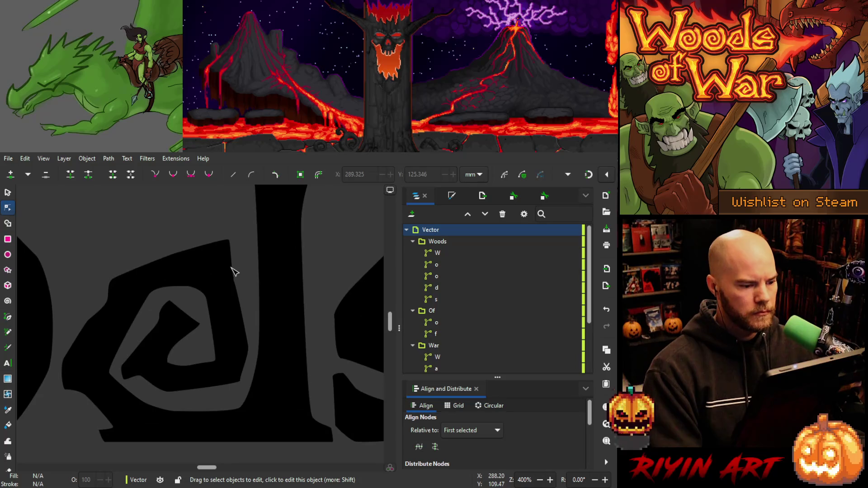
Nudge a d node slightly up-left and shift the d's top corner slightly right.
{"action": "left_click", "coordinate": [233, 277]}
{"action": "left_click_drag", "start_coordinate": [235, 283], "coordinate": [231, 283]}
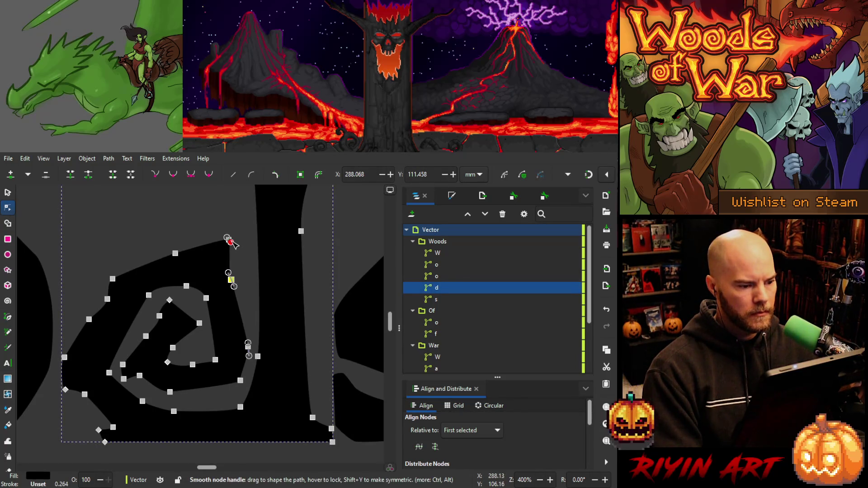
{"action": "left_click_drag", "start_coordinate": [228, 239], "coordinate": [231, 240]}
{"action": "scroll", "coordinate": [226, 271], "scroll_direction": "down", "scroll_amount": 5}
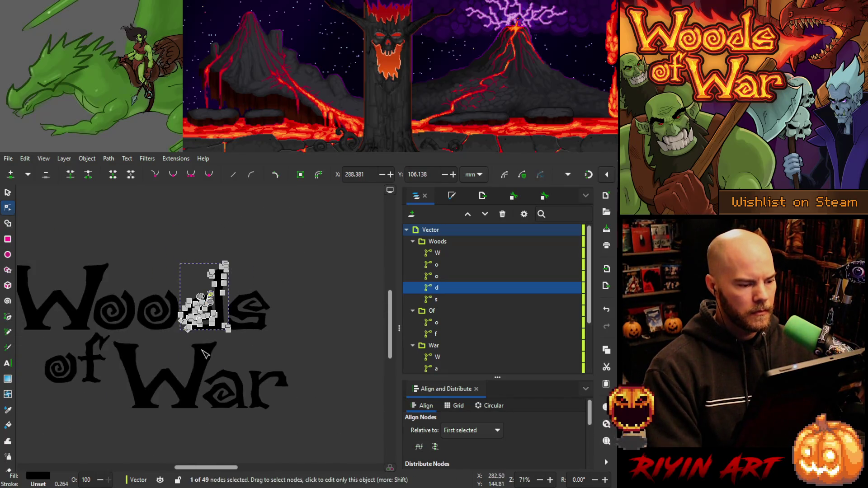
{"action": "left_click", "coordinate": [167, 346]}
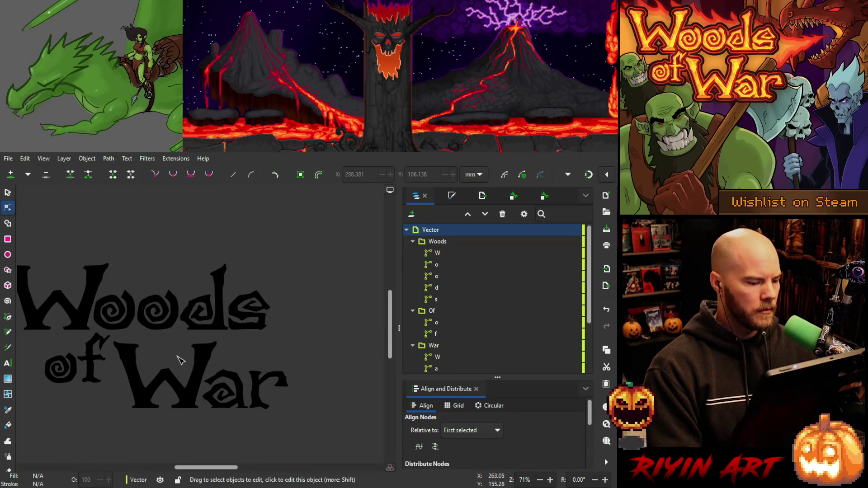
{"action": "scroll", "coordinate": [177, 358], "scroll_direction": "down", "scroll_amount": 2}
{"action": "scroll", "coordinate": [118, 398], "scroll_direction": "up", "scroll_amount": 2}
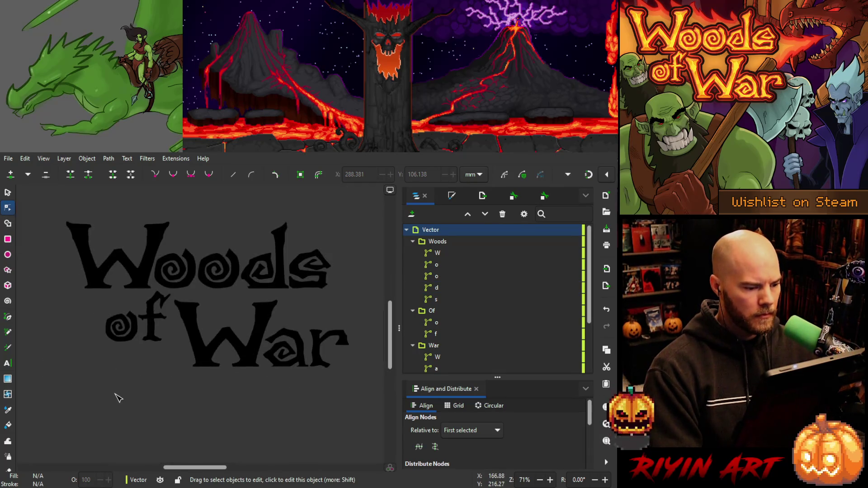
{"action": "scroll", "coordinate": [116, 396], "scroll_direction": "down", "scroll_amount": 1}
{"action": "scroll", "coordinate": [226, 274], "scroll_direction": "up", "scroll_amount": 5}
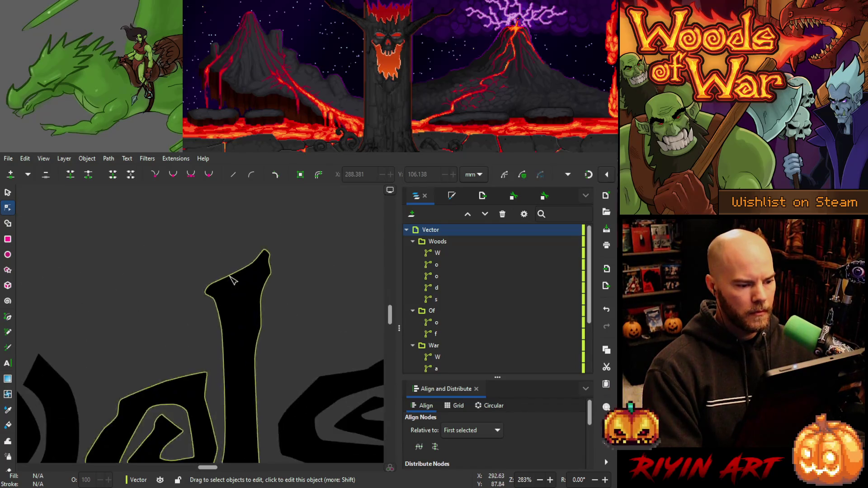
Check the nodes at the top of the d, recenter the lettering, and save WoodsOfWar_v5.svg.
{"action": "mouse_move", "coordinate": [189, 273]}
{"action": "left_mouse_down"}
{"action": "mouse_move", "coordinate": [228, 312]}
{"action": "mouse_move", "coordinate": [226, 299]}
{"action": "mouse_move", "coordinate": [233, 318]}
{"action": "left_mouse_up"}
{"action": "key", "text": "Escape"}
{"action": "key", "text": "Escape"}
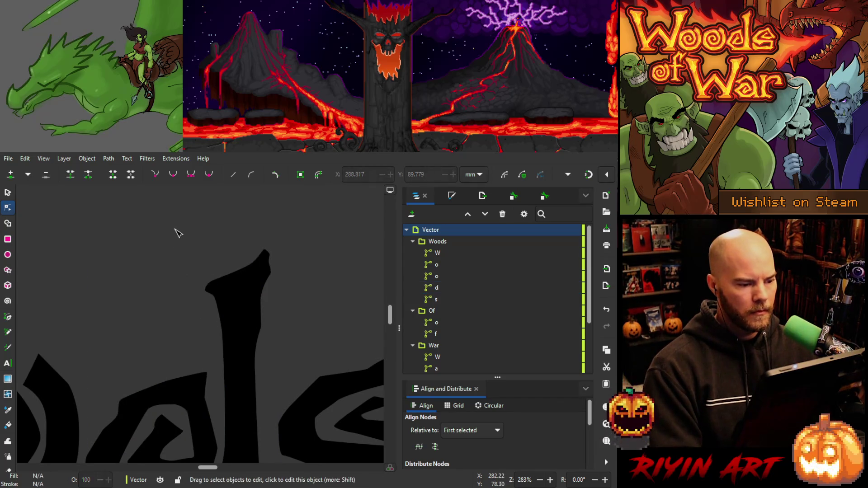
{"action": "scroll", "coordinate": [156, 321], "scroll_direction": "down", "scroll_amount": 6}
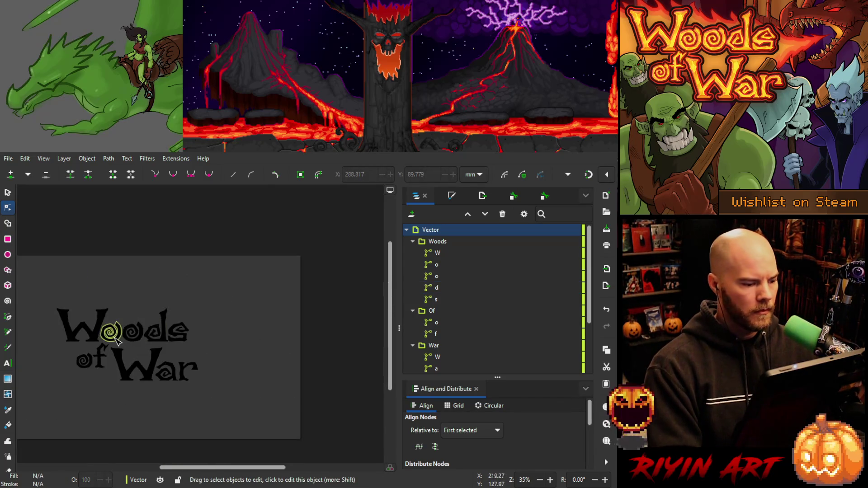
{"action": "scroll", "coordinate": [105, 382], "scroll_direction": "up", "scroll_amount": 1}
{"action": "mouse_move", "coordinate": [112, 401]}
{"action": "left_mouse_down"}
{"action": "mouse_move", "coordinate": [172, 393]}
{"action": "mouse_move", "coordinate": [165, 371]}
{"action": "left_mouse_up"}
{"action": "key", "text": "ctrl+s"}
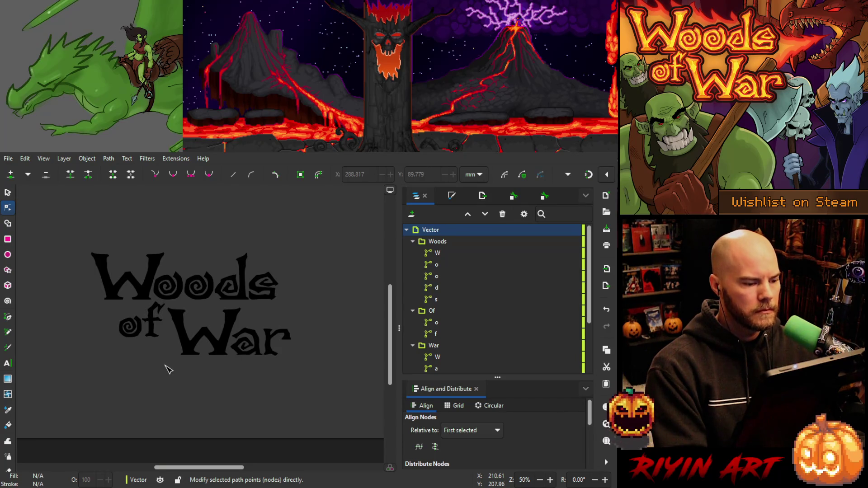
{"action": "scroll", "coordinate": [177, 276], "scroll_direction": "up", "scroll_amount": 3}
Nudge the top nodes of both o's in Woods one step right and one down.
{"action": "left_click", "coordinate": [176, 276]}
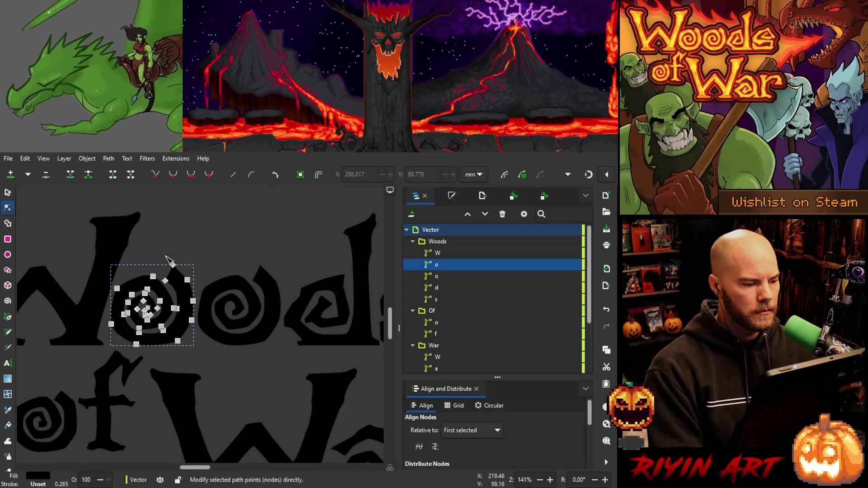
{"action": "left_click", "coordinate": [277, 281]}
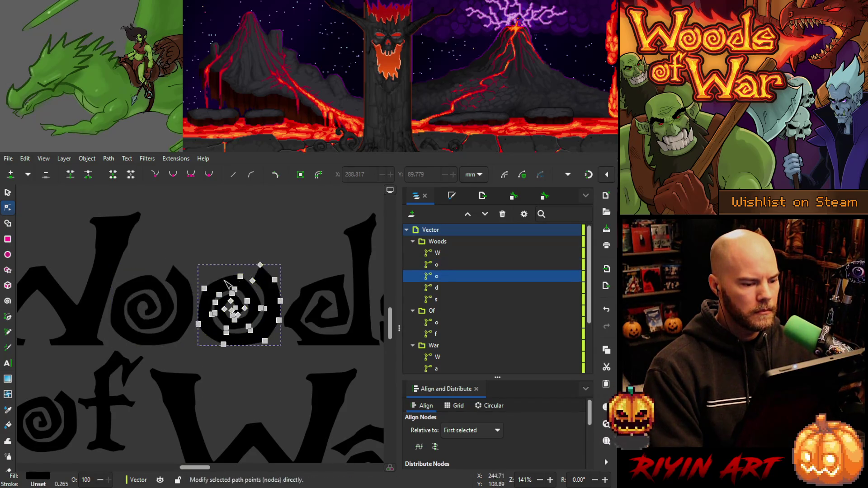
{"action": "left_click", "coordinate": [174, 274], "text": "shift"}
{"action": "left_click_drag", "start_coordinate": [171, 261], "coordinate": [285, 270]}
{"action": "key", "text": "Right"}
{"action": "key", "text": "Down"}
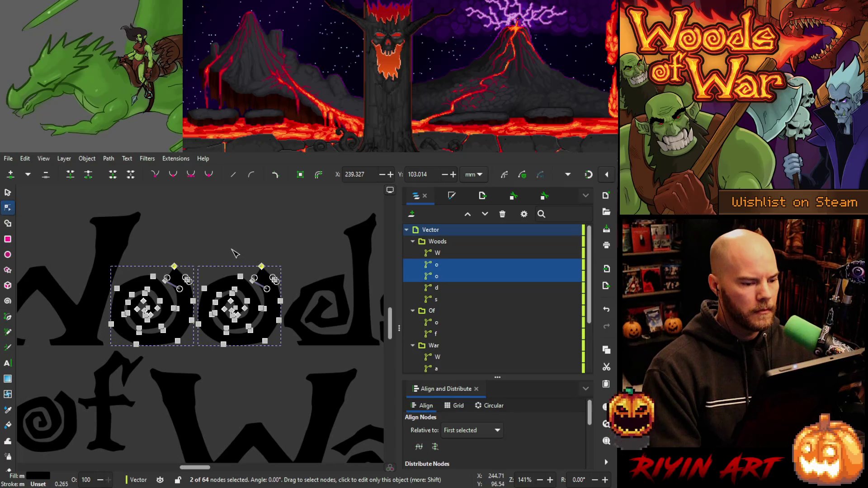
{"action": "key", "text": "Escape"}
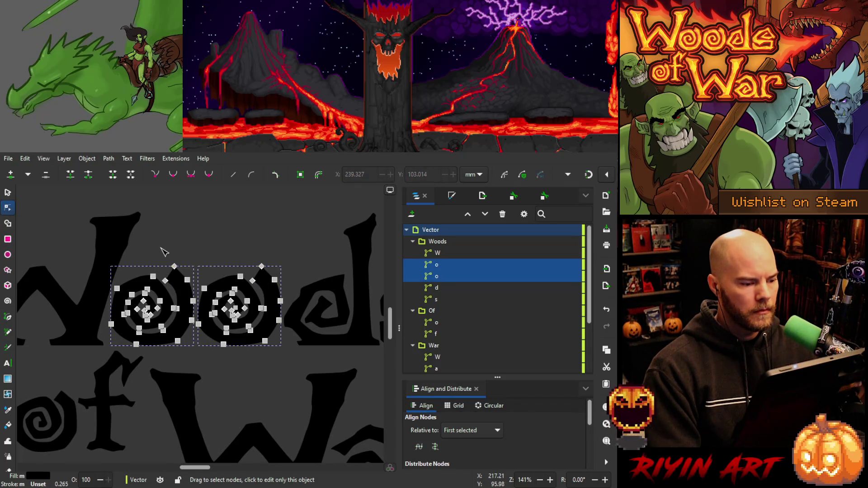
{"action": "key", "text": "Escape"}
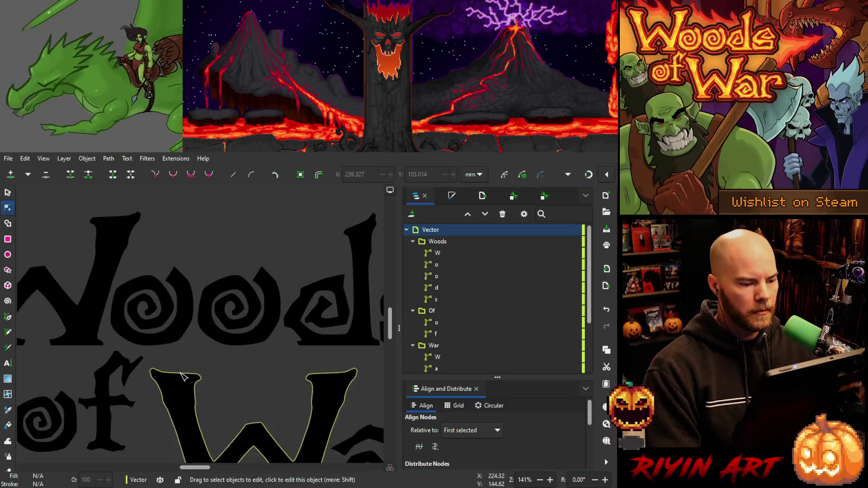
Recenter the view on the lettering and save the updated logo.
{"action": "scroll", "coordinate": [185, 357], "scroll_direction": "down", "scroll_amount": 3}
{"action": "scroll", "coordinate": [165, 368], "scroll_direction": "down", "scroll_amount": 1}
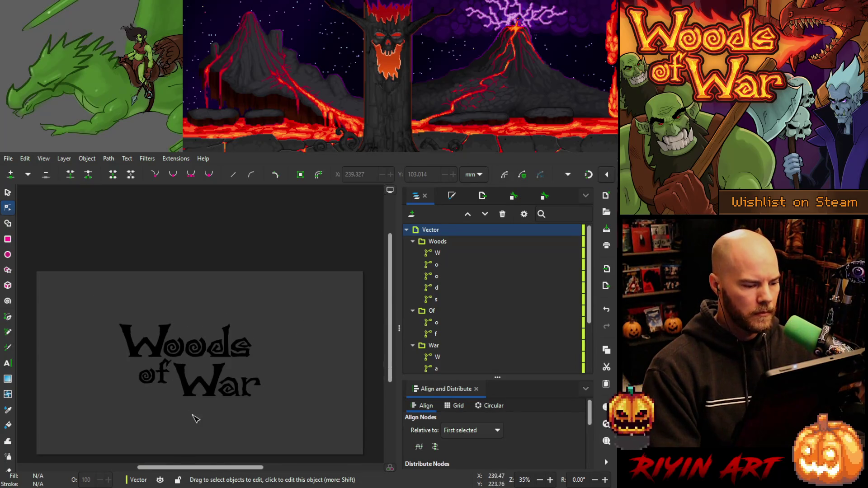
{"action": "scroll", "coordinate": [192, 416], "scroll_direction": "up", "scroll_amount": 1}
{"action": "left_click_drag", "start_coordinate": [202, 413], "coordinate": [206, 388]}
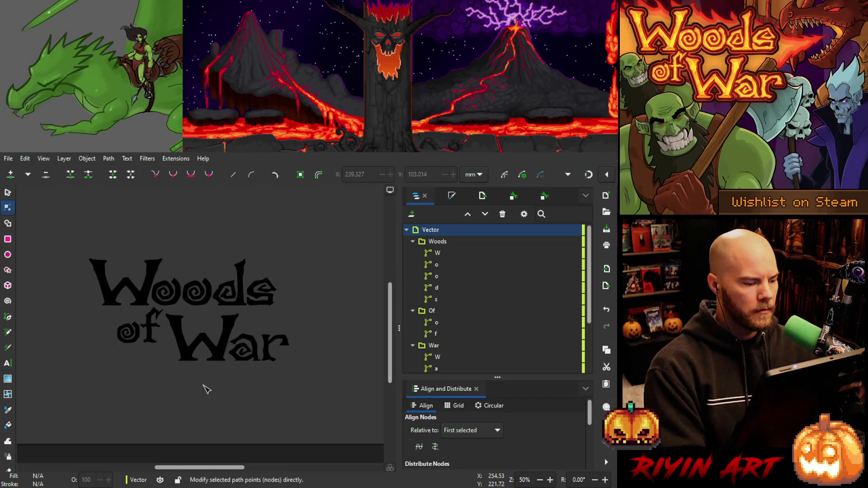
{"action": "key", "text": "ctrl+s"}
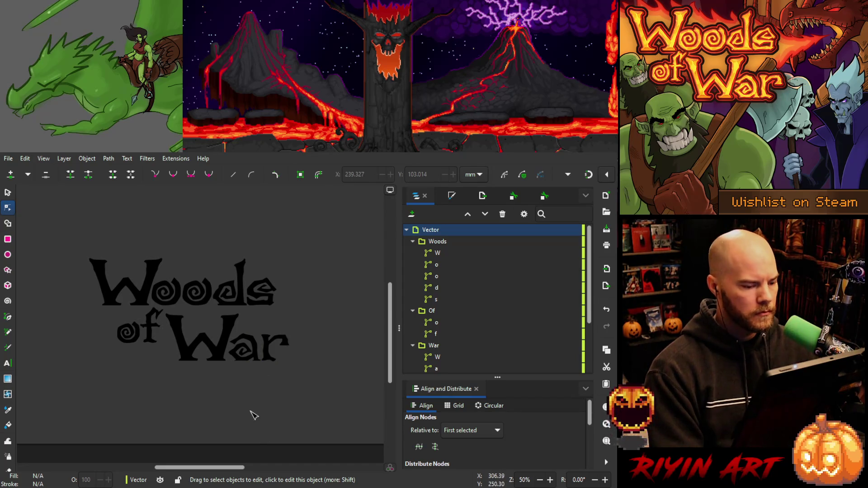
{"action": "scroll", "coordinate": [273, 375], "scroll_direction": "up", "scroll_amount": 3}
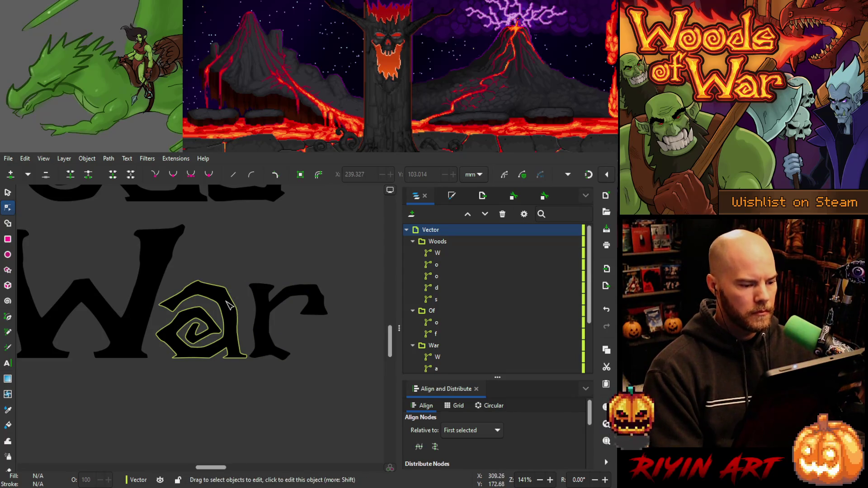
{"action": "left_click", "coordinate": [218, 279]}
{"action": "left_click_drag", "start_coordinate": [213, 277], "coordinate": [244, 319]}
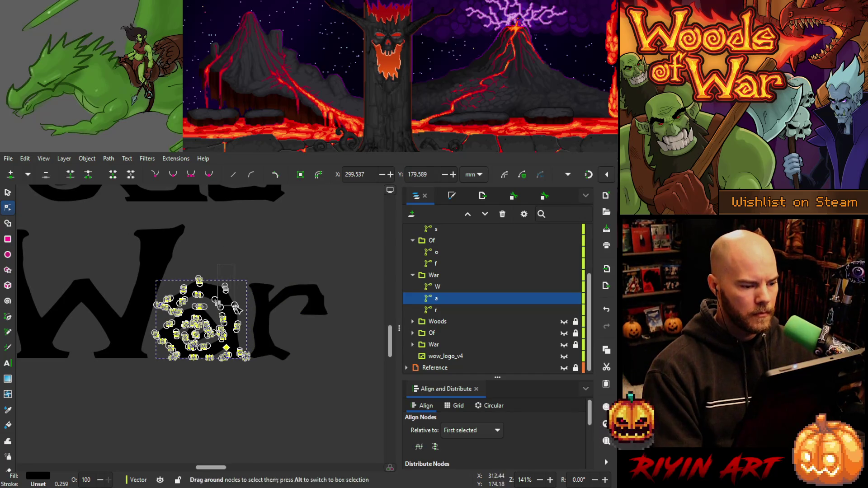
{"action": "key", "text": "Escape"}
{"action": "left_click", "coordinate": [261, 406]}
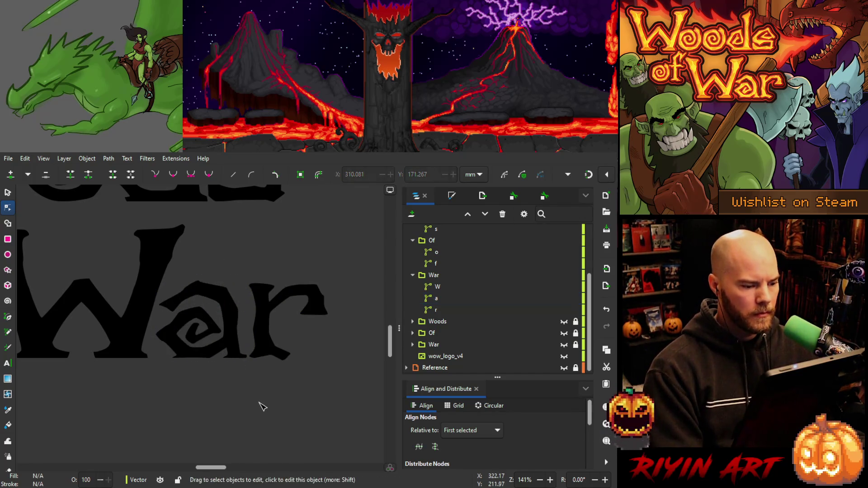
{"action": "scroll", "coordinate": [226, 402], "scroll_direction": "down", "scroll_amount": 5}
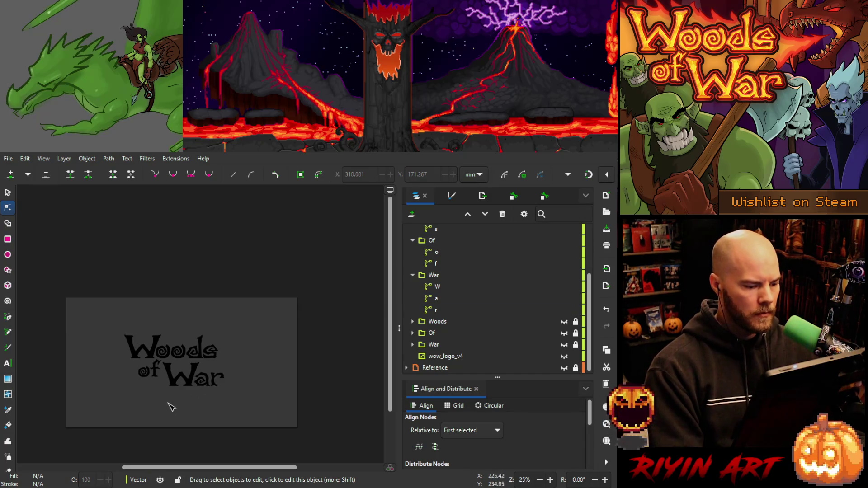
{"action": "scroll", "coordinate": [172, 406], "scroll_direction": "up", "scroll_amount": 2}
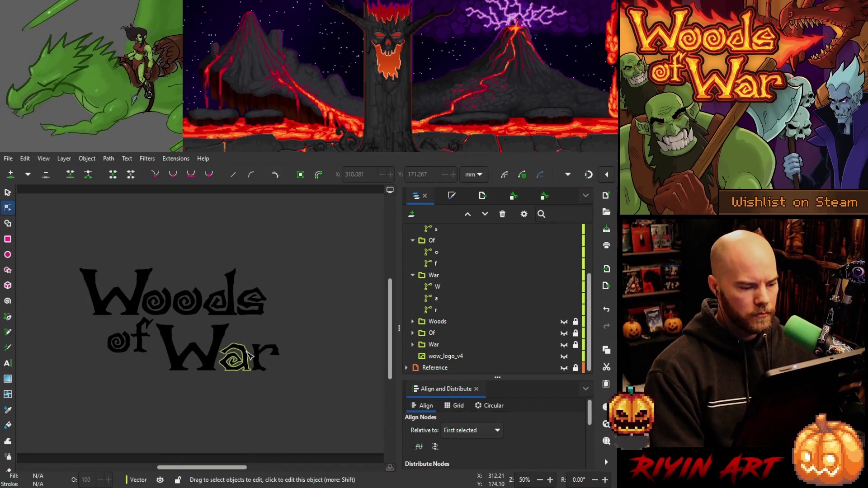
{"action": "scroll", "coordinate": [236, 357], "scroll_direction": "up", "scroll_amount": 4}
{"action": "left_click", "coordinate": [226, 355]}
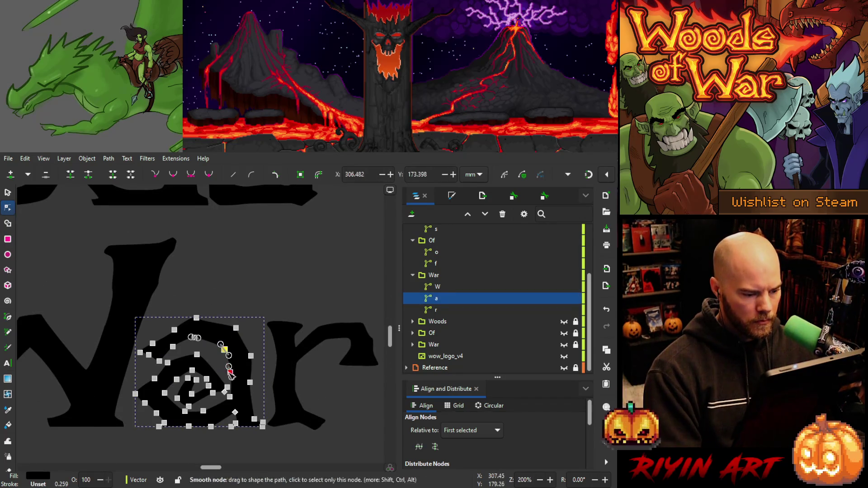
{"action": "left_click", "coordinate": [241, 451]}
{"action": "scroll", "coordinate": [228, 446], "scroll_direction": "down", "scroll_amount": 5}
{"action": "scroll", "coordinate": [220, 446], "scroll_direction": "up", "scroll_amount": 1}
{"action": "left_click_drag", "start_coordinate": [217, 448], "coordinate": [226, 382]}
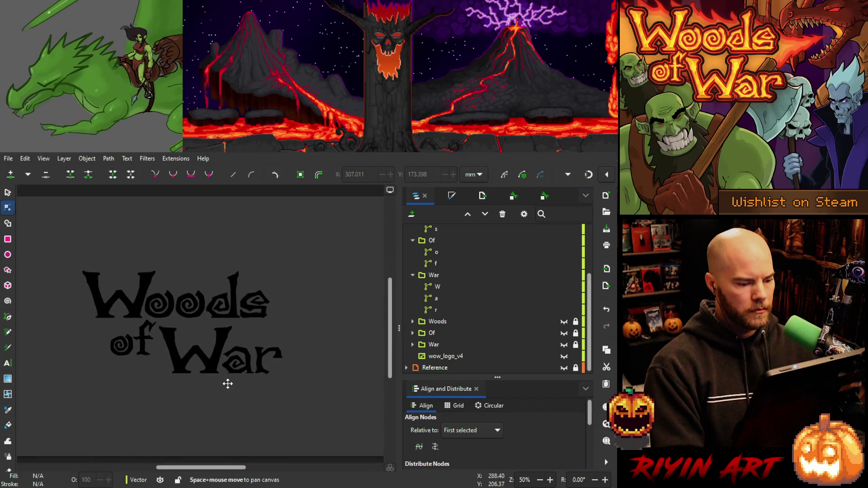
{"action": "scroll", "coordinate": [262, 374], "scroll_direction": "up", "scroll_amount": 6}
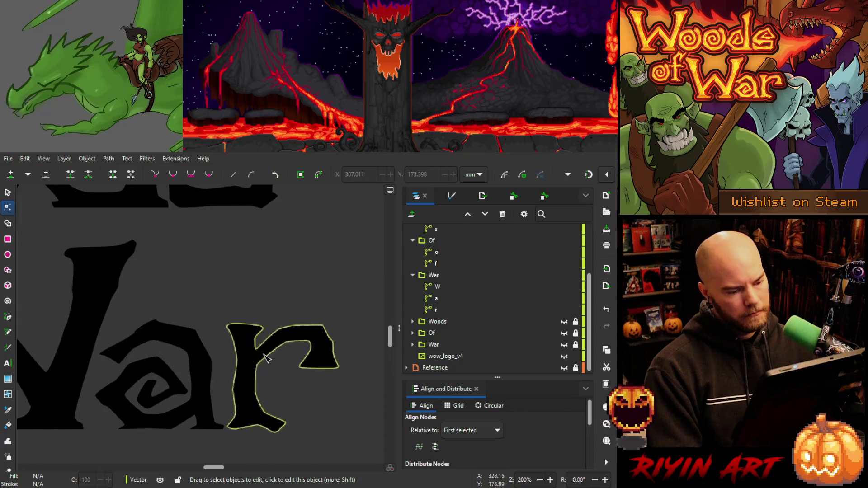
Shift two right-stem nodes of the r in War to the right.
{"action": "left_click", "coordinate": [256, 368]}
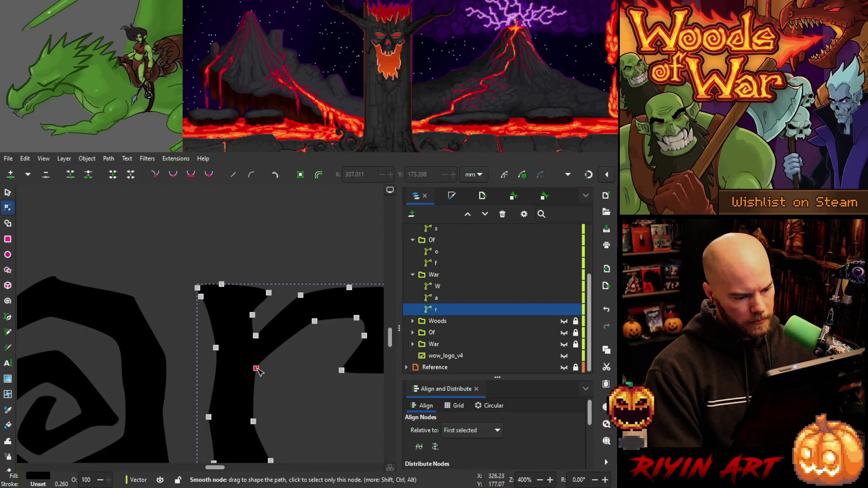
{"action": "scroll", "coordinate": [283, 364], "scroll_direction": "down", "scroll_amount": 4}
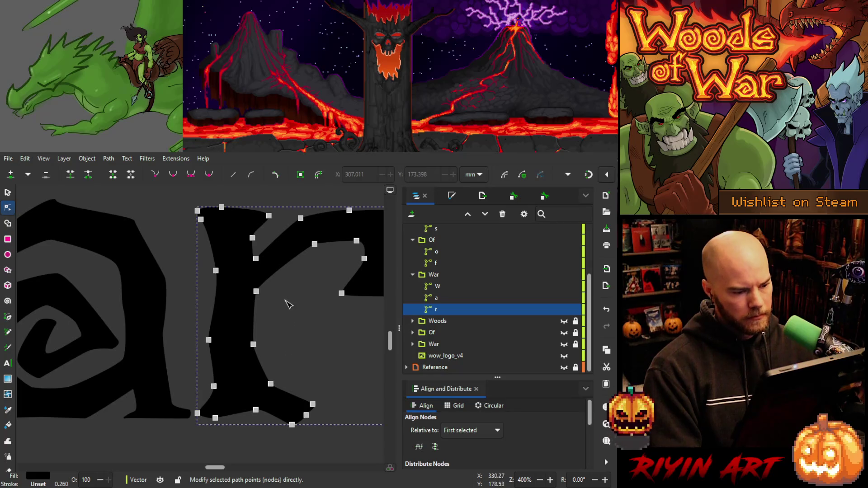
{"action": "mouse_move", "coordinate": [267, 280]}
{"action": "left_mouse_down"}
{"action": "mouse_move", "coordinate": [240, 359]}
{"action": "mouse_move", "coordinate": [257, 344]}
{"action": "left_mouse_up"}
{"action": "left_click", "coordinate": [291, 322]}
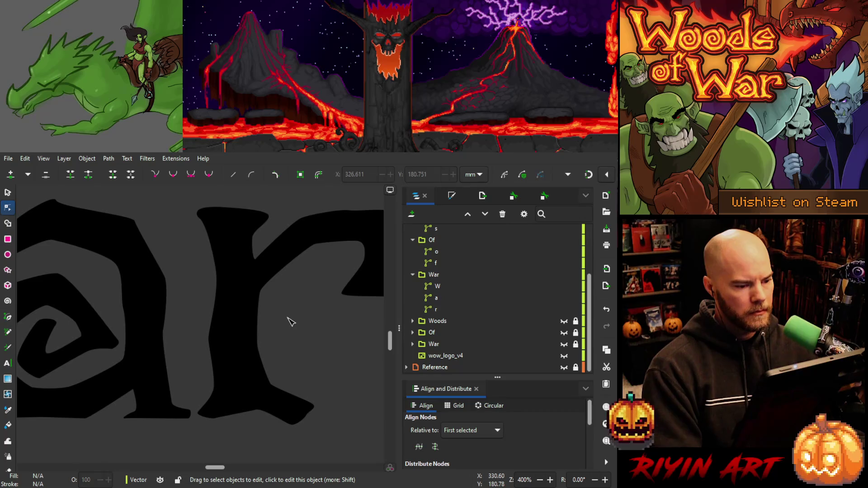
Move the r's inner stem node slightly, then zoom out to review the lettering.
{"action": "left_click", "coordinate": [261, 294]}
{"action": "left_click_drag", "start_coordinate": [261, 293], "coordinate": [262, 296]}
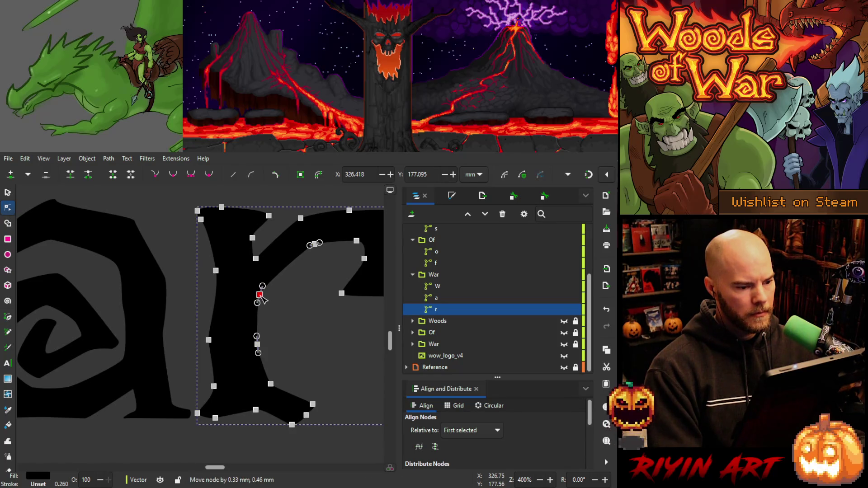
{"action": "scroll", "coordinate": [287, 308], "scroll_direction": "down", "scroll_amount": 4}
{"action": "left_click", "coordinate": [262, 385]}
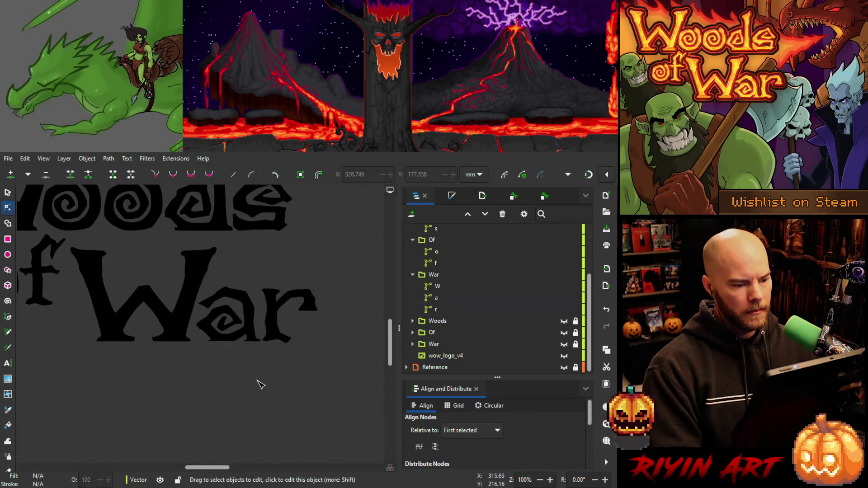
{"action": "scroll", "coordinate": [222, 373], "scroll_direction": "down", "scroll_amount": 3}
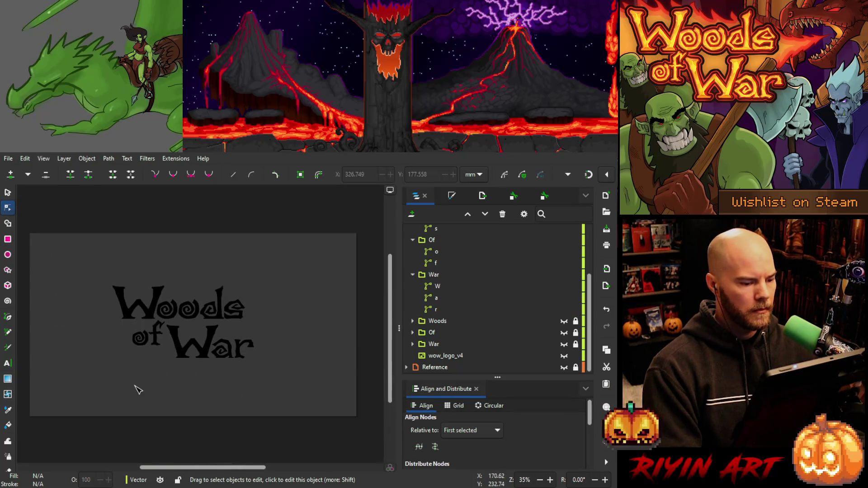
{"action": "scroll", "coordinate": [170, 360], "scroll_direction": "up", "scroll_amount": 1}
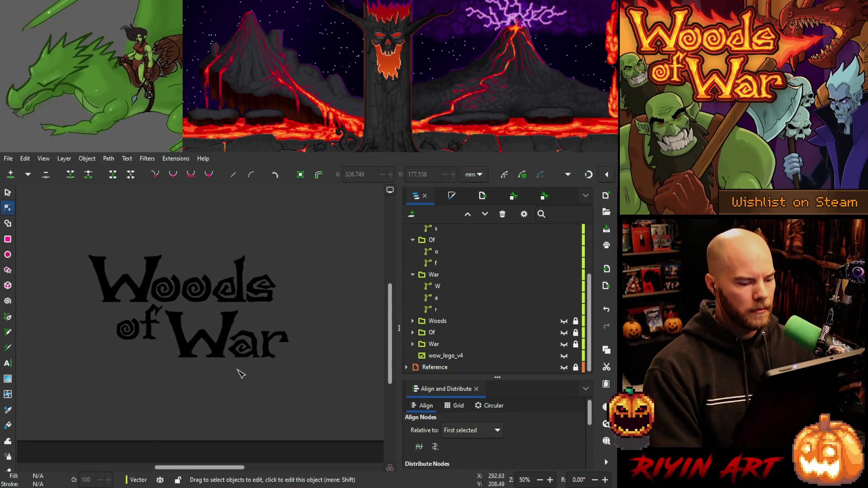
{"action": "scroll", "coordinate": [260, 362], "scroll_direction": "up", "scroll_amount": 5}
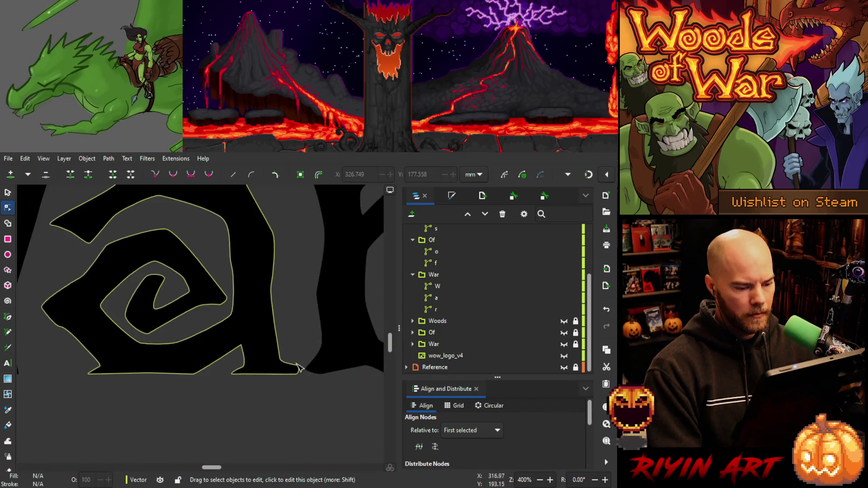
Inspect the spiral a's lower-left and lower-right nodes, toggling selection to preview its outline.
{"action": "left_click", "coordinate": [298, 367]}
{"action": "left_click", "coordinate": [277, 355]}
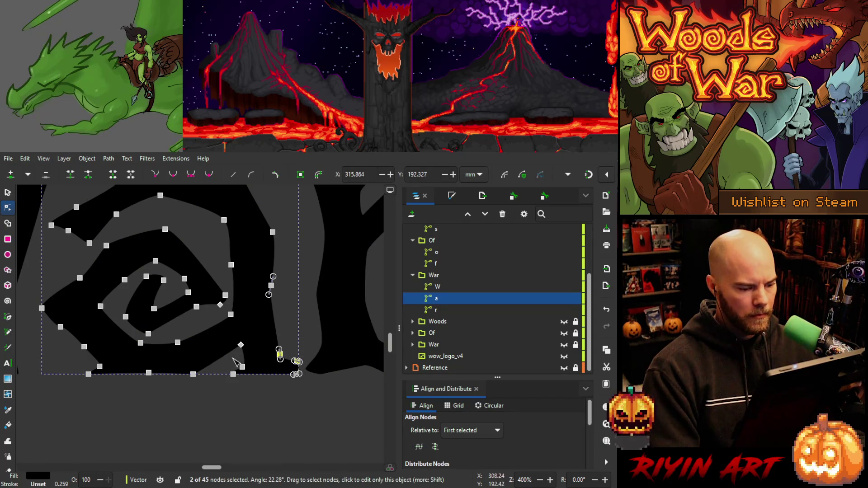
{"action": "left_click", "coordinate": [238, 370]}
{"action": "key", "text": "Escape"}
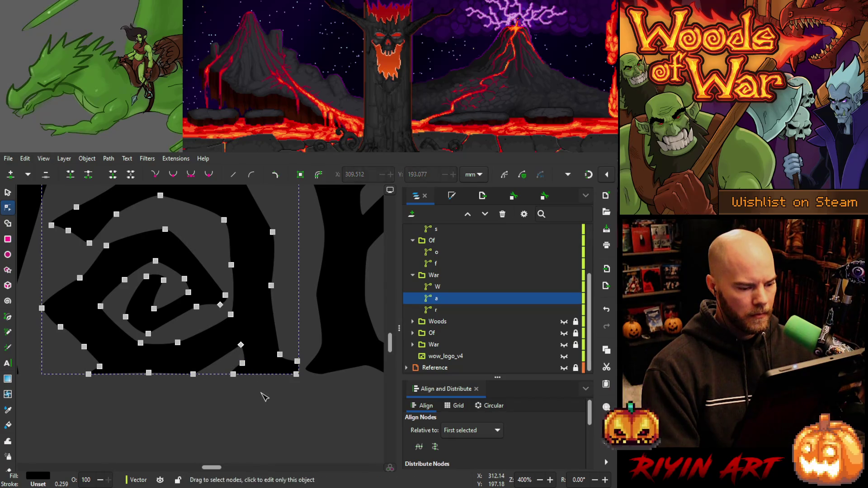
{"action": "key", "text": "Escape"}
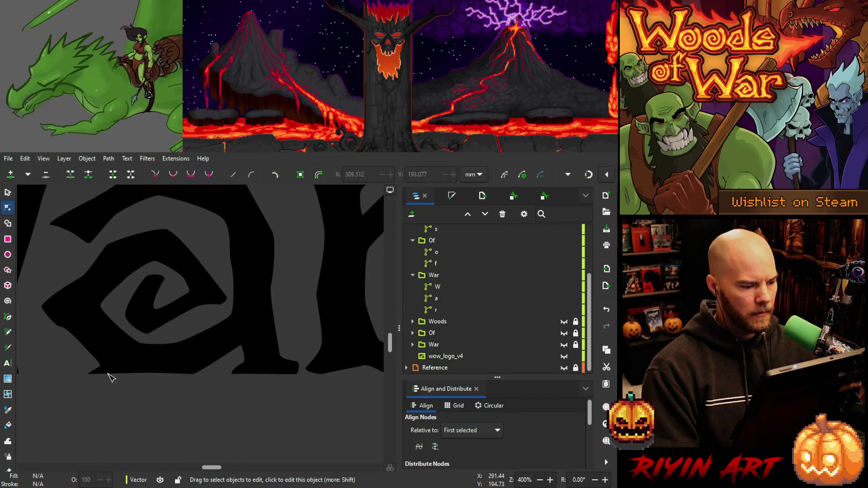
{"action": "left_click", "coordinate": [97, 368]}
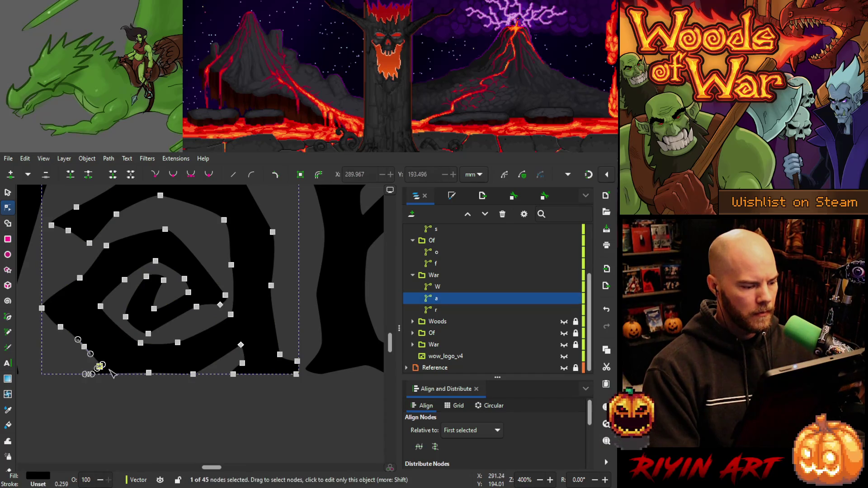
{"action": "left_click", "coordinate": [152, 399]}
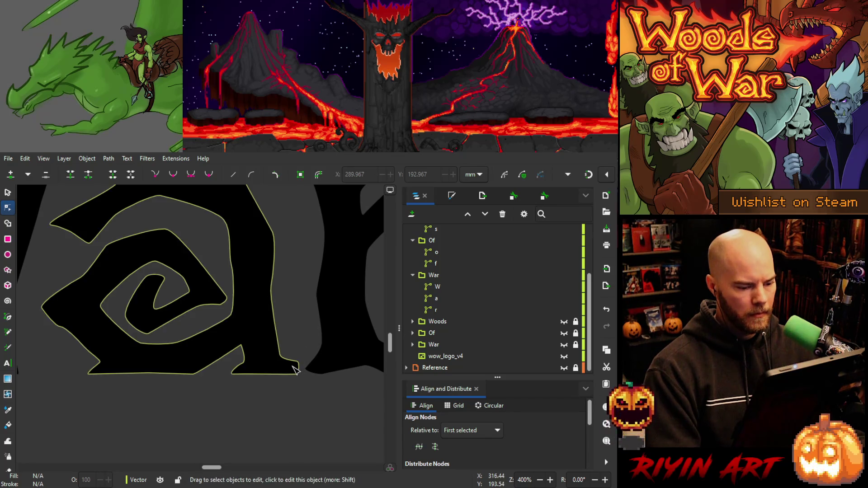
Undo a stray foot reshape and adjust the a's lower-left node to smooth the curve.
{"action": "left_click", "coordinate": [298, 365]}
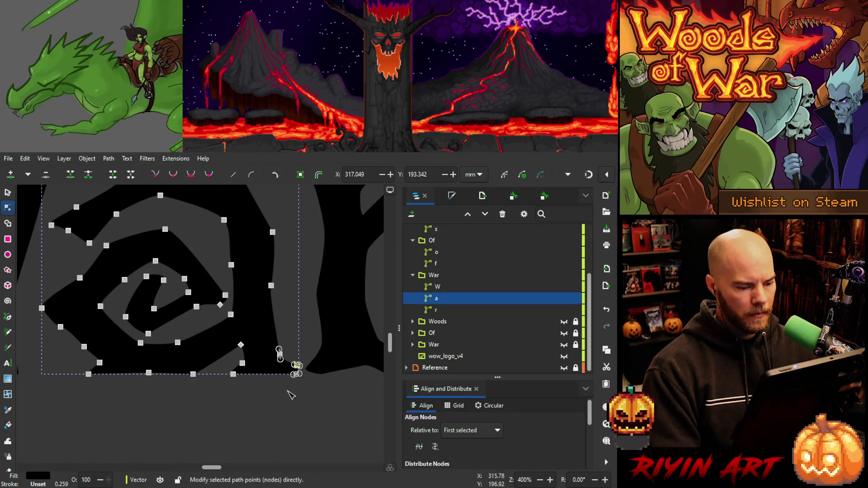
{"action": "scroll", "coordinate": [298, 367], "scroll_direction": "down", "scroll_amount": 1, "text": "ctrl"}
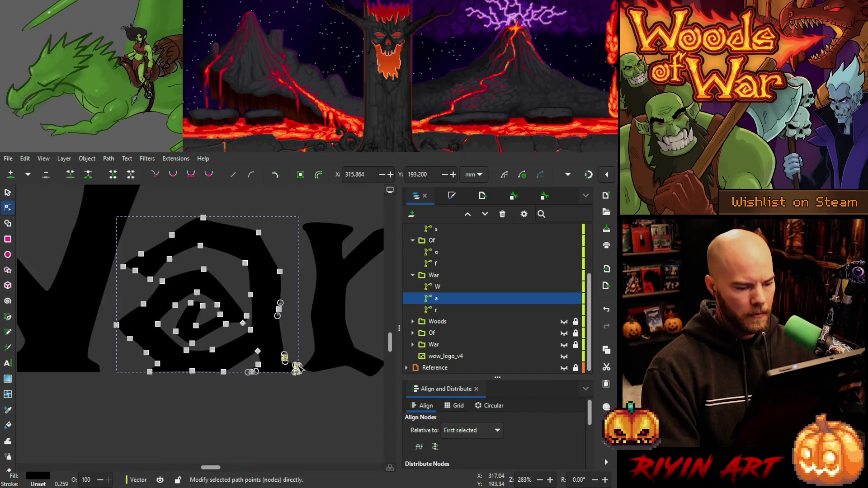
{"action": "scroll", "coordinate": [298, 367], "scroll_direction": "up", "scroll_amount": 4, "text": "ctrl"}
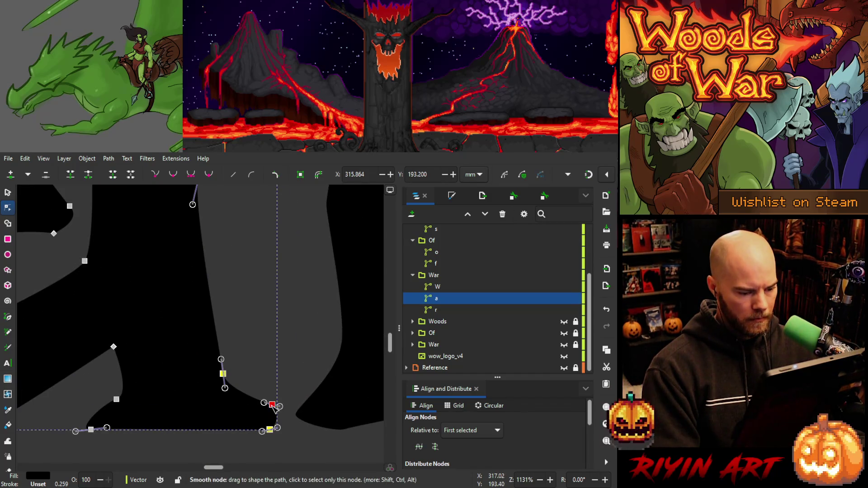
{"action": "mouse_move", "coordinate": [274, 406]}
{"action": "left_mouse_down"}
{"action": "mouse_move", "coordinate": [272, 412]}
{"action": "mouse_move", "coordinate": [271, 402]}
{"action": "left_mouse_up"}
{"action": "key", "text": "ctrl+z"}
{"action": "left_click", "coordinate": [116, 401]}
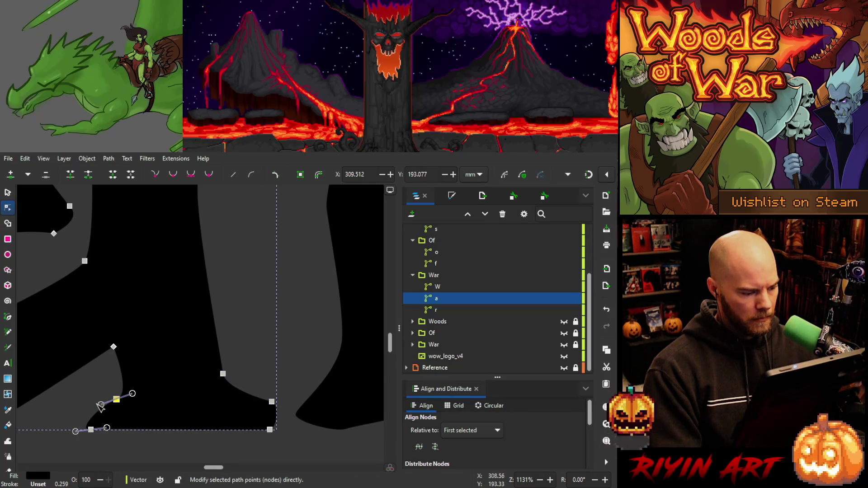
{"action": "left_click_drag", "start_coordinate": [101, 409], "coordinate": [102, 411]}
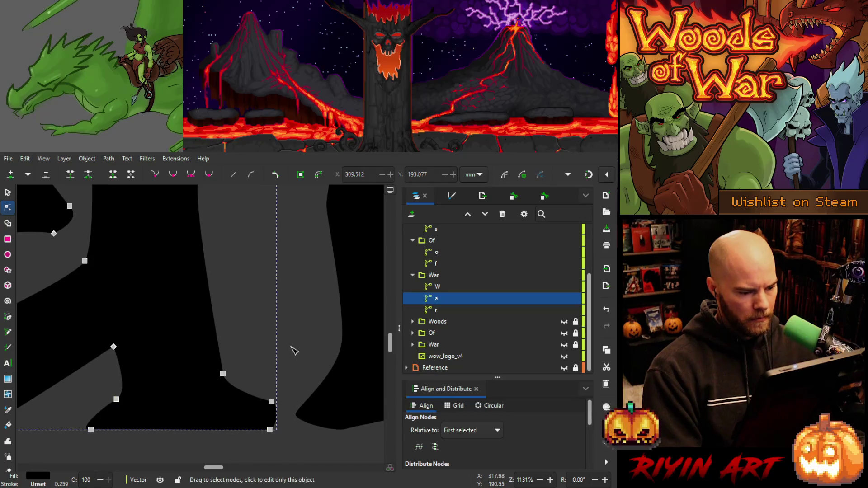
{"action": "left_click", "coordinate": [295, 359]}
Pan the whole lettering back into view and save WoodsOfWar_v5.svg.
{"action": "scroll", "coordinate": [295, 364], "scroll_direction": "down", "scroll_amount": 2}
{"action": "scroll", "coordinate": [294, 364], "scroll_direction": "down", "scroll_amount": 2}
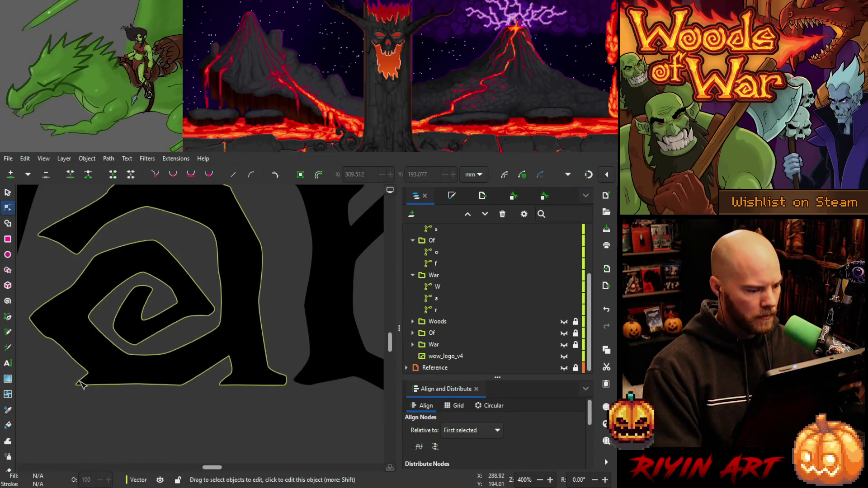
{"action": "scroll", "coordinate": [77, 407], "scroll_direction": "down", "scroll_amount": 3}
{"action": "key", "text": "space"}
{"action": "mouse_move", "coordinate": [95, 422]}
{"action": "left_mouse_down"}
{"action": "mouse_move", "coordinate": [193, 409]}
{"action": "mouse_move", "coordinate": [251, 426]}
{"action": "left_mouse_up"}
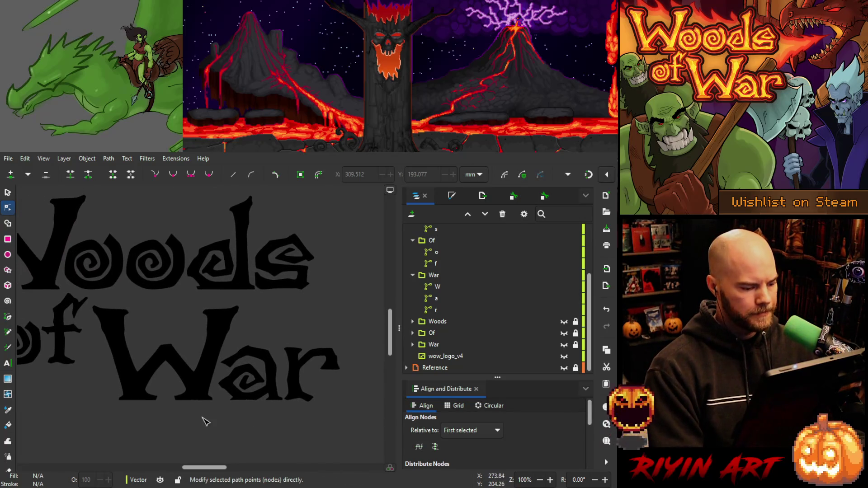
{"action": "scroll", "coordinate": [134, 414], "scroll_direction": "down", "scroll_amount": 2}
{"action": "scroll", "coordinate": [61, 393], "scroll_direction": "up", "scroll_amount": 1}
{"action": "key", "text": "space"}
{"action": "mouse_move", "coordinate": [226, 410]}
{"action": "left_mouse_down"}
{"action": "mouse_move", "coordinate": [177, 360]}
{"action": "mouse_move", "coordinate": [209, 378]}
{"action": "left_mouse_up"}
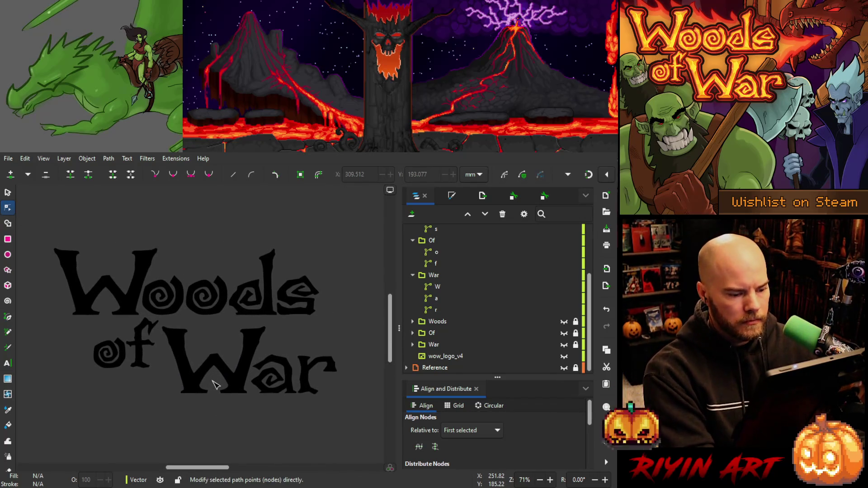
{"action": "key", "text": "ctrl+s"}
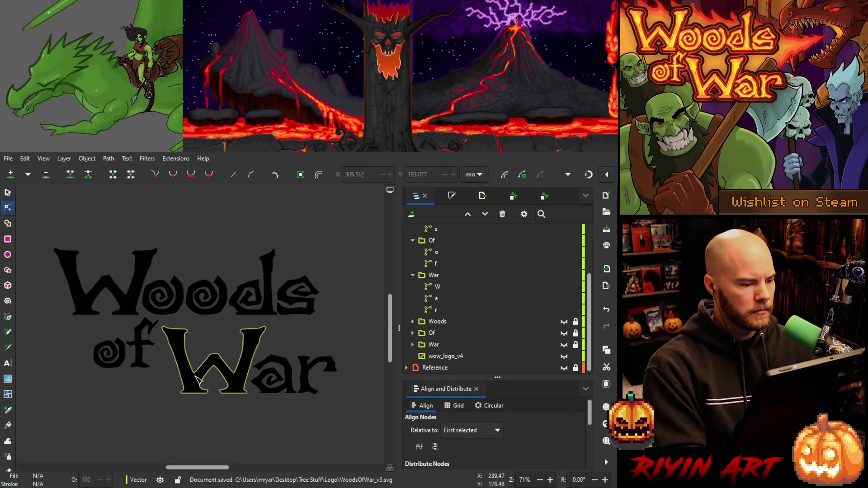
Resave the logo and bring up PNG export for the page at 1920×1080, 96 DPI.
{"action": "scroll", "coordinate": [176, 380], "scroll_direction": "down", "scroll_amount": 1}
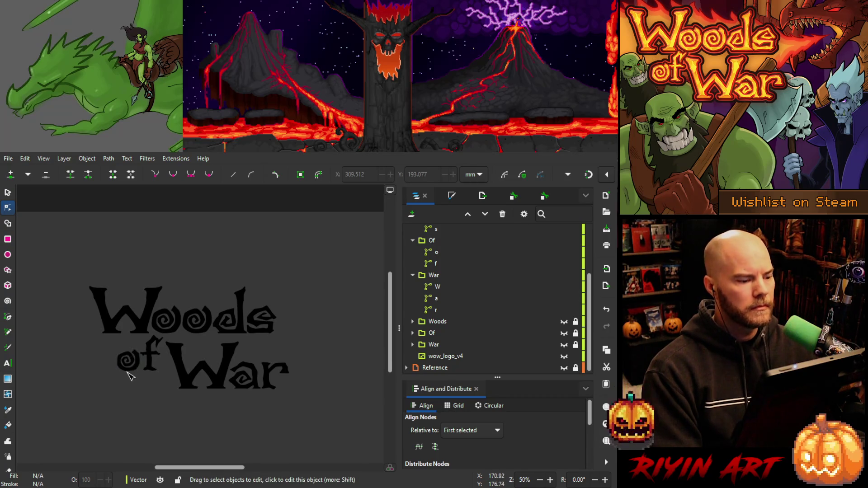
{"action": "scroll", "coordinate": [128, 372], "scroll_direction": "up", "scroll_amount": 1}
{"action": "left_click_drag", "start_coordinate": [251, 361], "coordinate": [190, 355]}
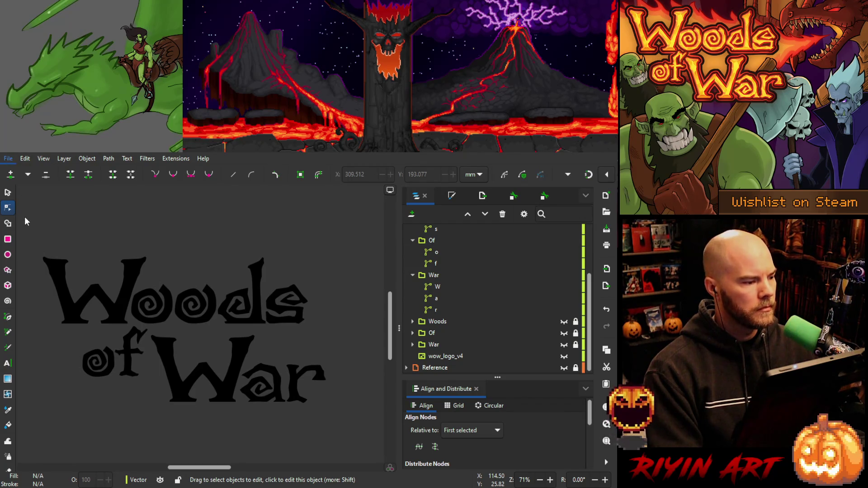
{"action": "key", "text": "ctrl+s"}
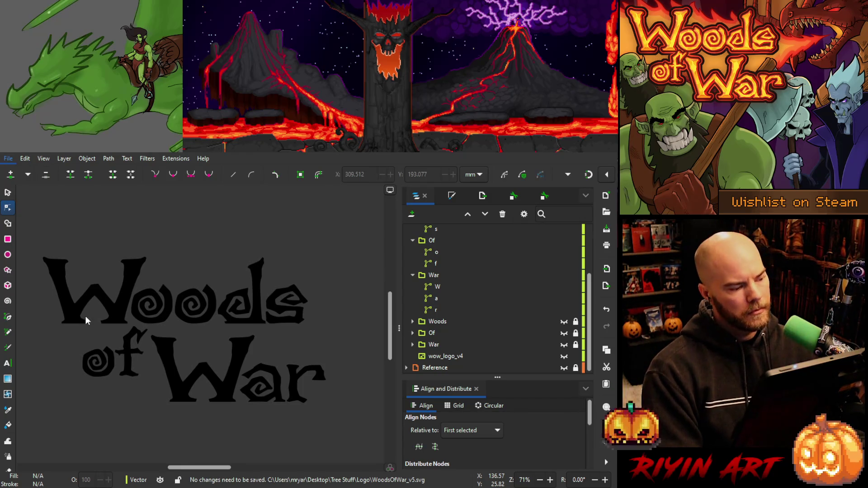
{"action": "key", "text": "ctrl+shift+e"}
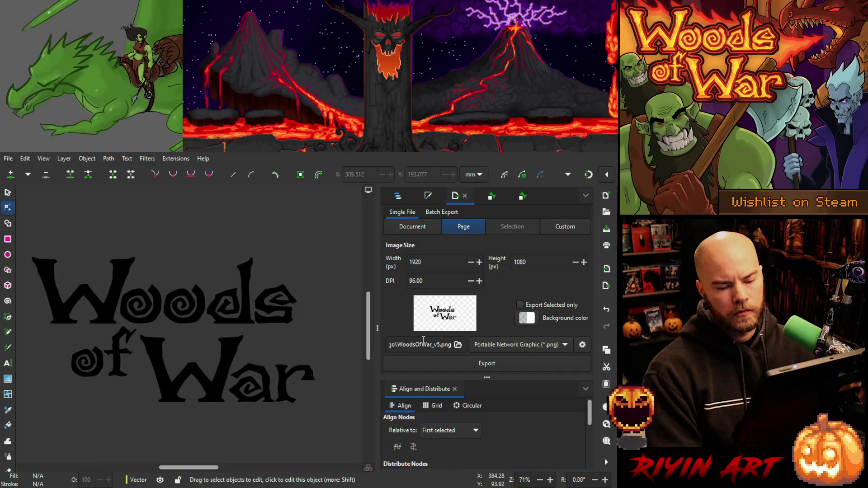
Export the page to WoodsOfWar_v5.png at 1920×1080, then switch back to the Selector tool.
{"action": "mouse_move", "coordinate": [408, 347]}
{"action": "left_mouse_down"}
{"action": "mouse_move", "coordinate": [391, 346]}
{"action": "mouse_move", "coordinate": [456, 346]}
{"action": "left_mouse_up"}
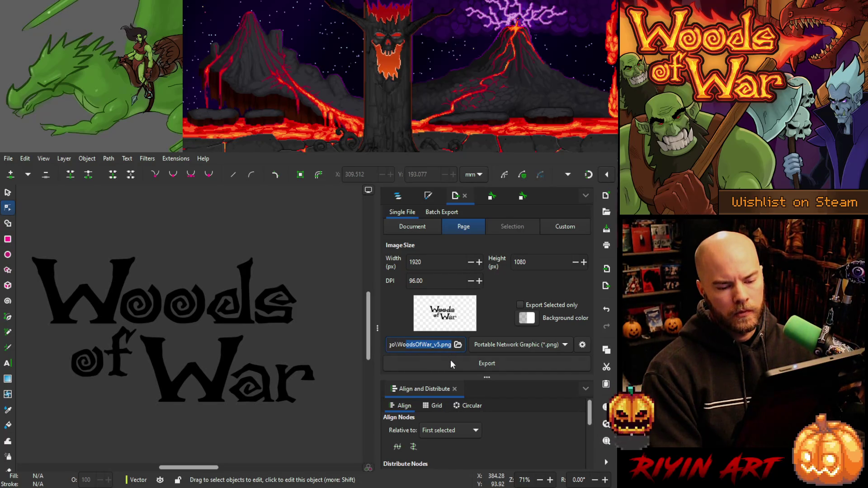
{"action": "left_click", "coordinate": [450, 363]}
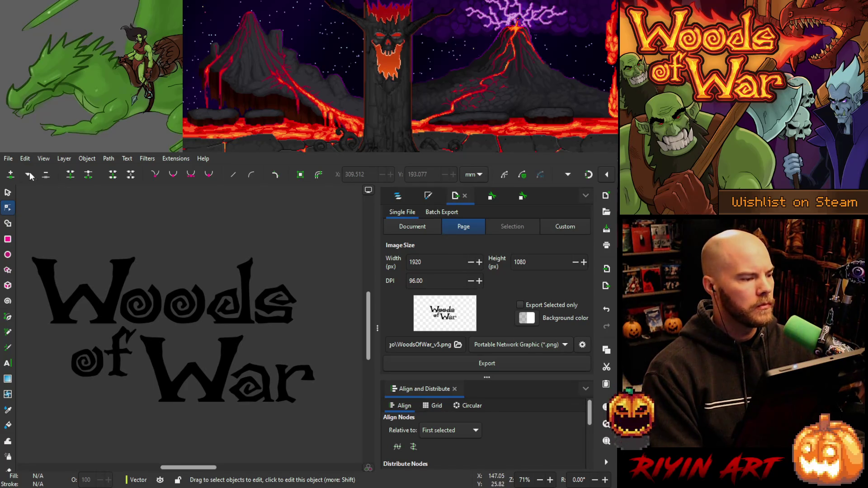
{"action": "left_click", "coordinate": [14, 194]}
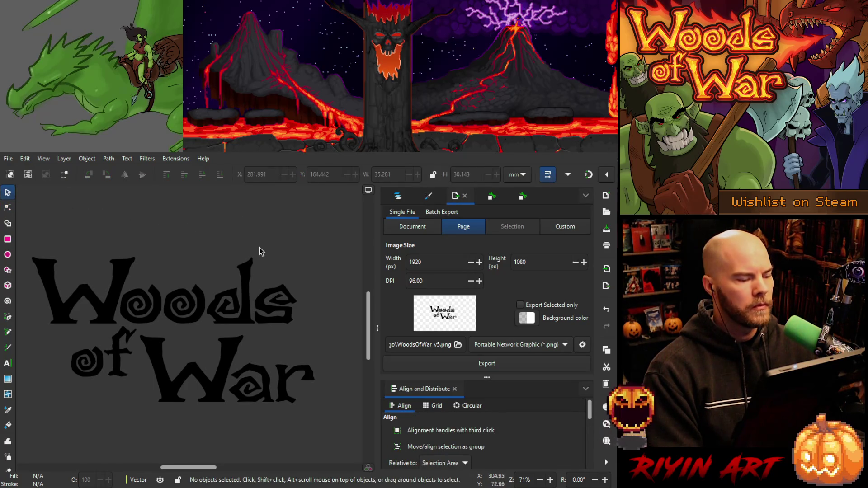